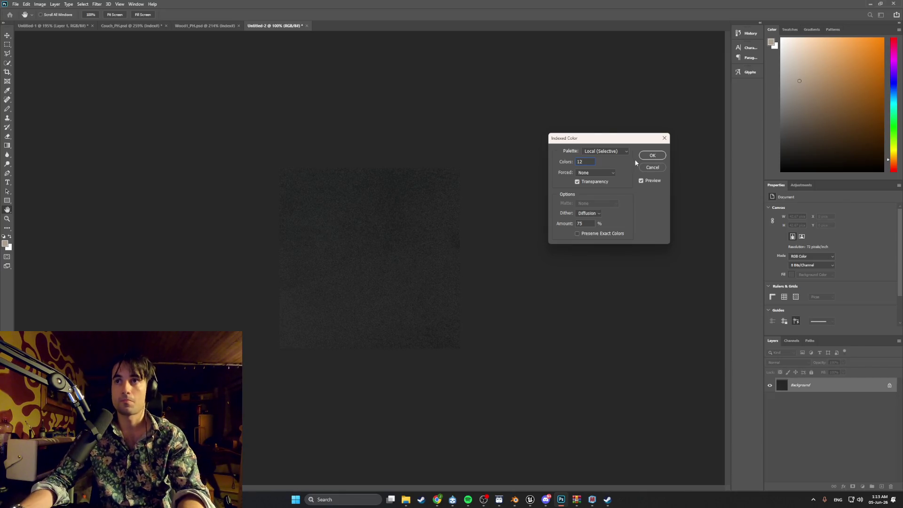
Step: Convert the noise texture to indexed colour and apply Levels with input black 0, output white 248
{"action": "left_click", "coordinate": [651, 155]}
{"action": "left_click", "coordinate": [40, 5]}
{"action": "mouse_move", "coordinate": [49, 23]}
{"action": "left_click", "coordinate": [121, 29]}
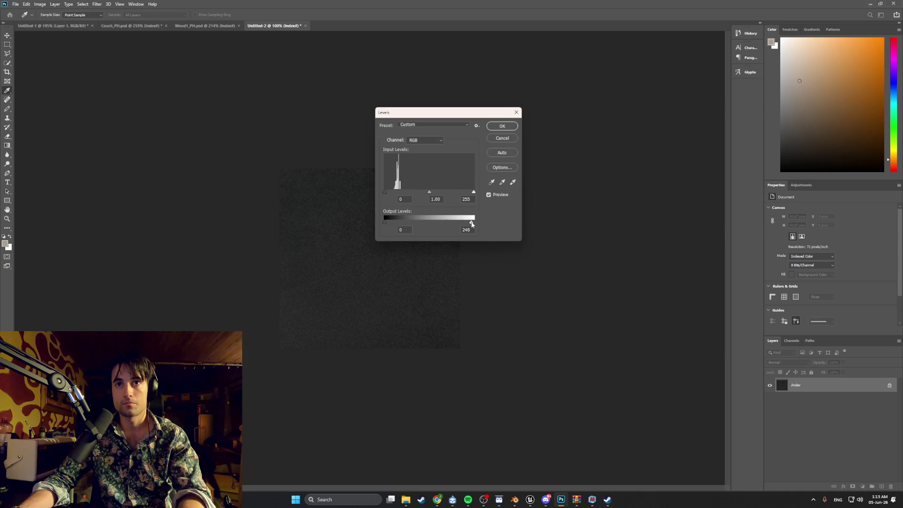
{"action": "mouse_move", "coordinate": [437, 115]}
{"action": "left_mouse_down"}
{"action": "mouse_move", "coordinate": [548, 121]}
{"action": "mouse_move", "coordinate": [558, 134]}
{"action": "left_mouse_up"}
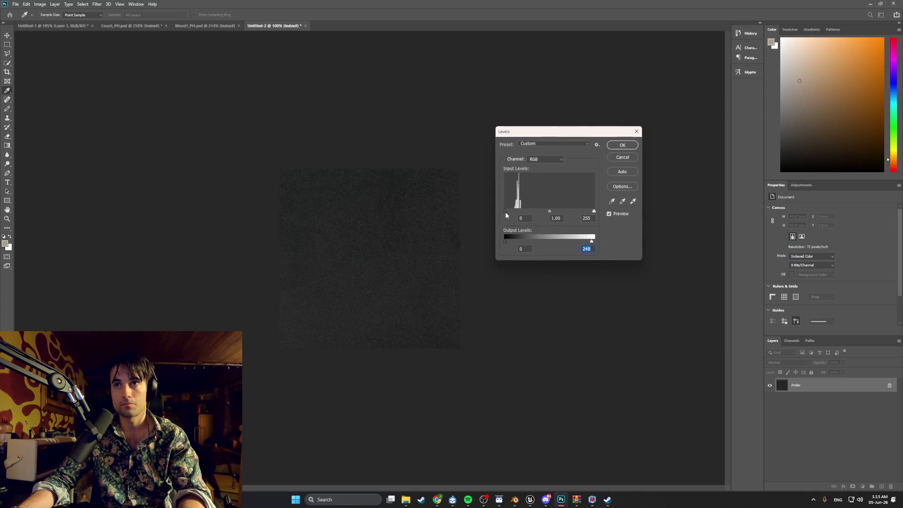
{"action": "left_click_drag", "start_coordinate": [507, 211], "coordinate": [503, 211]}
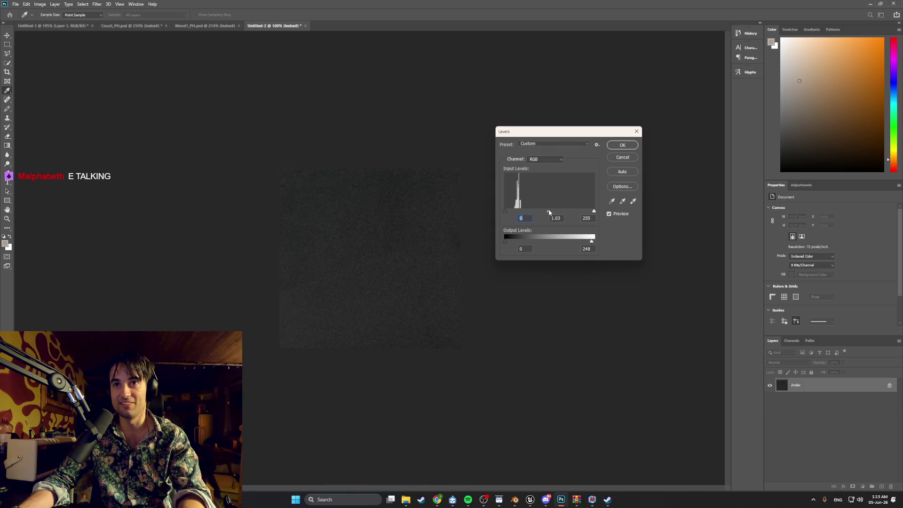
{"action": "left_click", "coordinate": [621, 146]}
Step: Quick-export the dark texture as a DarkMetal PNG into Textures, then switch to the Blender couch scene
{"action": "key", "text": "b"}
{"action": "left_click", "coordinate": [15, 4]}
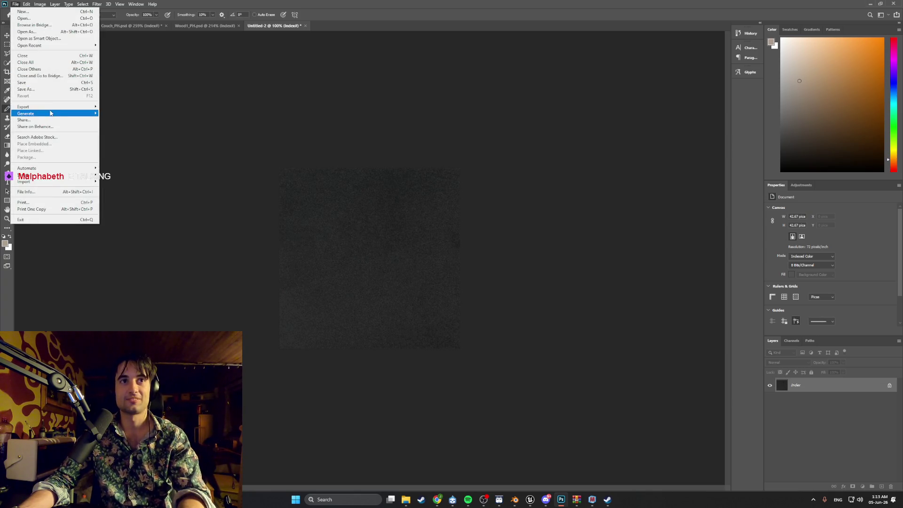
{"action": "mouse_move", "coordinate": [94, 112]}
{"action": "left_click", "coordinate": [122, 107]}
{"action": "type", "text": "DarkMetal"}
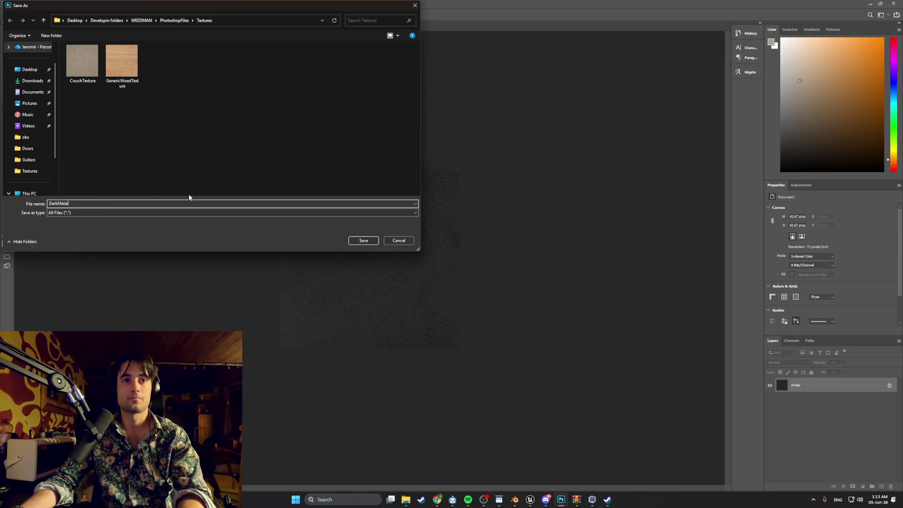
{"action": "left_click", "coordinate": [363, 241]}
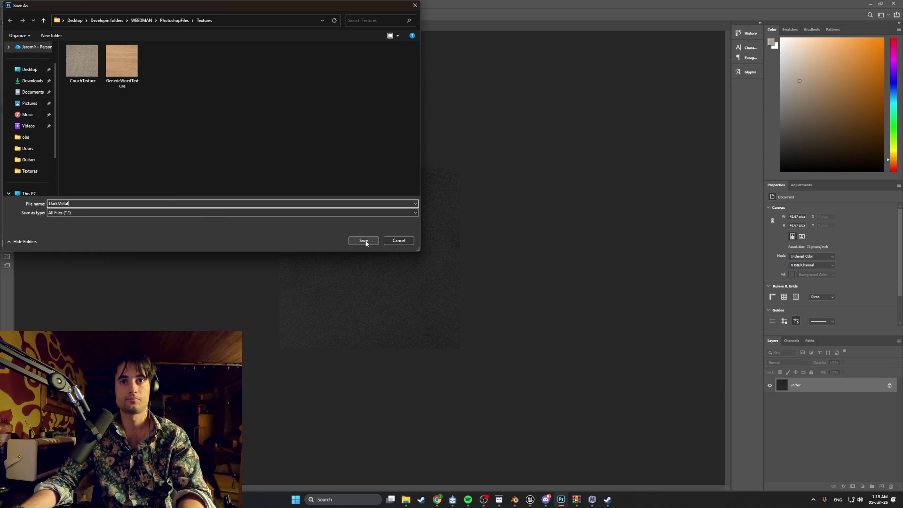
{"action": "left_click", "coordinate": [515, 500]}
{"action": "mouse_move", "coordinate": [507, 481]}
{"action": "middle_mouse_down"}
{"action": "mouse_move", "coordinate": [427, 356]}
{"action": "mouse_move", "coordinate": [453, 343]}
{"action": "mouse_move", "coordinate": [407, 348]}
{"action": "mouse_move", "coordinate": [385, 335]}
{"action": "mouse_move", "coordinate": [417, 347]}
{"action": "mouse_move", "coordinate": [516, 317]}
{"action": "mouse_move", "coordinate": [276, 235]}
{"action": "mouse_move", "coordinate": [413, 244]}
{"action": "middle_mouse_up"}
Step: Add a flat mesh plane to the couch scene
{"action": "scroll", "coordinate": [490, 318], "scroll_direction": "up", "scroll_amount": 4}
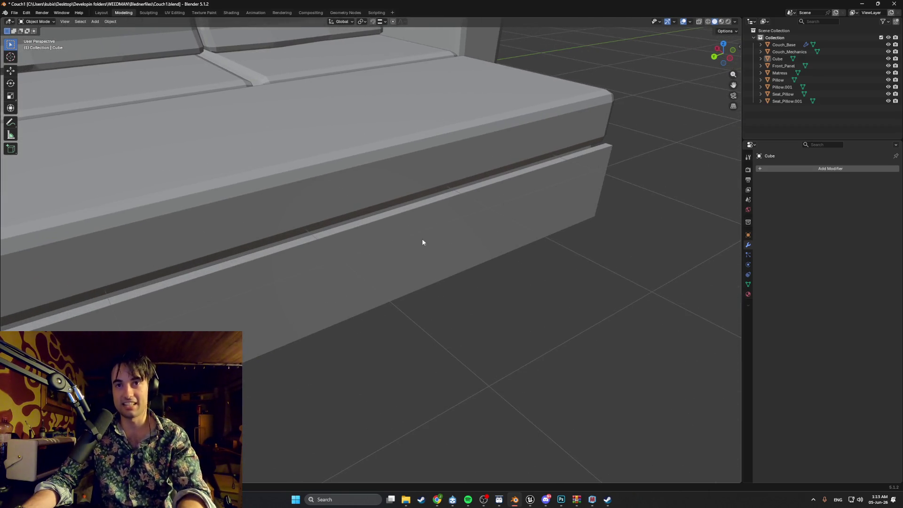
{"action": "key", "text": "shift+a"}
{"action": "mouse_move", "coordinate": [354, 243]}
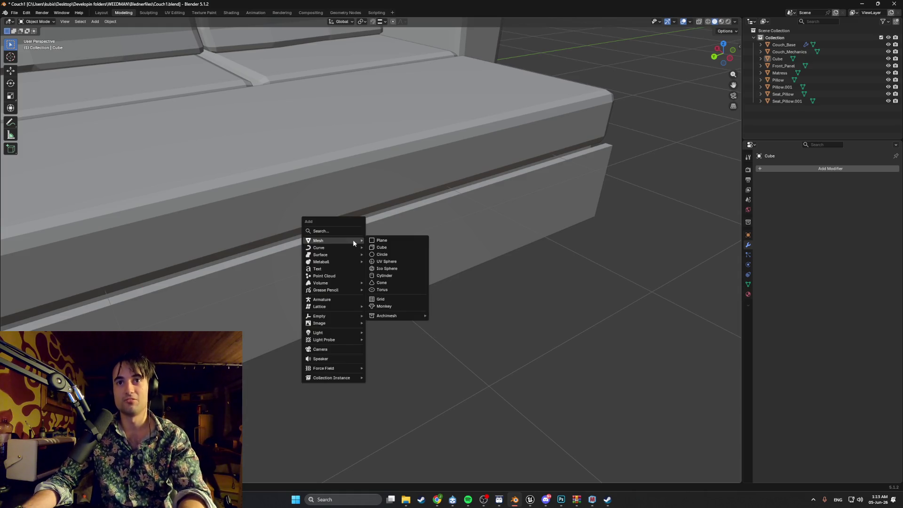
{"action": "left_click", "coordinate": [382, 241]}
{"action": "scroll", "coordinate": [290, 152], "scroll_direction": "down", "scroll_amount": 6}
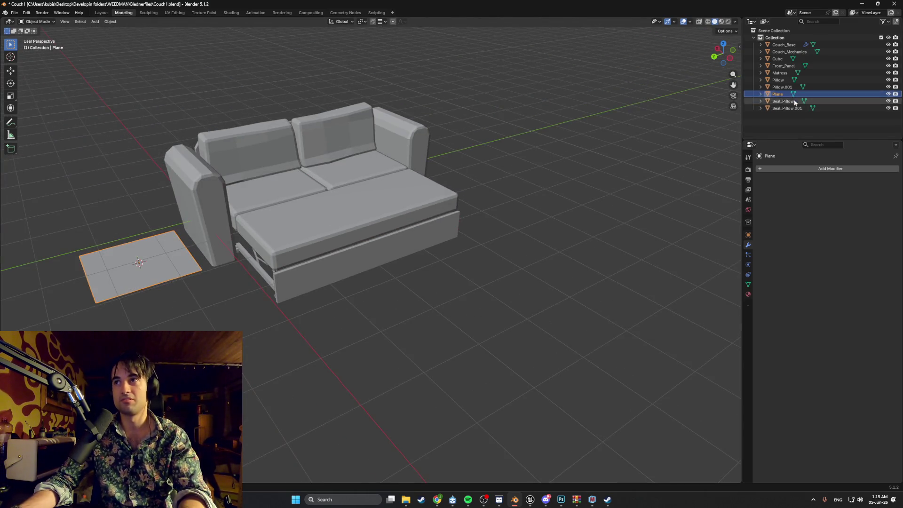
Step: Rename the Cube object to Frame in the Outliner and select the Plane
{"action": "left_click", "coordinate": [888, 59]}
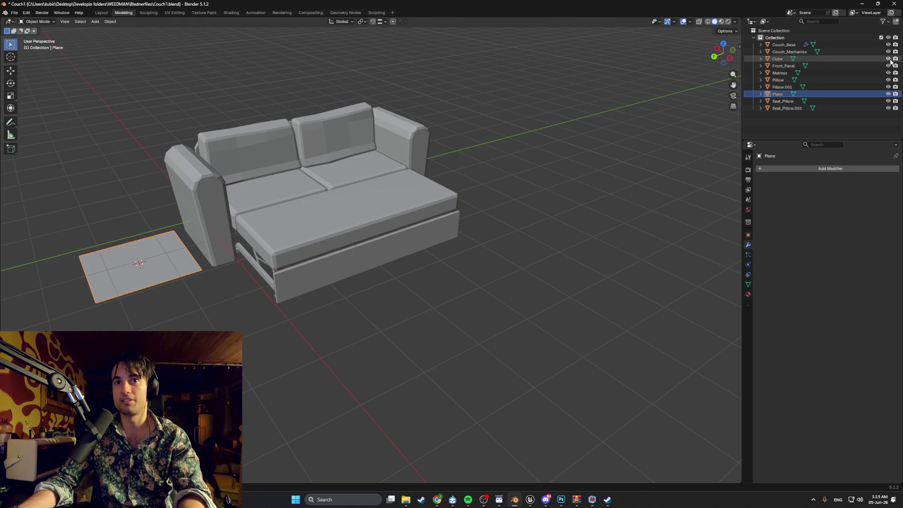
{"action": "left_click", "coordinate": [889, 59]}
{"action": "mouse_move", "coordinate": [423, 210]}
{"action": "middle_mouse_down"}
{"action": "mouse_move", "coordinate": [496, 157]}
{"action": "mouse_move", "coordinate": [565, 157]}
{"action": "mouse_move", "coordinate": [468, 173]}
{"action": "middle_mouse_up"}
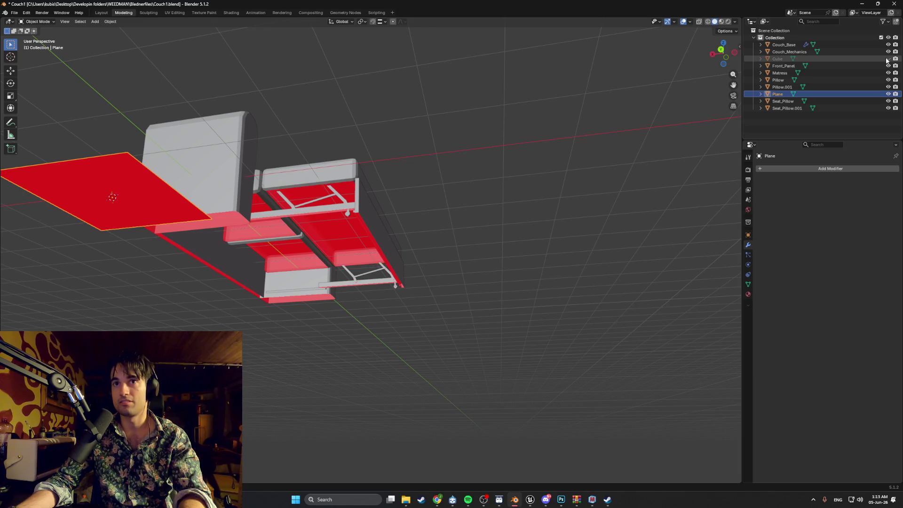
{"action": "double_click", "coordinate": [831, 61]}
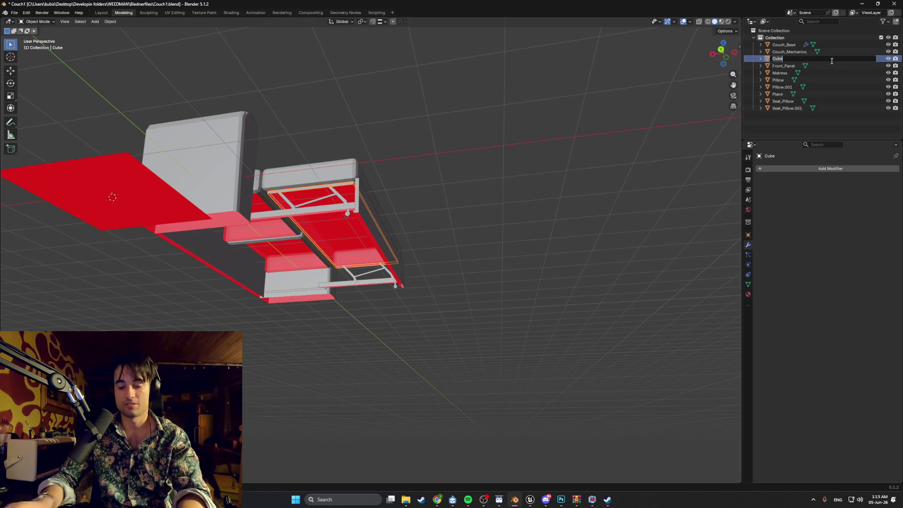
{"action": "type", "text": "Frame"}
{"action": "key", "text": "Return"}
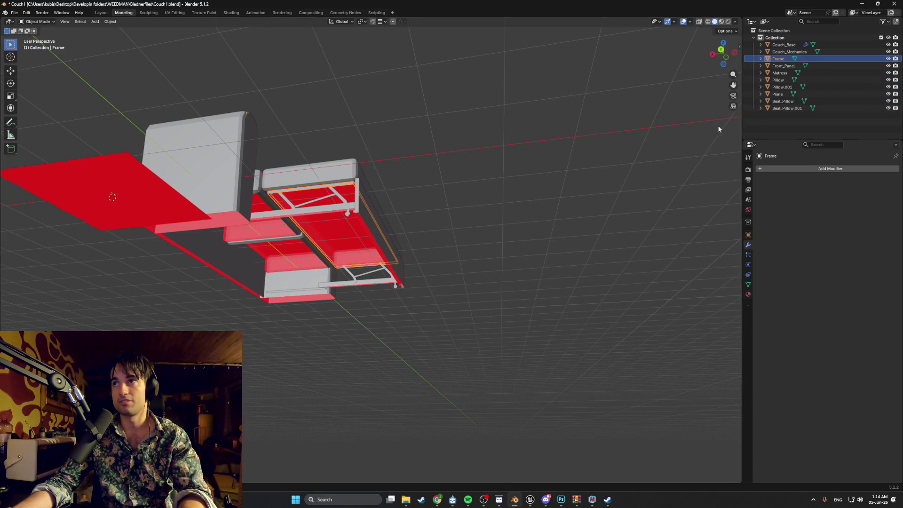
{"action": "left_click", "coordinate": [777, 94]}
Step: In Back Ortho view, move the plane 1.80 m along X
{"action": "mouse_move", "coordinate": [560, 121]}
{"action": "middle_mouse_down"}
{"action": "mouse_move", "coordinate": [546, 155]}
{"action": "mouse_move", "coordinate": [508, 191]}
{"action": "mouse_move", "coordinate": [605, 204]}
{"action": "mouse_move", "coordinate": [502, 258]}
{"action": "mouse_move", "coordinate": [452, 263]}
{"action": "mouse_move", "coordinate": [398, 246]}
{"action": "middle_mouse_up"}
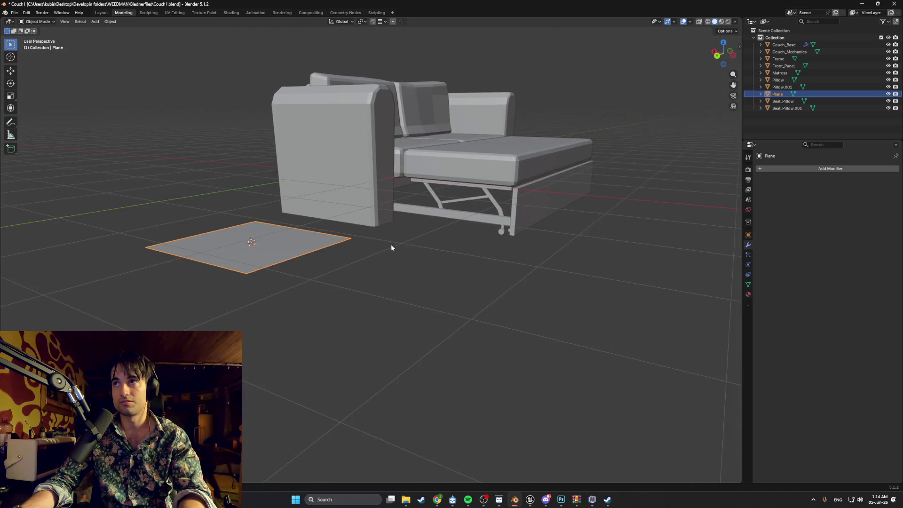
{"action": "middle_click_drag", "start_coordinate": [288, 251], "coordinate": [352, 252]}
{"action": "key", "text": "ctrl+KP_1"}
{"action": "key", "text": "g"}
{"action": "left_click", "coordinate": [481, 230]}
Step: Move the plane along Z so it lies on the floor beside the couch
{"action": "scroll", "coordinate": [536, 198], "scroll_direction": "up", "scroll_amount": 3}
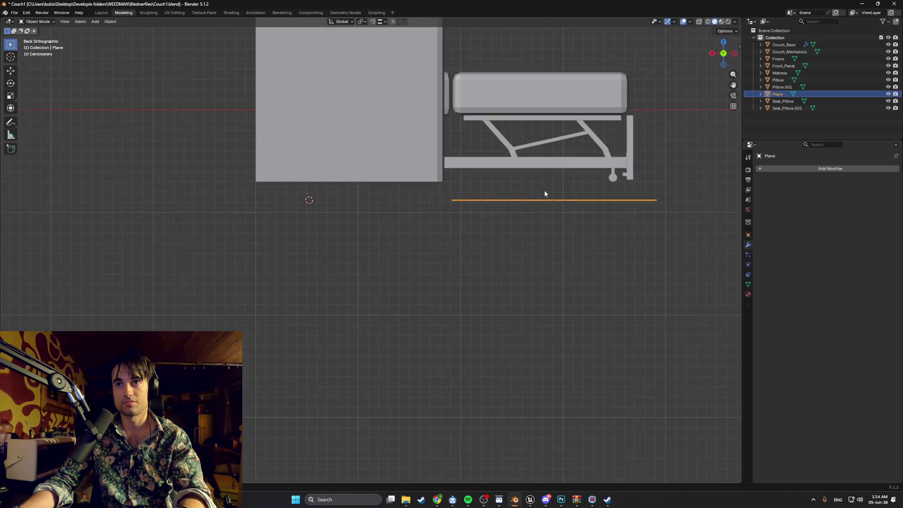
{"action": "key", "text": "g"}
{"action": "key", "text": "z"}
{"action": "left_click", "coordinate": [414, 257]}
{"action": "middle_click_drag", "start_coordinate": [414, 256], "coordinate": [447, 248]}
{"action": "key", "text": "KP_2"}
{"action": "key", "text": "KP_2"}
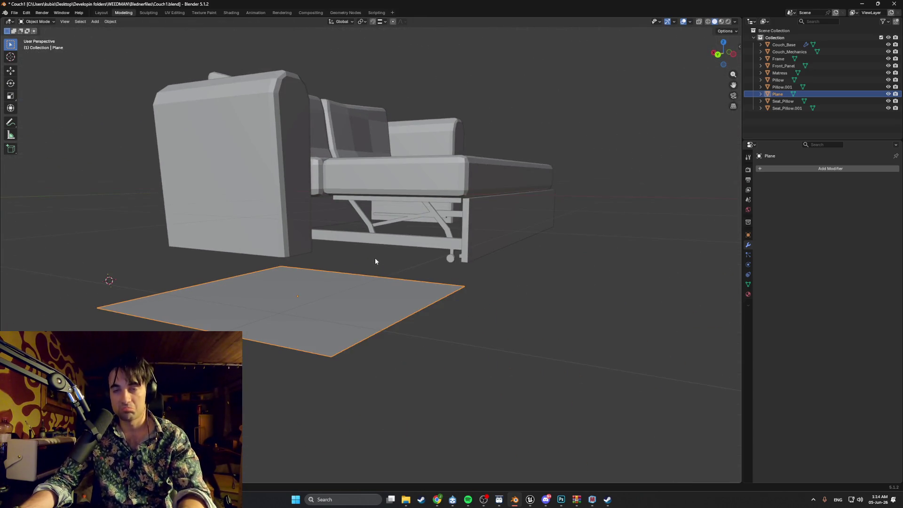
{"action": "middle_click_drag", "start_coordinate": [392, 267], "coordinate": [400, 271]}
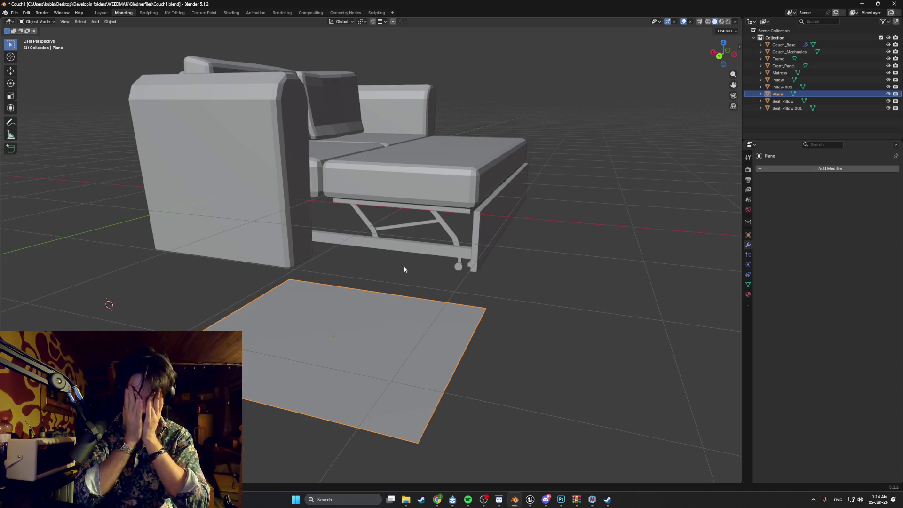
{"action": "mouse_move", "coordinate": [404, 269]}
{"action": "middle_mouse_down"}
{"action": "mouse_move", "coordinate": [338, 338]}
{"action": "mouse_move", "coordinate": [271, 352]}
{"action": "mouse_move", "coordinate": [371, 308]}
{"action": "middle_mouse_up"}
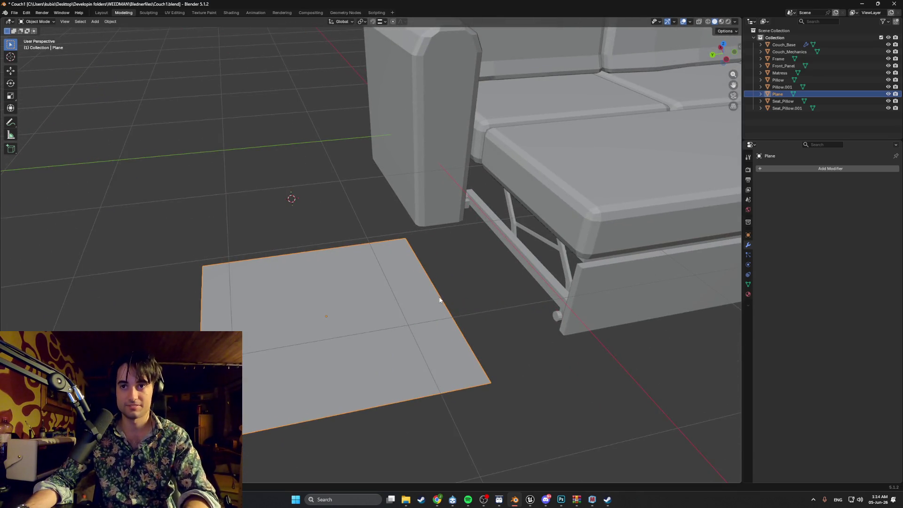
Step: In Edit Mode, slide the plane's right edge along Y to make a narrow strip
{"action": "key", "text": "Tab"}
{"action": "key", "text": "shift+d"}
{"action": "key", "text": "Escape"}
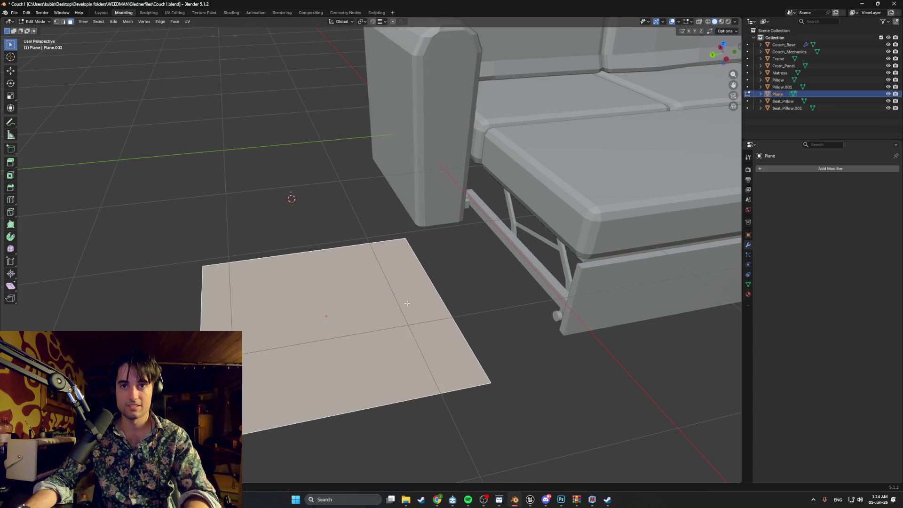
{"action": "key", "text": "2"}
{"action": "left_click", "coordinate": [444, 305]}
{"action": "key", "text": "g"}
{"action": "key", "text": "y"}
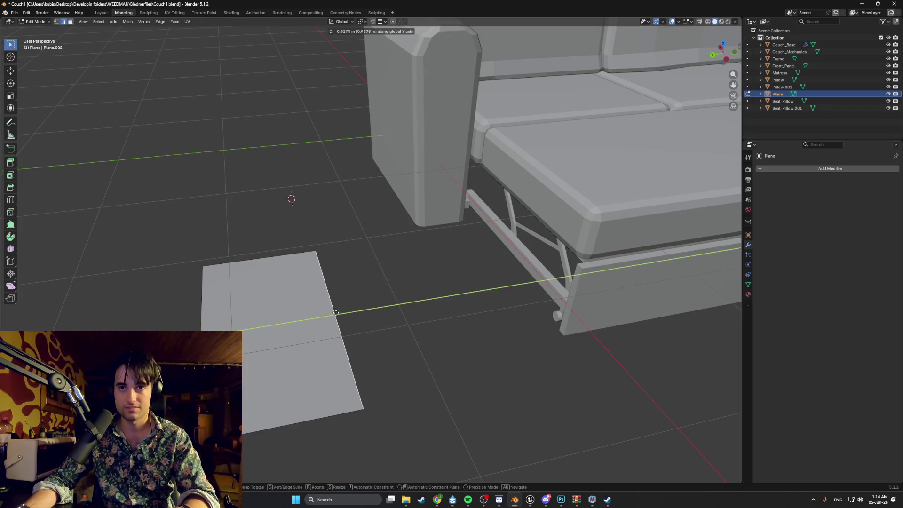
{"action": "left_click", "coordinate": [299, 314]}
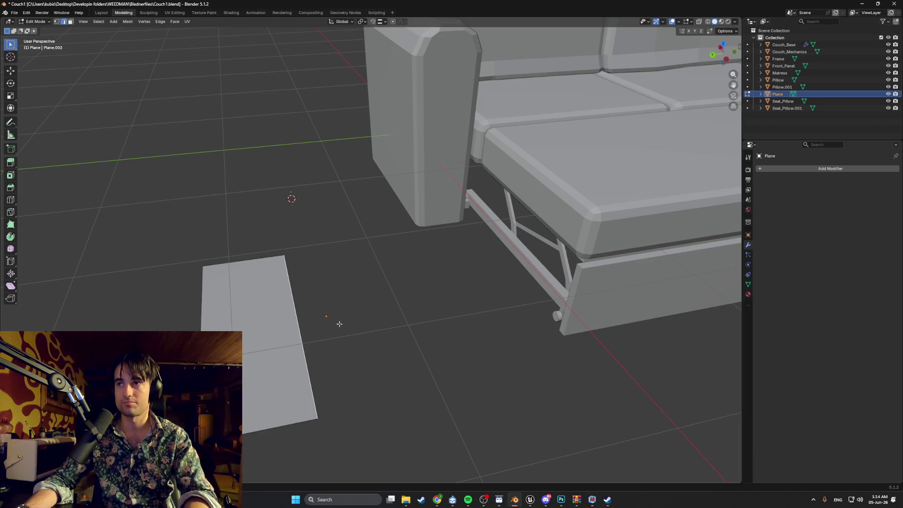
{"action": "key", "text": "Tab"}
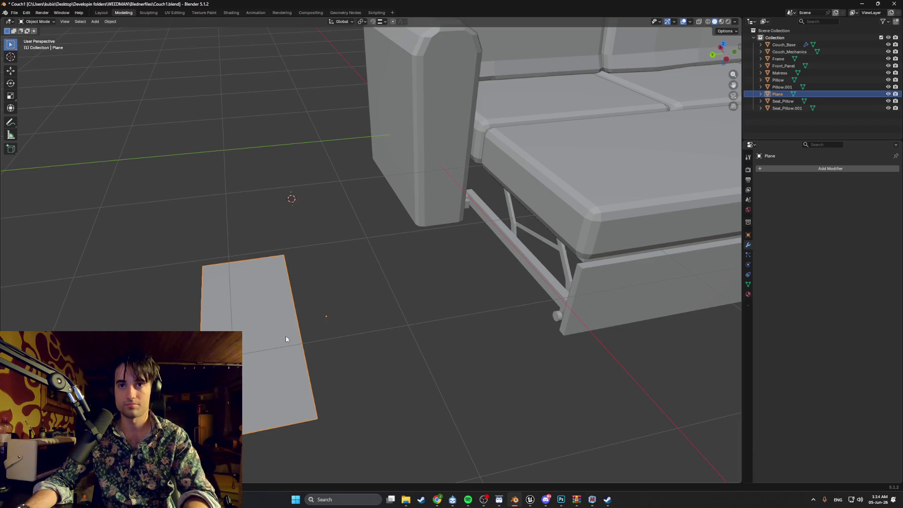
{"action": "mouse_move", "coordinate": [286, 339]}
{"action": "middle_mouse_down"}
{"action": "mouse_move", "coordinate": [303, 317]}
{"action": "mouse_move", "coordinate": [338, 304]}
{"action": "middle_mouse_up"}
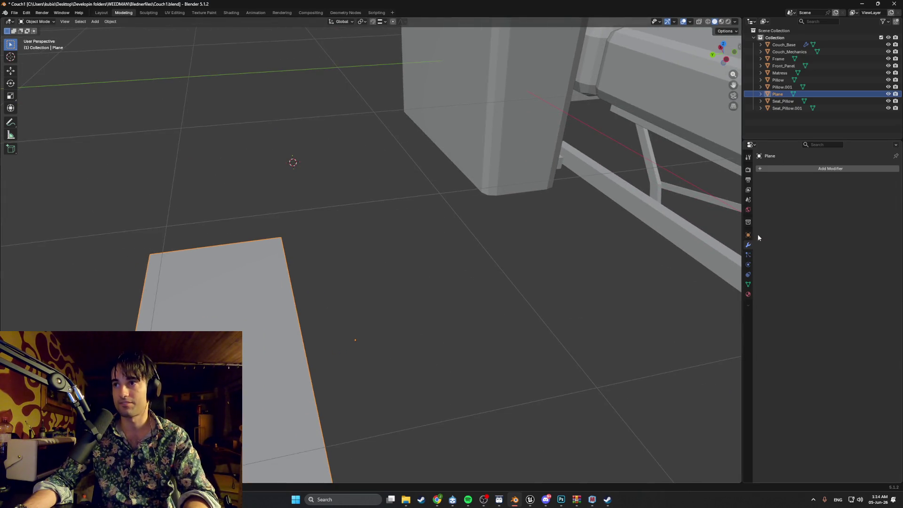
{"action": "left_click", "coordinate": [800, 170]}
Step: Add a Mirror modifier to the plane, mirroring across the Y axis
{"action": "left_click", "coordinate": [784, 168]}
{"action": "type", "text": "mir"}
{"action": "key", "text": "Return"}
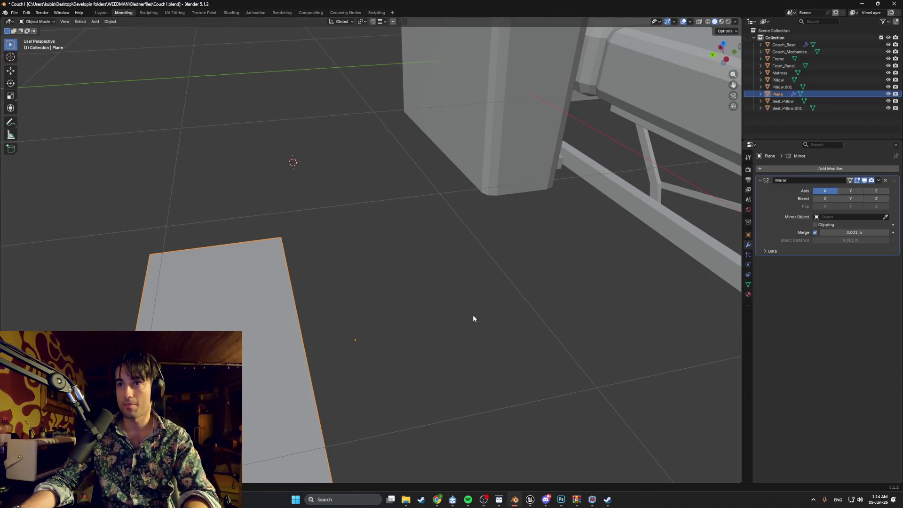
{"action": "middle_click_drag", "start_coordinate": [476, 320], "coordinate": [614, 282]}
{"action": "left_click", "coordinate": [846, 190]}
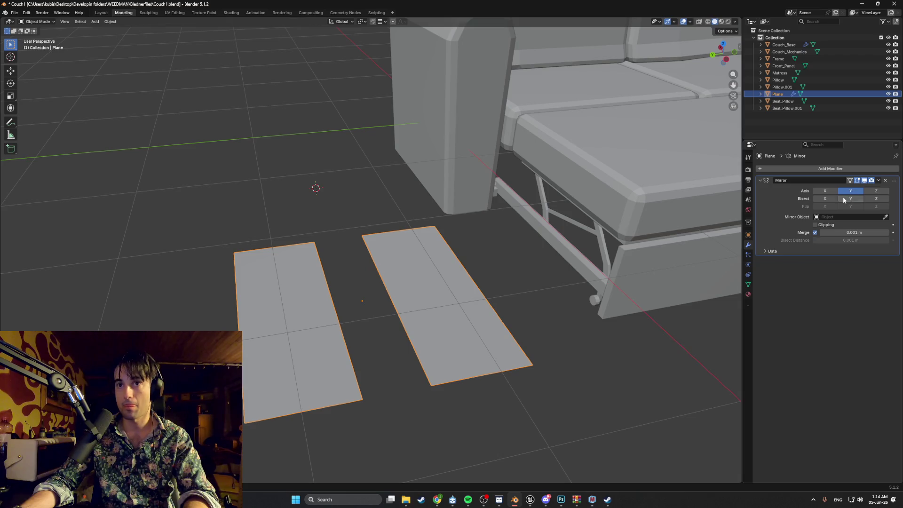
{"action": "scroll", "coordinate": [416, 286], "scroll_direction": "up", "scroll_amount": 1}
Step: In Edit Mode, move the geometry along X and Y to shorten and narrow the strips
{"action": "key", "text": "Tab"}
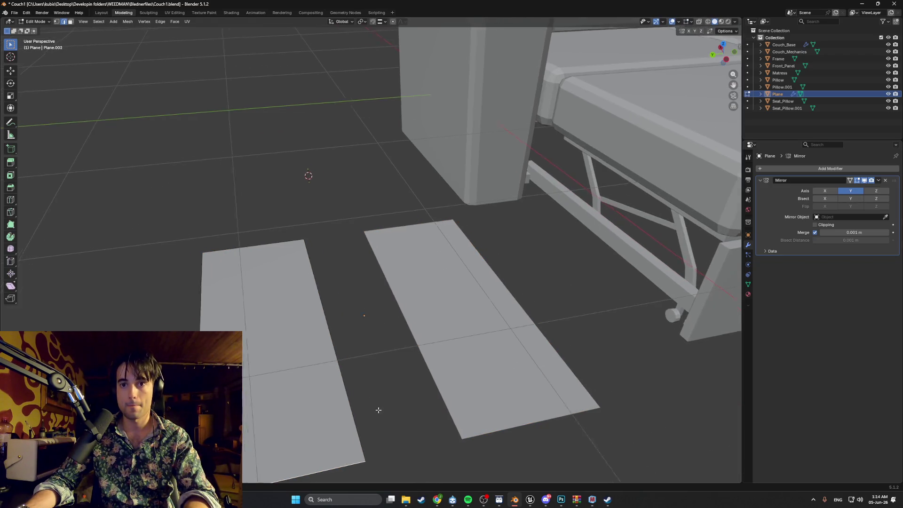
{"action": "middle_click_drag", "start_coordinate": [329, 400], "coordinate": [399, 321]}
{"action": "key", "text": "g"}
{"action": "key", "text": "x"}
{"action": "left_click", "coordinate": [360, 287]}
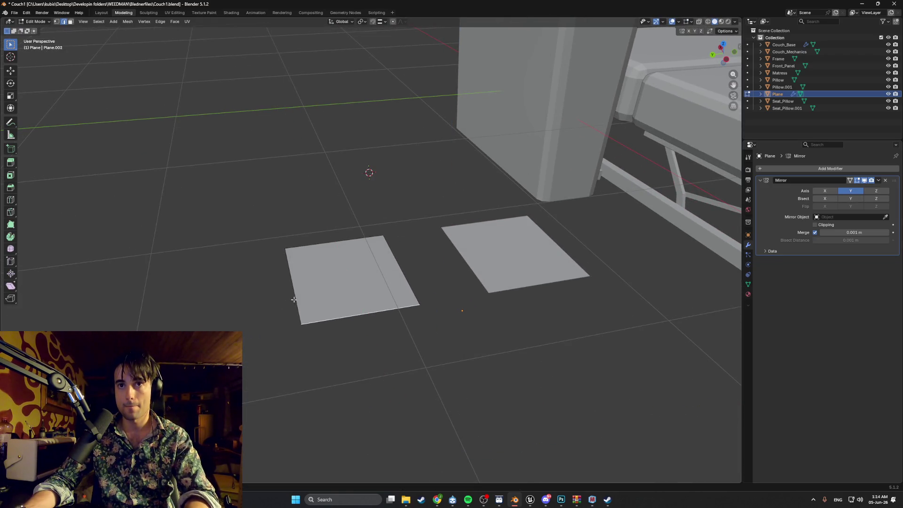
{"action": "key", "text": "g"}
{"action": "key", "text": "y"}
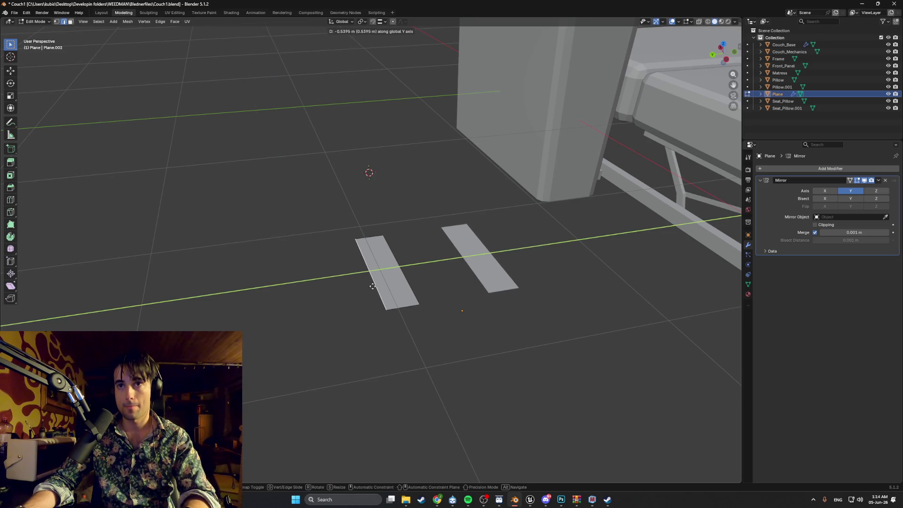
{"action": "left_click", "coordinate": [372, 286]}
{"action": "middle_click_drag", "start_coordinate": [373, 286], "coordinate": [365, 303]}
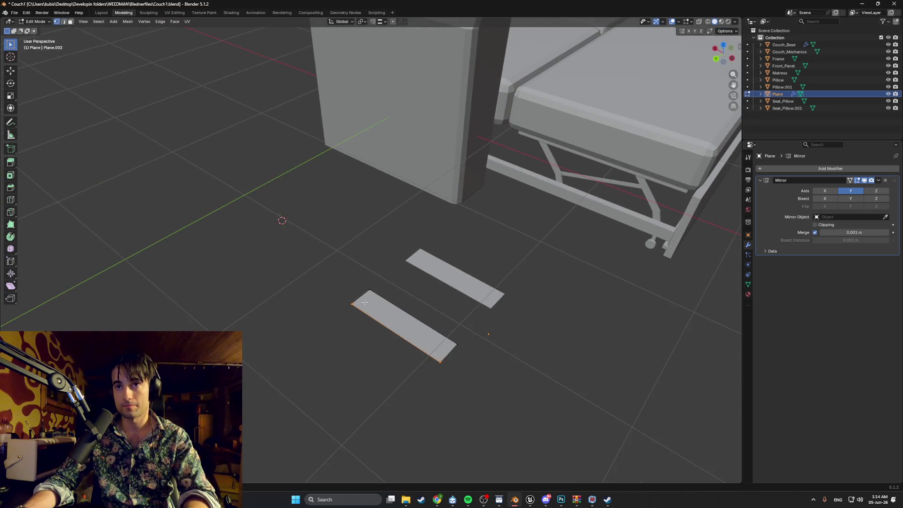
Step: Slide the strip's short end edge along Y toward the mirror line
{"action": "left_click", "coordinate": [368, 299]}
{"action": "key", "text": "g"}
{"action": "key", "text": "y"}
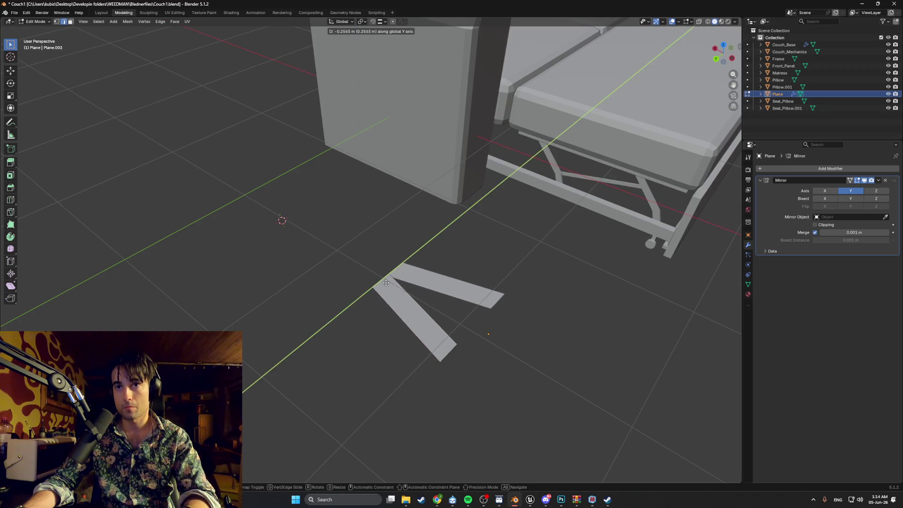
{"action": "left_click", "coordinate": [385, 283]}
{"action": "scroll", "coordinate": [376, 263], "scroll_direction": "up", "scroll_amount": 5}
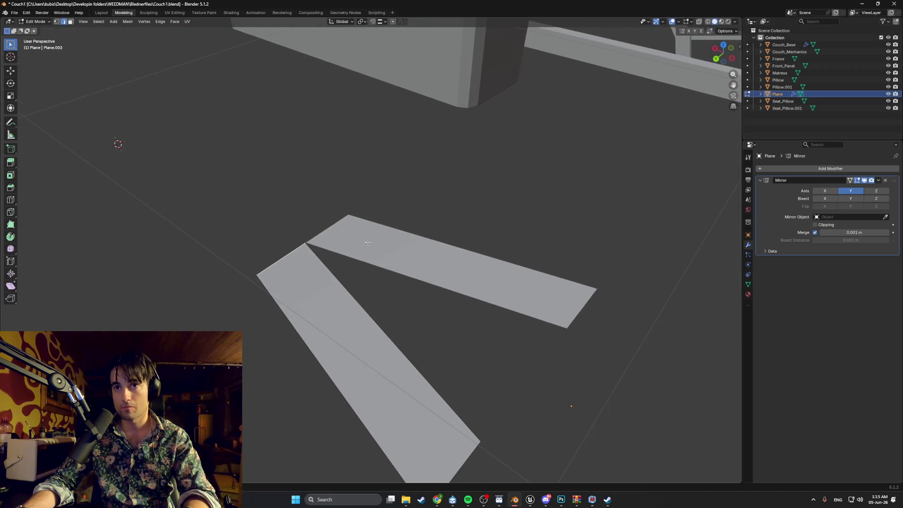
{"action": "mouse_move", "coordinate": [408, 288]}
{"action": "middle_mouse_down"}
{"action": "mouse_move", "coordinate": [405, 278]}
{"action": "mouse_move", "coordinate": [422, 298]}
{"action": "middle_mouse_up"}
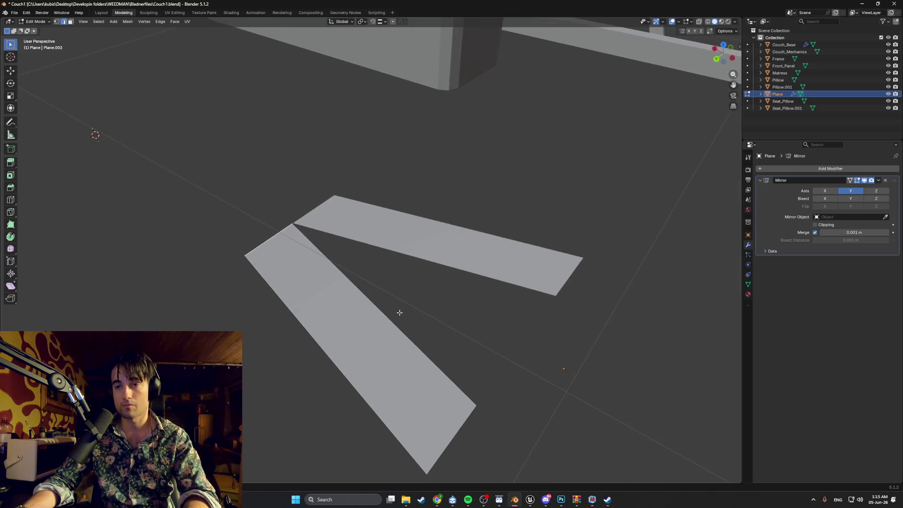
{"action": "scroll", "coordinate": [399, 312], "scroll_direction": "down", "scroll_amount": 2}
Step: Move the left strip along the X axis
{"action": "key", "text": "l"}
{"action": "key", "text": "g"}
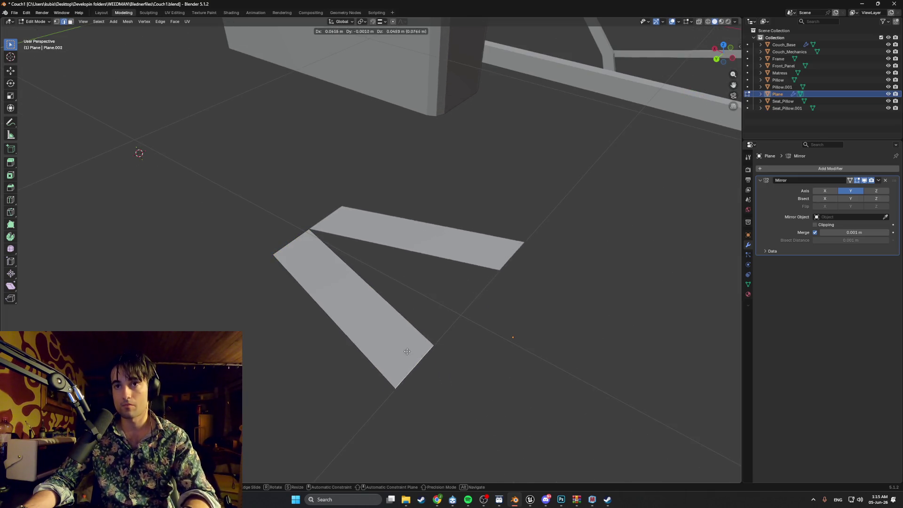
{"action": "key", "text": "x"}
{"action": "left_click", "coordinate": [349, 306]}
{"action": "middle_click_drag", "start_coordinate": [372, 331], "coordinate": [383, 331]}
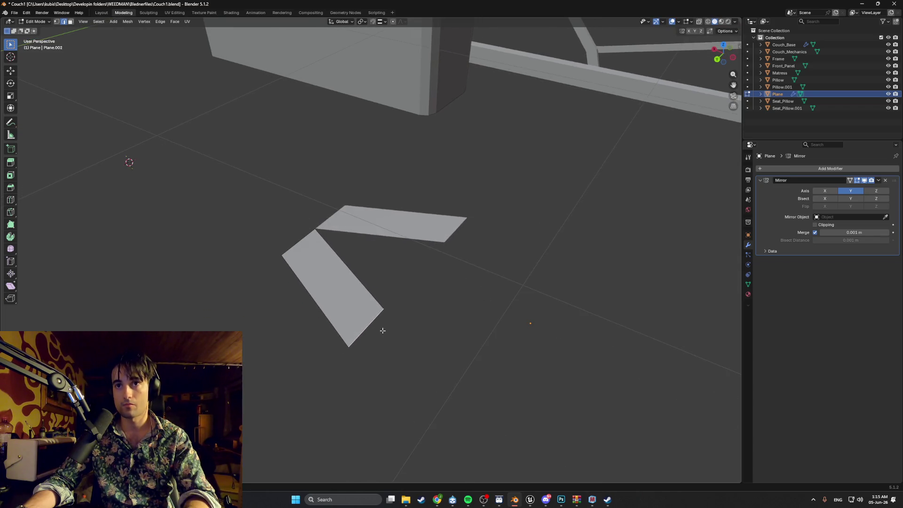
{"action": "middle_click_drag", "start_coordinate": [356, 301], "coordinate": [355, 303]}
Step: Select the strip's left face and slide it along Y
{"action": "left_click", "coordinate": [320, 286]}
{"action": "key", "text": "g"}
{"action": "key", "text": "y"}
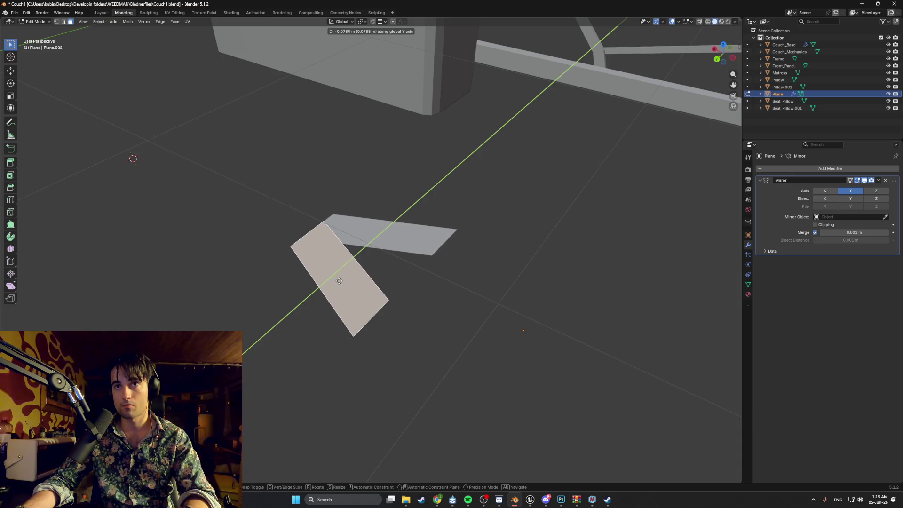
Step: Confirm the left face's new position and enable mirror clipping so geometry stays at the mirror plane
{"action": "left_click", "coordinate": [340, 281]}
{"action": "left_click", "coordinate": [816, 225]}
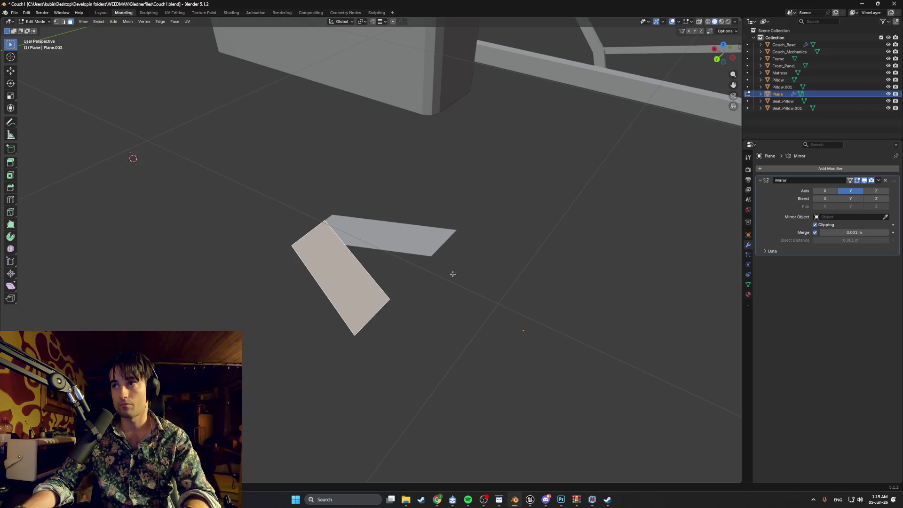
{"action": "mouse_move", "coordinate": [435, 274]}
{"action": "middle_mouse_down"}
{"action": "mouse_move", "coordinate": [560, 282]}
{"action": "mouse_move", "coordinate": [472, 282]}
{"action": "mouse_move", "coordinate": [419, 239]}
{"action": "mouse_move", "coordinate": [471, 304]}
{"action": "mouse_move", "coordinate": [430, 278]}
{"action": "mouse_move", "coordinate": [453, 270]}
{"action": "middle_mouse_up"}
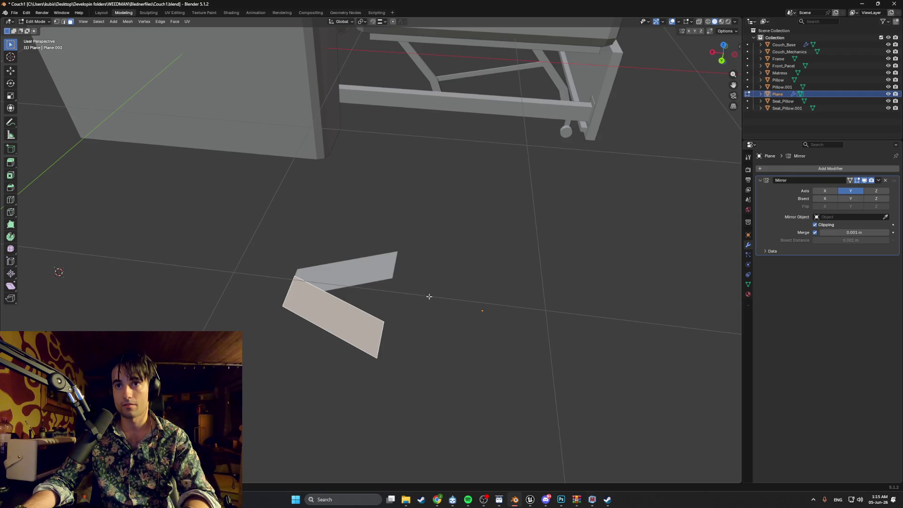
Step: Raise the lower face's right edge vertically along Z
{"action": "key", "text": "2"}
{"action": "left_click", "coordinate": [382, 336]}
{"action": "key", "text": "g"}
{"action": "key", "text": "z"}
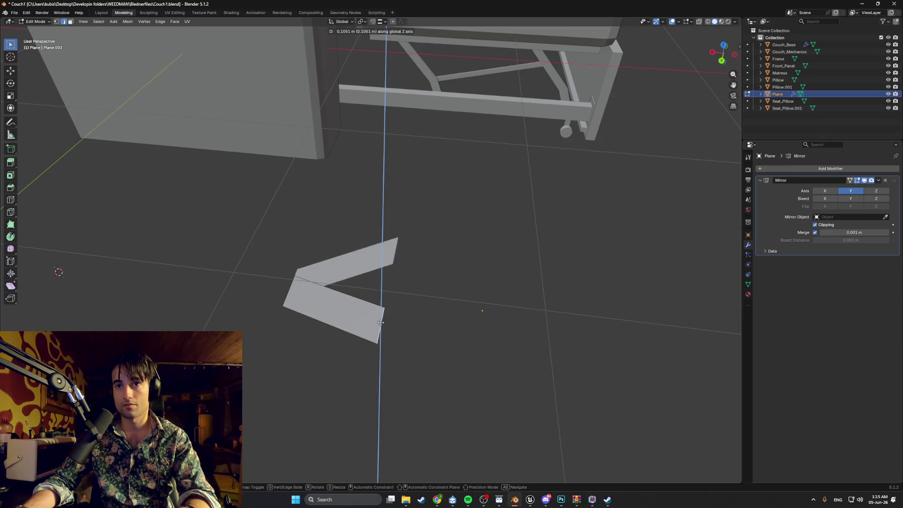
{"action": "left_click", "coordinate": [363, 306]}
{"action": "middle_click_drag", "start_coordinate": [363, 305], "coordinate": [407, 283]}
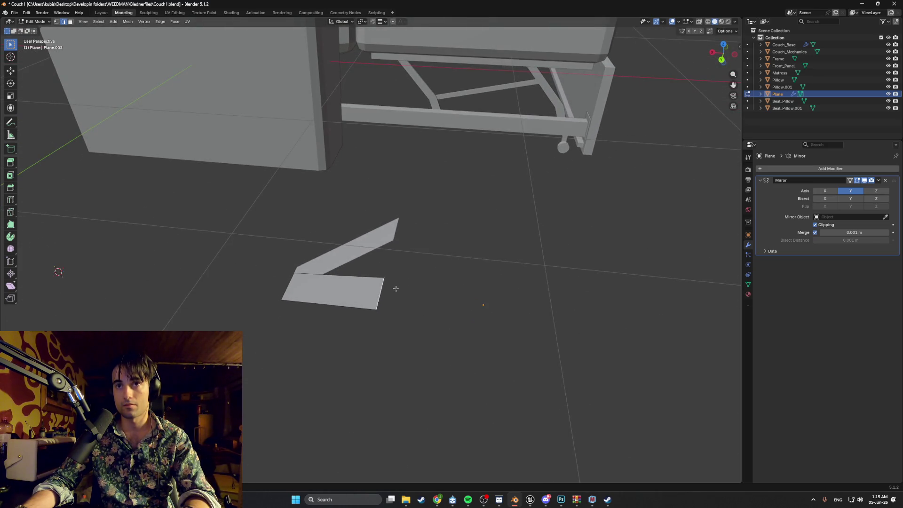
Step: Extrude the raised edge along X into a new face, then shift that face along Y
{"action": "key", "text": "e"}
{"action": "key", "text": "x"}
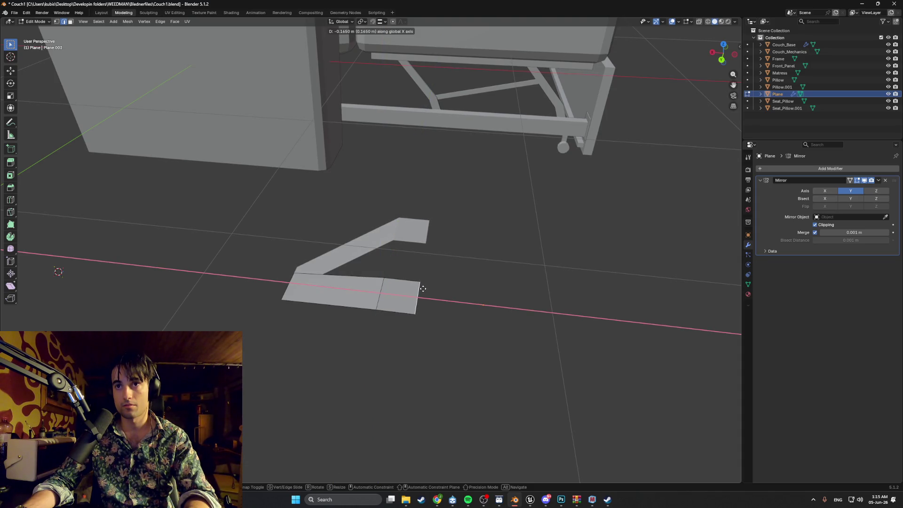
{"action": "left_click", "coordinate": [420, 289]}
{"action": "key", "text": "3"}
{"action": "left_click", "coordinate": [398, 288]}
{"action": "key", "text": "g"}
{"action": "key", "text": "z"}
{"action": "key", "text": "y"}
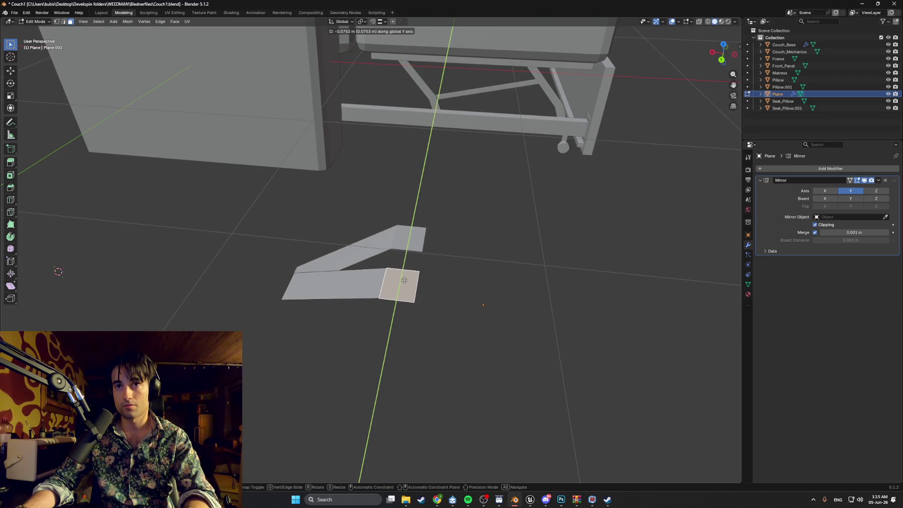
{"action": "left_click", "coordinate": [377, 289]}
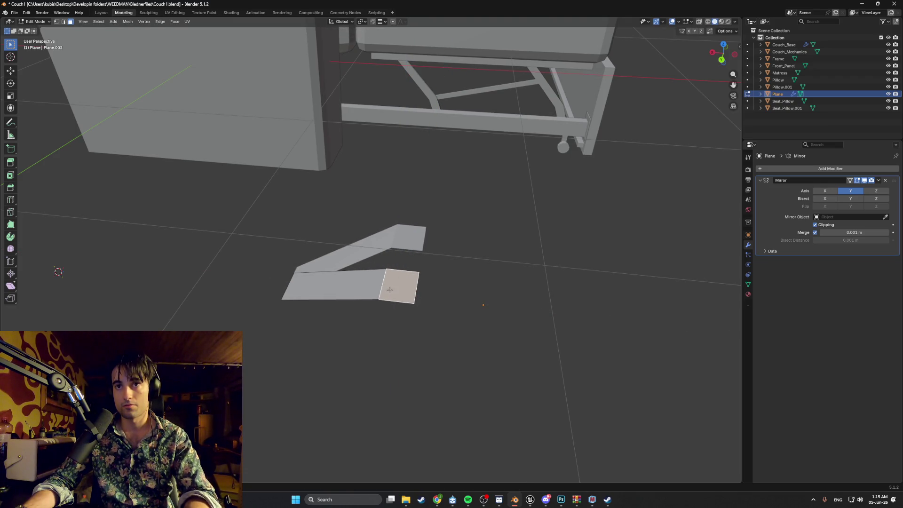
Step: Move the bracket's bottom edge vertically along Z
{"action": "key", "text": "2"}
{"action": "left_click", "coordinate": [376, 293]}
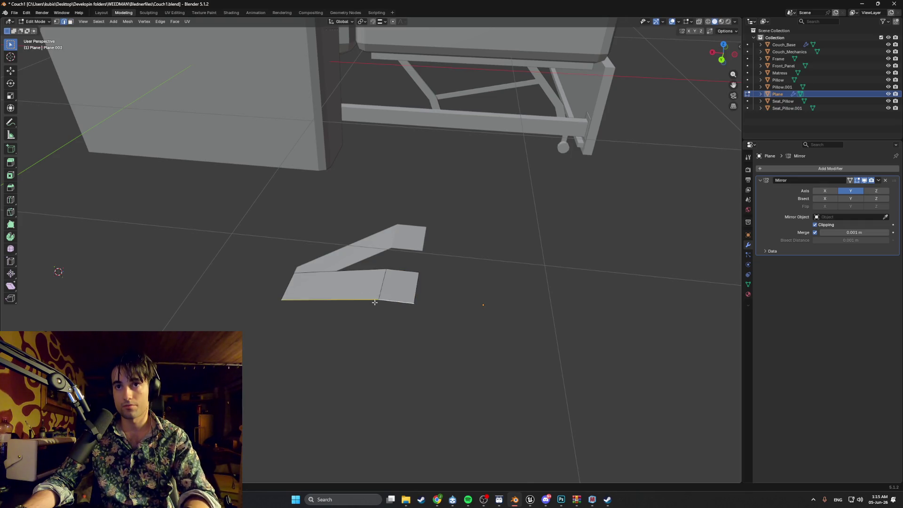
{"action": "key", "text": "g"}
{"action": "key", "text": "z"}
{"action": "right_click", "coordinate": [377, 296]}
{"action": "key", "text": "g"}
{"action": "key", "text": "z"}
{"action": "left_click", "coordinate": [377, 296]}
{"action": "middle_click_drag", "start_coordinate": [377, 296], "coordinate": [227, 272]}
Step: Shift the selected bottom edge along the Y axis
{"action": "key", "text": "g"}
{"action": "key", "text": "y"}
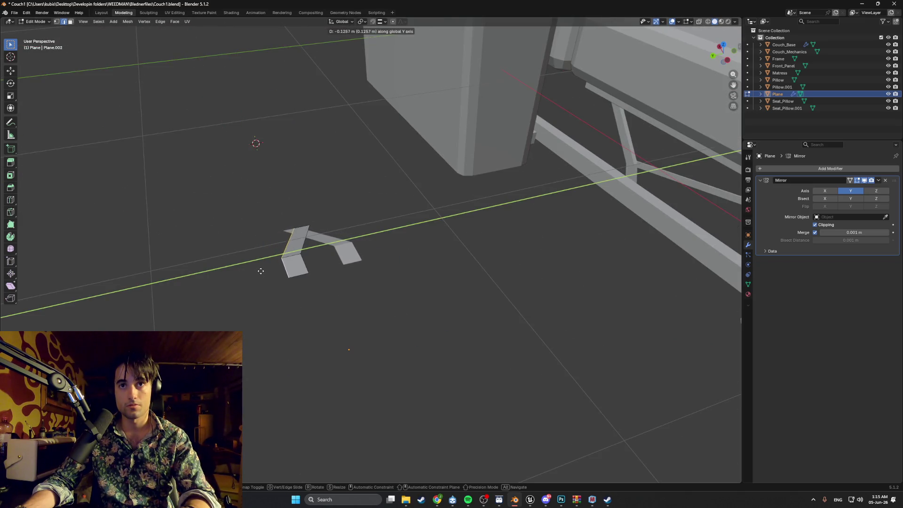
{"action": "left_click", "coordinate": [261, 271]}
{"action": "middle_click_drag", "start_coordinate": [261, 271], "coordinate": [310, 279]}
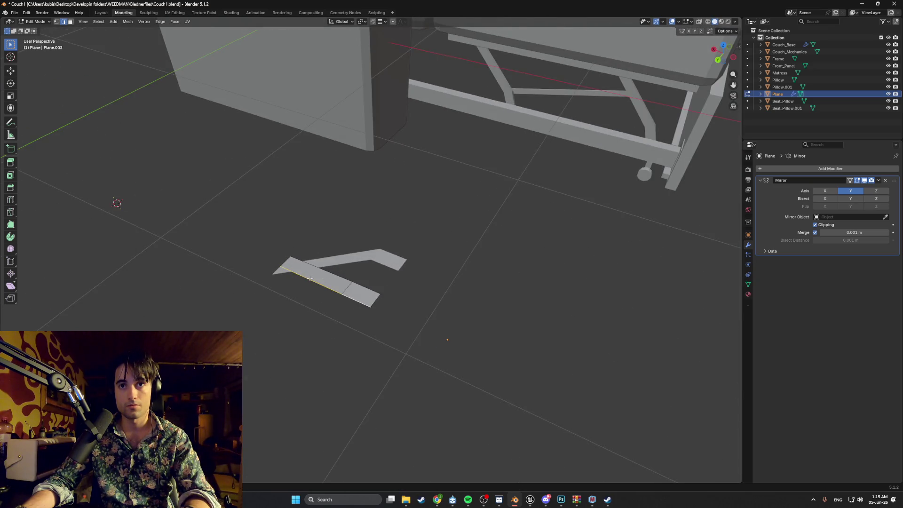
Step: Move the bracket's left face along the Y axis
{"action": "key", "text": "3"}
{"action": "left_click", "coordinate": [320, 277]}
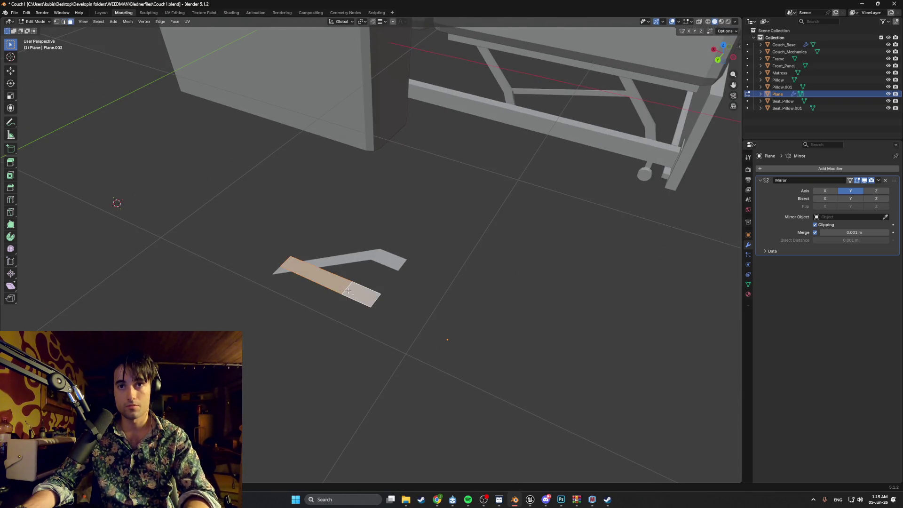
{"action": "key", "text": "g"}
{"action": "key", "text": "y"}
{"action": "left_click", "coordinate": [338, 289]}
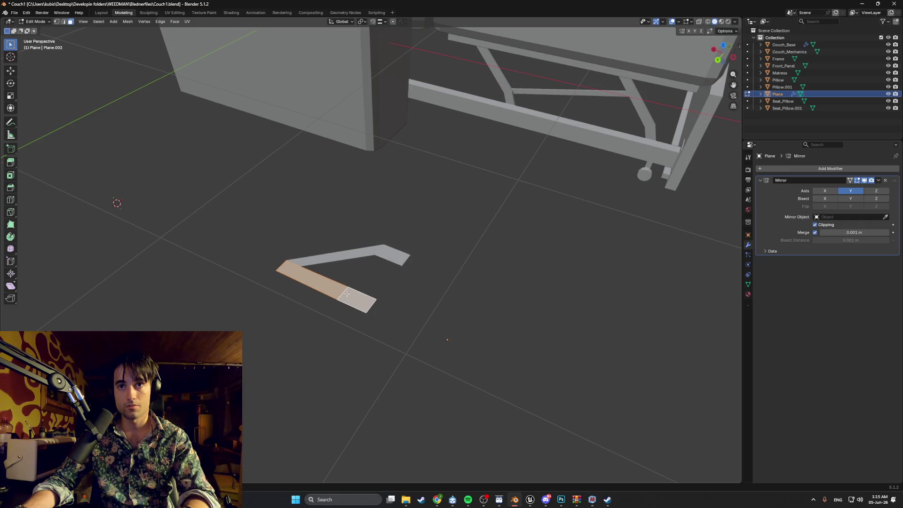
{"action": "middle_click_drag", "start_coordinate": [346, 291], "coordinate": [395, 299]}
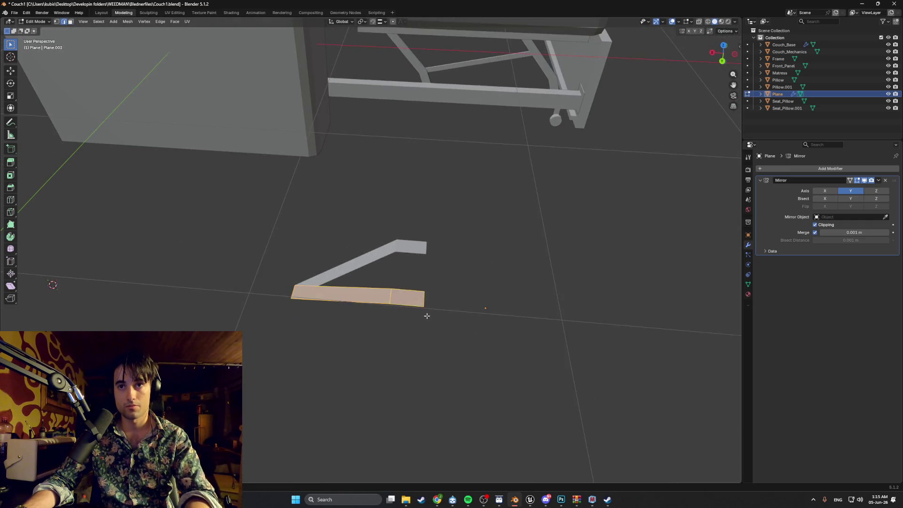
Step: Shorten the arm by moving its right end face along X
{"action": "left_click", "coordinate": [413, 302]}
{"action": "key", "text": "g"}
{"action": "key", "text": "x"}
{"action": "left_click", "coordinate": [381, 301]}
{"action": "mouse_move", "coordinate": [381, 301]}
{"action": "middle_mouse_down"}
{"action": "mouse_move", "coordinate": [375, 272]}
{"action": "mouse_move", "coordinate": [414, 285]}
{"action": "middle_mouse_up"}
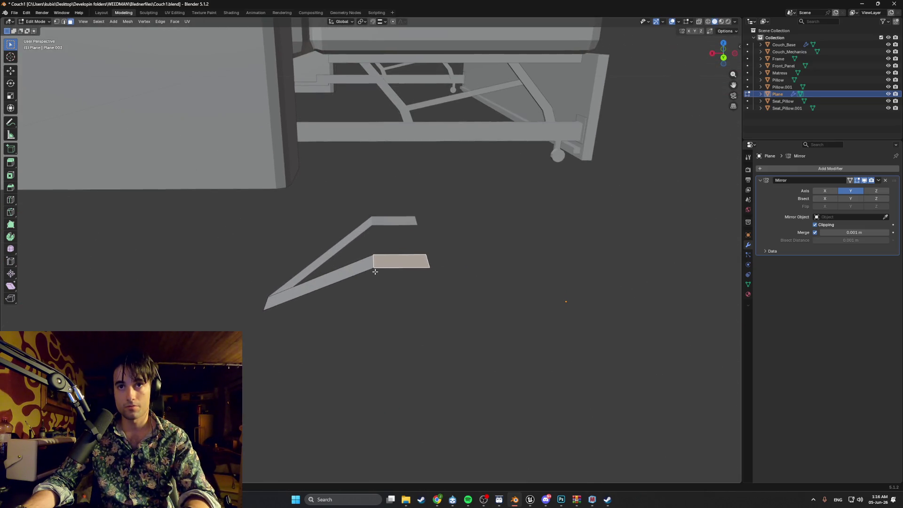
Step: Adjust the end face's height on Z, shorten the arm further on X, and shift it on Y
{"action": "key", "text": "g"}
{"action": "key", "text": "z"}
{"action": "left_click", "coordinate": [424, 287]}
{"action": "key", "text": "g"}
{"action": "key", "text": "x"}
{"action": "left_click", "coordinate": [371, 280]}
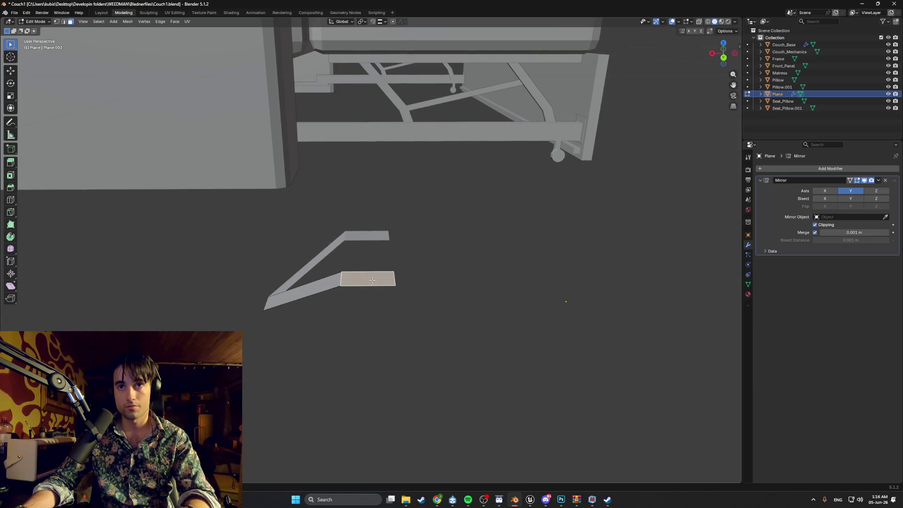
{"action": "key", "text": "g"}
{"action": "key", "text": "y"}
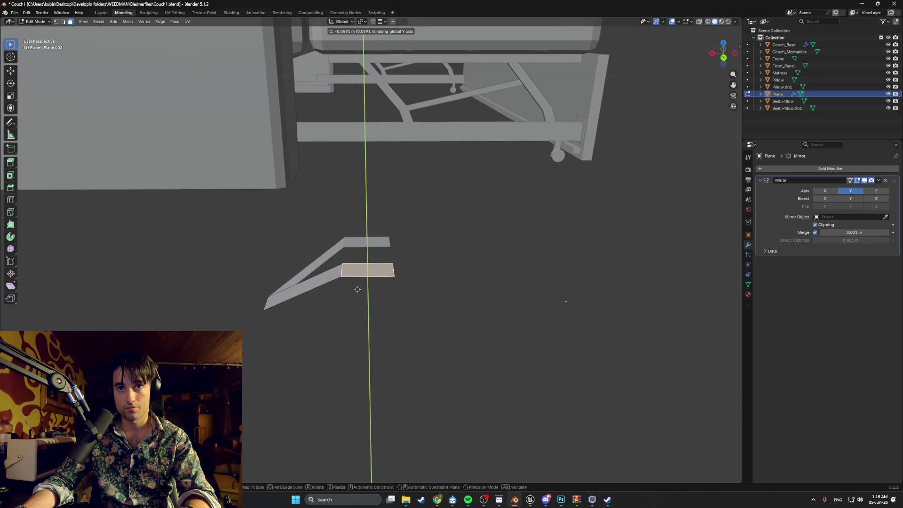
{"action": "left_click", "coordinate": [358, 287]}
Step: Reposition the arm's end face along X and then along Y
{"action": "key", "text": "g"}
{"action": "key", "text": "z"}
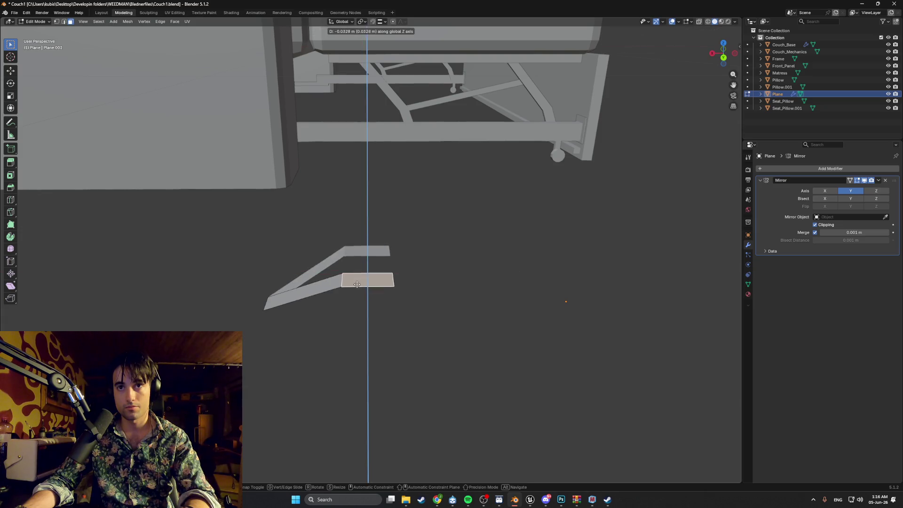
{"action": "key", "text": "Escape"}
{"action": "key", "text": "g"}
{"action": "key", "text": "x"}
{"action": "left_click", "coordinate": [325, 296]}
{"action": "key", "text": "g"}
{"action": "key", "text": "x"}
{"action": "mouse_move", "coordinate": [324, 296]}
{"action": "middle_mouse_down", "text": "alt"}
{"action": "mouse_move", "coordinate": [371, 297]}
{"action": "mouse_move", "coordinate": [399, 309]}
{"action": "middle_mouse_up", "text": "alt"}
{"action": "key", "text": "y"}
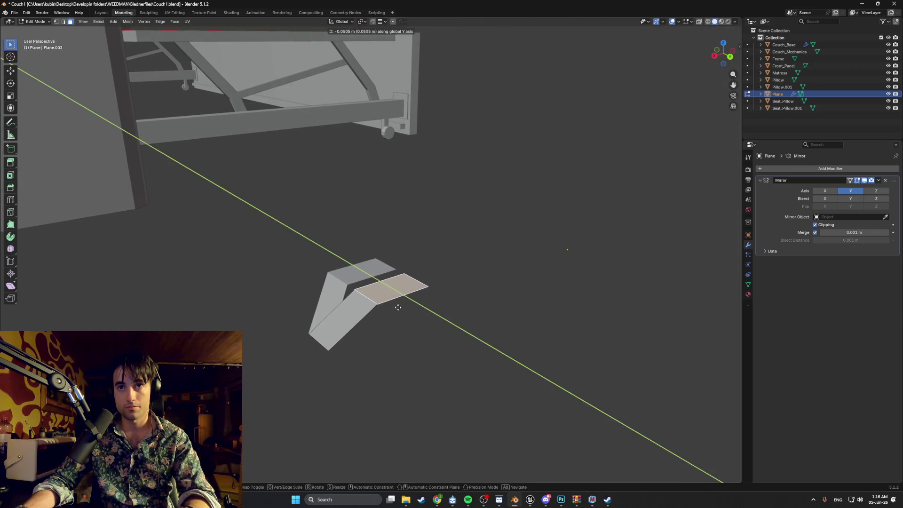
{"action": "left_click", "coordinate": [398, 308]}
Step: Select the bracket's lower edge and upper-right strip face and move them along Y
{"action": "key", "text": "2"}
{"action": "left_click", "coordinate": [378, 305]}
{"action": "key", "text": "g"}
{"action": "key", "text": "y"}
{"action": "key", "text": "y"}
{"action": "key", "text": "y"}
{"action": "middle_click_drag", "start_coordinate": [371, 309], "coordinate": [374, 310]}
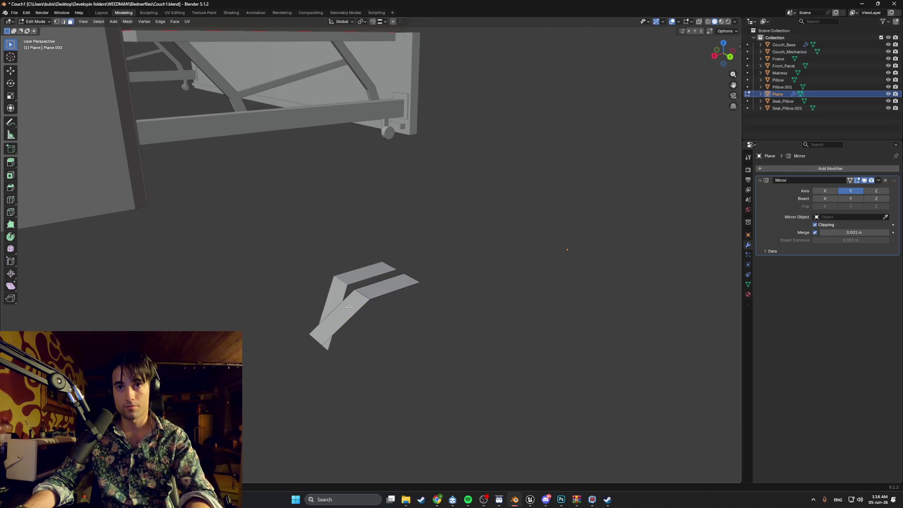
{"action": "left_click", "coordinate": [374, 294], "text": "shift"}
{"action": "key", "text": "g"}
{"action": "key", "text": "y"}
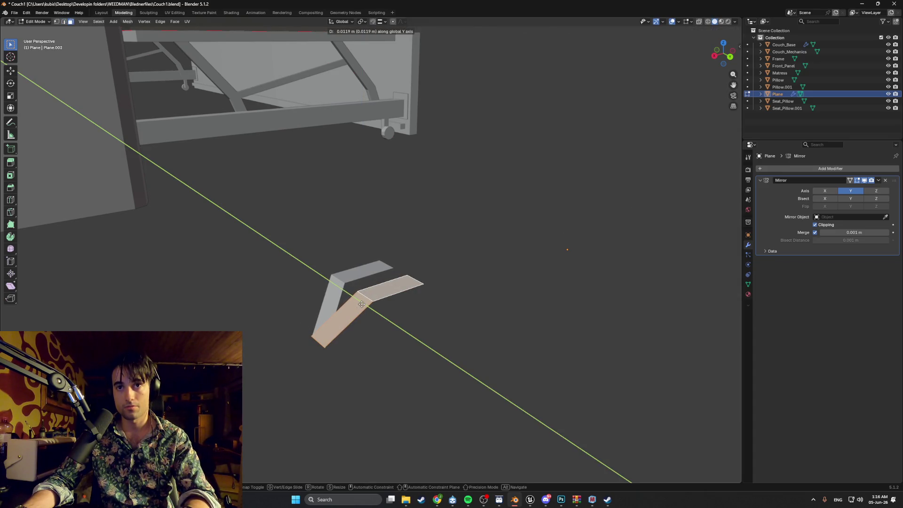
{"action": "left_click", "coordinate": [361, 305]}
Step: Shift the selected strip faces left along the X axis
{"action": "middle_click_drag", "start_coordinate": [362, 305], "coordinate": [346, 308]}
{"action": "key", "text": "g"}
{"action": "key", "text": "x"}
{"action": "left_click", "coordinate": [305, 307]}
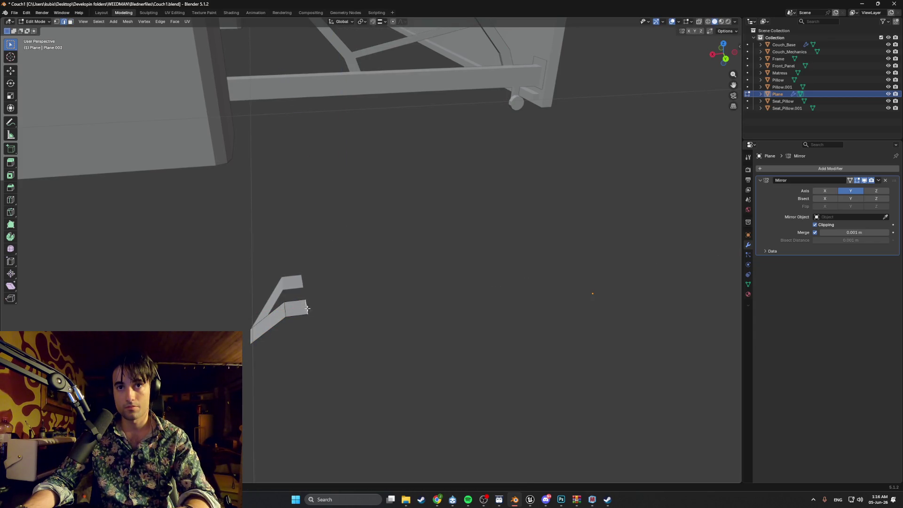
Step: Move the selected piece vertically along Z toward the couch frame
{"action": "middle_click_drag", "start_coordinate": [306, 305], "coordinate": [322, 294]}
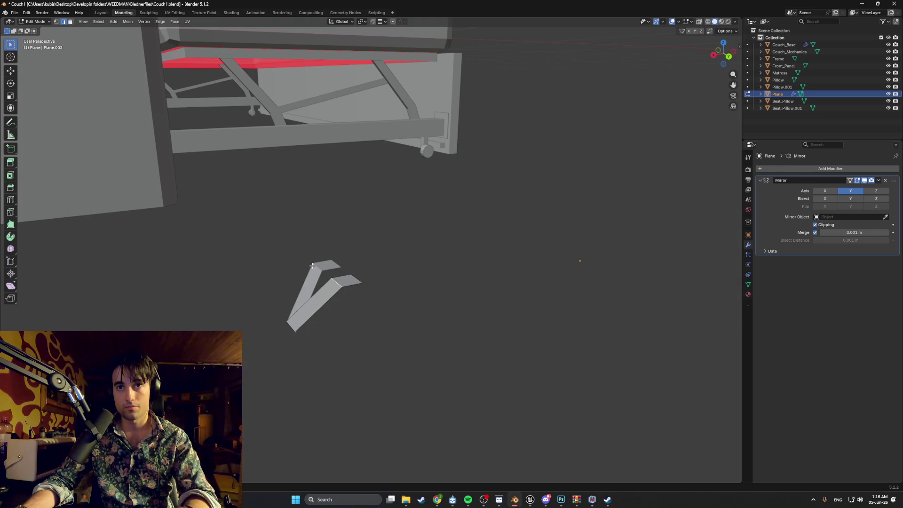
{"action": "key", "text": "g"}
{"action": "key", "text": "z"}
{"action": "left_click", "coordinate": [334, 285]}
{"action": "scroll", "coordinate": [329, 284], "scroll_direction": "up", "scroll_amount": 3}
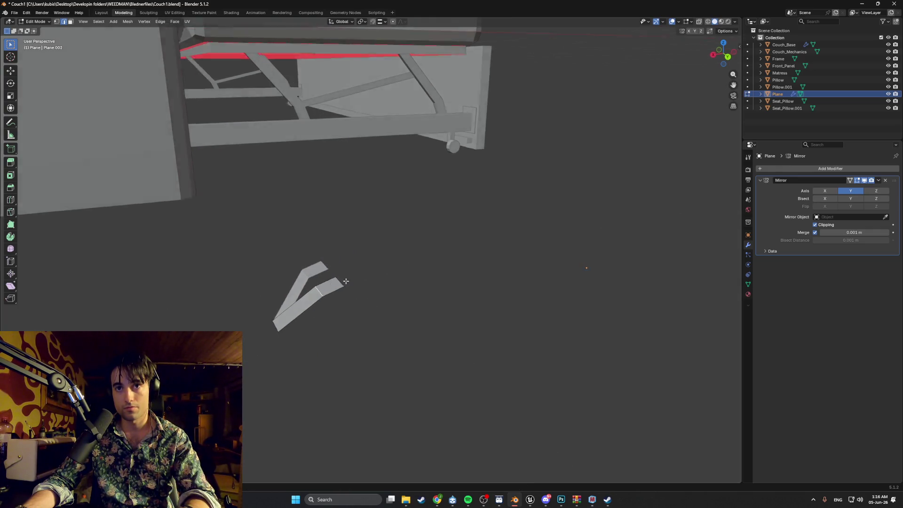
{"action": "middle_click_drag", "start_coordinate": [323, 280], "coordinate": [311, 288]}
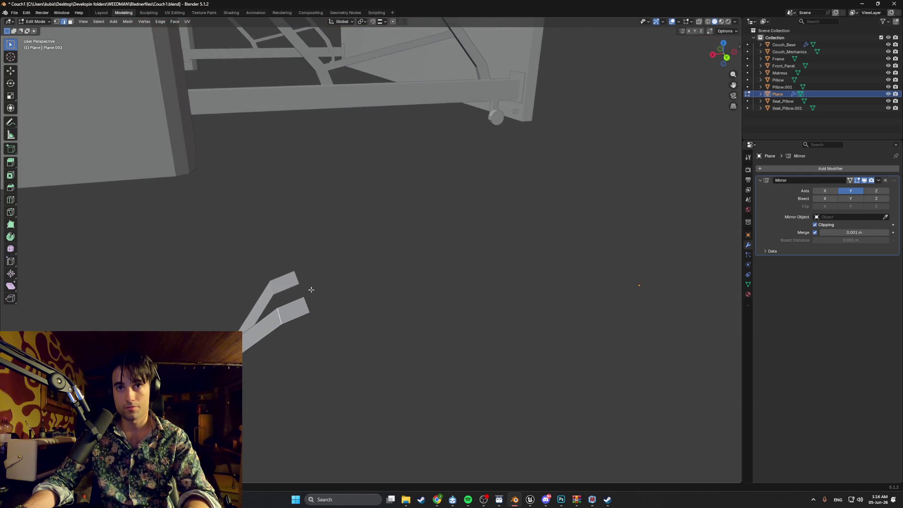
Step: Move the piece's tip along the Y axis
{"action": "key", "text": "g"}
{"action": "key", "text": "x"}
{"action": "key", "text": "x"}
{"action": "key", "text": "y"}
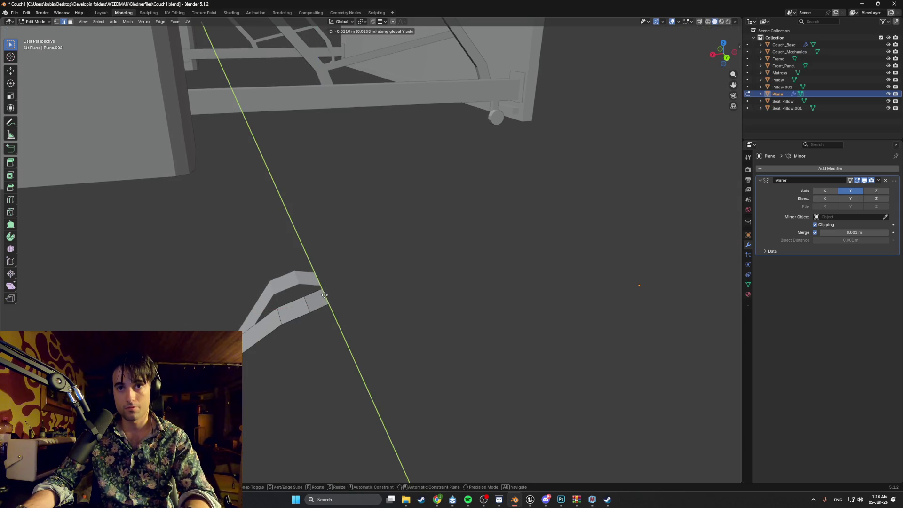
{"action": "left_click", "coordinate": [324, 294]}
{"action": "mouse_move", "coordinate": [325, 294]}
{"action": "middle_mouse_down"}
{"action": "mouse_move", "coordinate": [348, 284]}
{"action": "mouse_move", "coordinate": [238, 258]}
{"action": "middle_mouse_up"}
Step: From the back view, move the selected edge vertically along Z
{"action": "key", "text": "ctrl+KP_1"}
{"action": "key", "text": "g"}
{"action": "key", "text": "z"}
{"action": "left_click", "coordinate": [274, 208]}
{"action": "mouse_move", "coordinate": [274, 208]}
{"action": "middle_mouse_down"}
{"action": "mouse_move", "coordinate": [280, 187]}
{"action": "mouse_move", "coordinate": [280, 239]}
{"action": "mouse_move", "coordinate": [338, 165]}
{"action": "middle_mouse_up"}
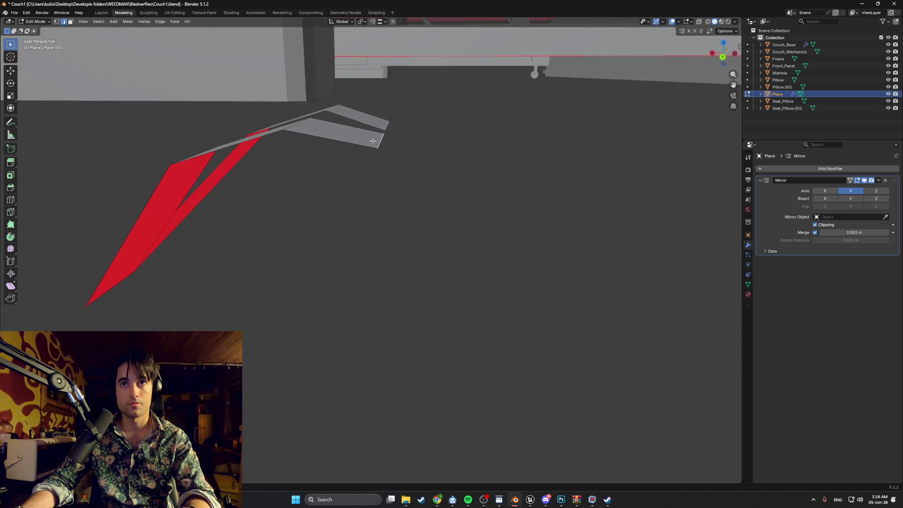
Step: Move the selected geometry vertically along the Z axis
{"action": "key", "text": "g"}
{"action": "key", "text": "y"}
{"action": "key", "text": "z"}
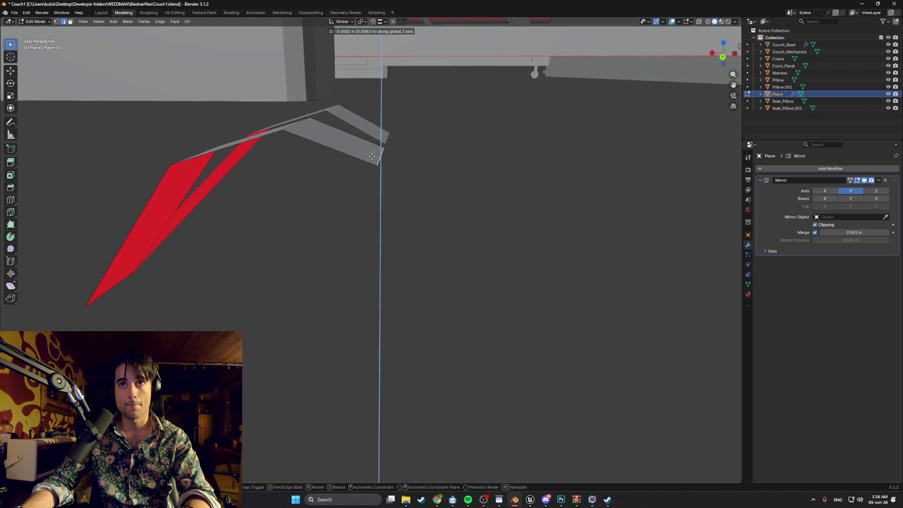
{"action": "left_click", "coordinate": [365, 154]}
{"action": "mouse_move", "coordinate": [365, 155]}
{"action": "middle_mouse_down"}
{"action": "mouse_move", "coordinate": [347, 167]}
{"action": "mouse_move", "coordinate": [357, 216]}
{"action": "mouse_move", "coordinate": [378, 218]}
{"action": "mouse_move", "coordinate": [326, 284]}
{"action": "middle_mouse_up"}
Step: Select the bracket's front edge and try moving and extruding it, cancelling both
{"action": "left_click", "coordinate": [326, 285]}
{"action": "key", "text": "g"}
{"action": "key", "text": "x"}
{"action": "key", "text": "x"}
{"action": "key", "text": "x"}
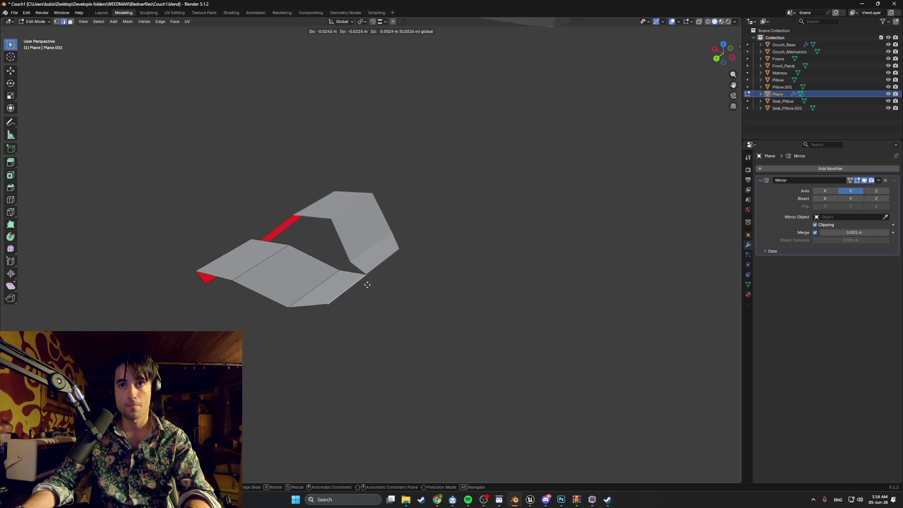
{"action": "key", "text": "Escape"}
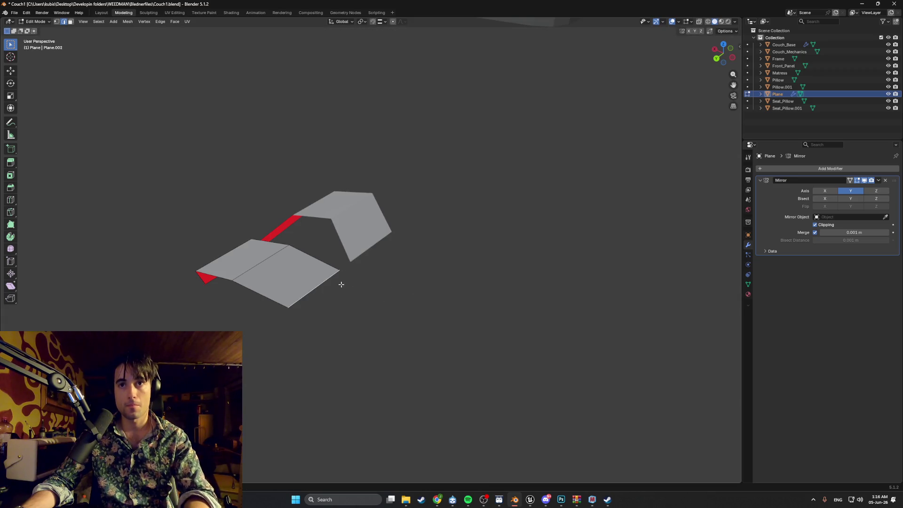
{"action": "key", "text": "e"}
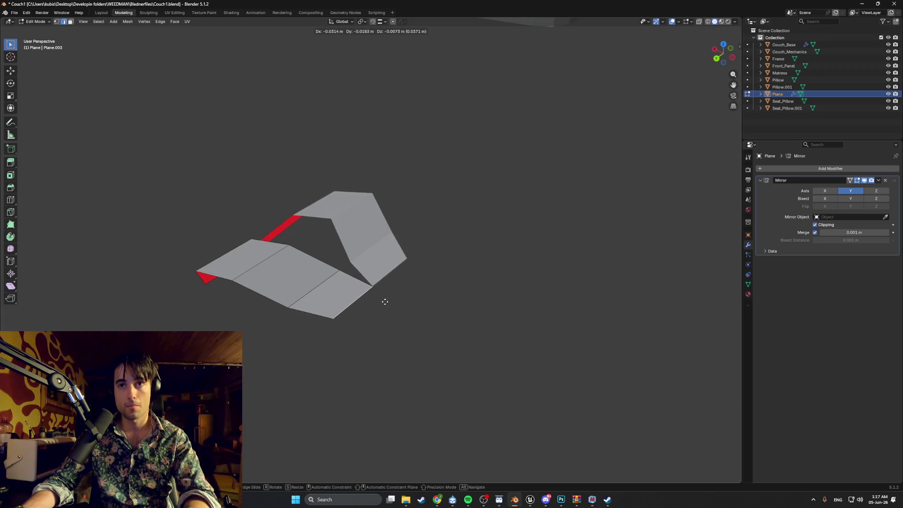
{"action": "key", "text": "Escape"}
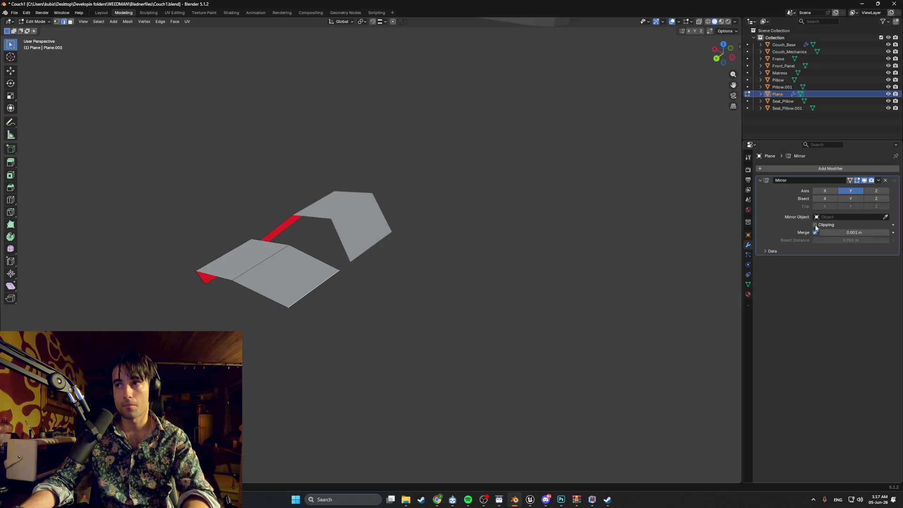
Step: Extrude the bracket's front edge into new faces and slide it along X
{"action": "key", "text": "e"}
{"action": "left_click", "coordinate": [349, 298]}
{"action": "mouse_move", "coordinate": [350, 298]}
{"action": "middle_mouse_down"}
{"action": "mouse_move", "coordinate": [496, 214]}
{"action": "mouse_move", "coordinate": [460, 204]}
{"action": "middle_mouse_up"}
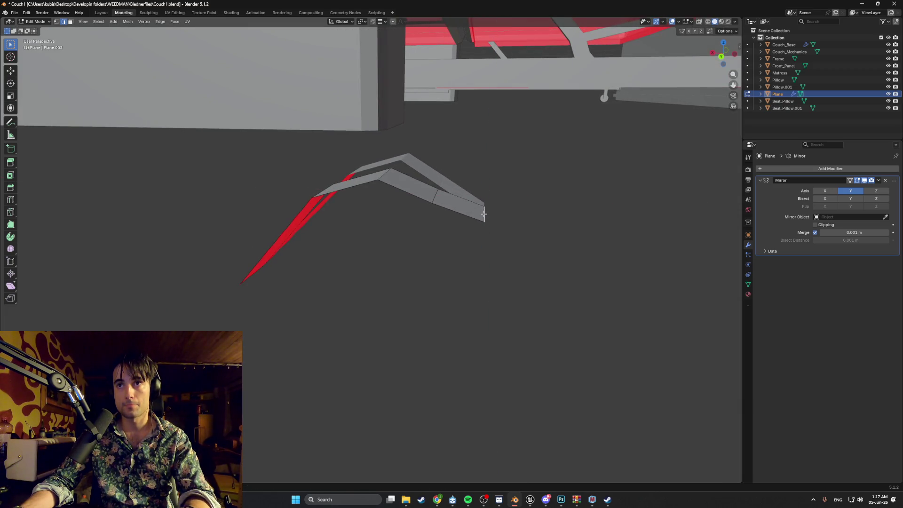
{"action": "key", "text": "g"}
{"action": "key", "text": "x"}
{"action": "left_click", "coordinate": [460, 206]}
Step: Shift the selected edge along Y to begin closing the V
{"action": "middle_click_drag", "start_coordinate": [460, 206], "coordinate": [479, 232]}
{"action": "scroll", "coordinate": [447, 324], "scroll_direction": "down", "scroll_amount": 1}
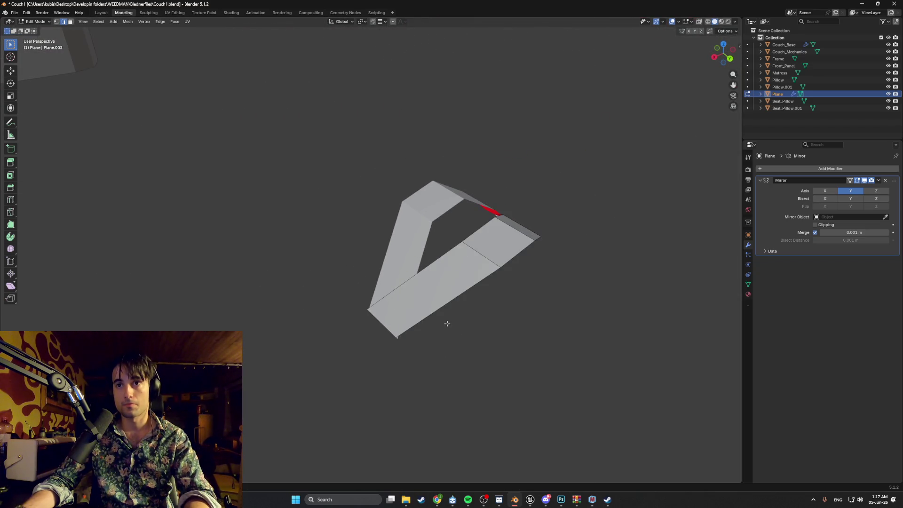
{"action": "mouse_move", "coordinate": [439, 303]}
{"action": "middle_mouse_down"}
{"action": "mouse_move", "coordinate": [472, 296]}
{"action": "mouse_move", "coordinate": [393, 295]}
{"action": "middle_mouse_up"}
{"action": "mouse_move", "coordinate": [450, 289]}
{"action": "middle_mouse_down"}
{"action": "mouse_move", "coordinate": [399, 294]}
{"action": "mouse_move", "coordinate": [430, 300]}
{"action": "middle_mouse_up"}
{"action": "key", "text": "g"}
{"action": "key", "text": "y"}
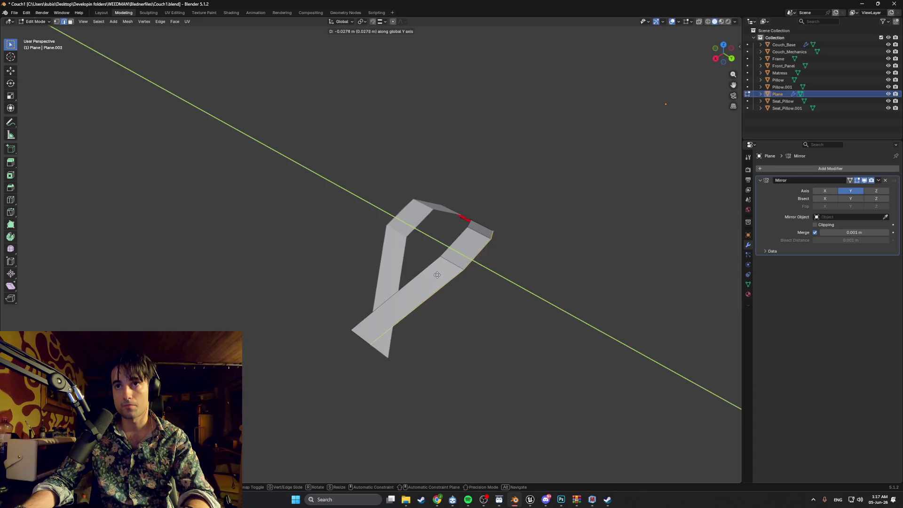
{"action": "left_click", "coordinate": [435, 272]}
Step: Select the lower strip's faces and move them along Y
{"action": "key", "text": "3"}
{"action": "middle_click_drag", "start_coordinate": [423, 284], "coordinate": [451, 272]}
{"action": "left_click", "coordinate": [450, 272], "text": "alt"}
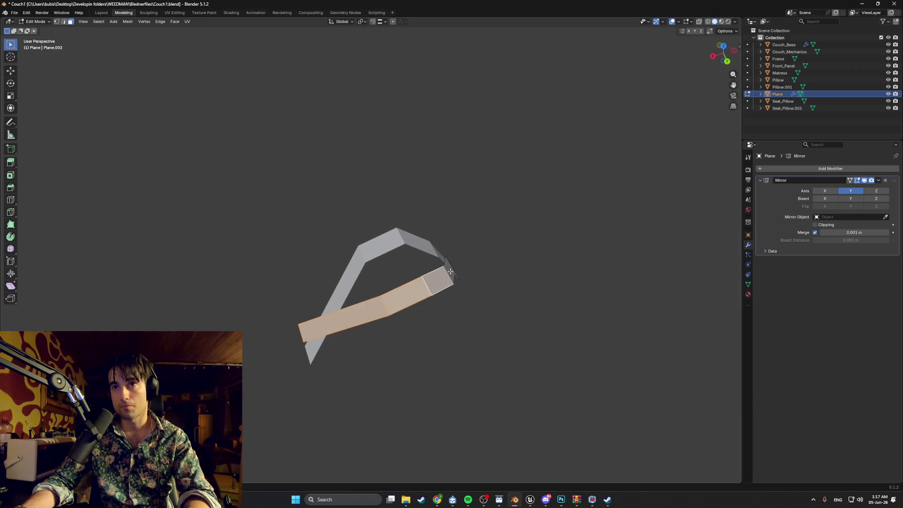
{"action": "key", "text": "g"}
{"action": "key", "text": "y"}
{"action": "left_click", "coordinate": [391, 299]}
{"action": "mouse_move", "coordinate": [391, 299]}
{"action": "middle_mouse_down"}
{"action": "mouse_move", "coordinate": [419, 291]}
{"action": "mouse_move", "coordinate": [359, 288]}
{"action": "mouse_move", "coordinate": [438, 293]}
{"action": "middle_mouse_up"}
Step: Move the lower strip's middle edge along Y
{"action": "key", "text": "3"}
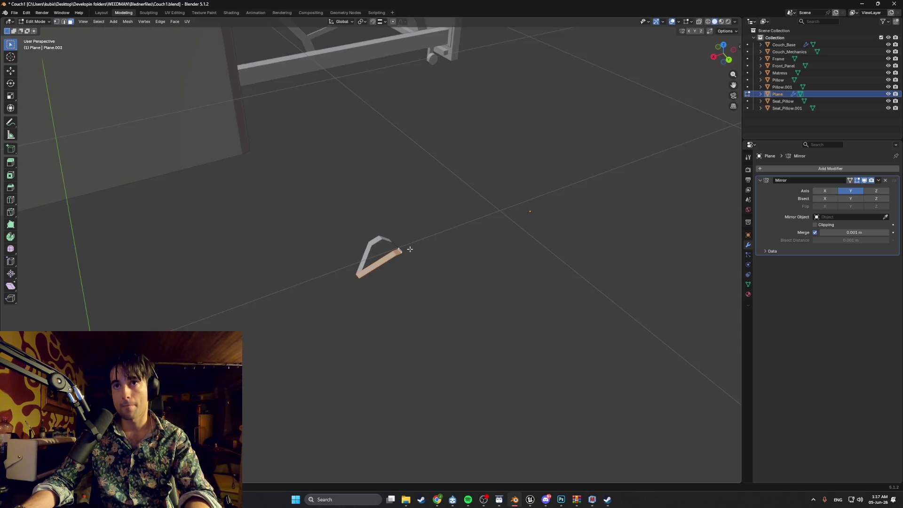
{"action": "scroll", "coordinate": [421, 287], "scroll_direction": "up", "scroll_amount": 2}
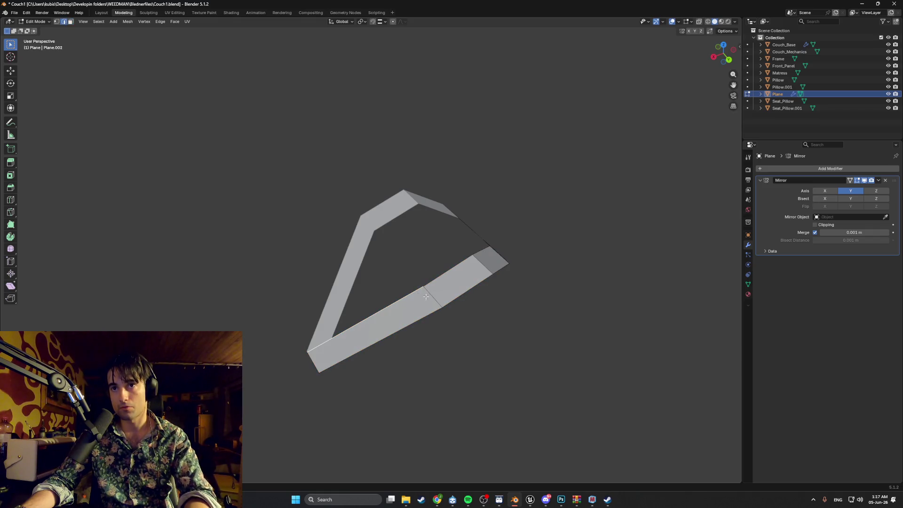
{"action": "key", "text": "2"}
{"action": "left_click", "coordinate": [428, 299]}
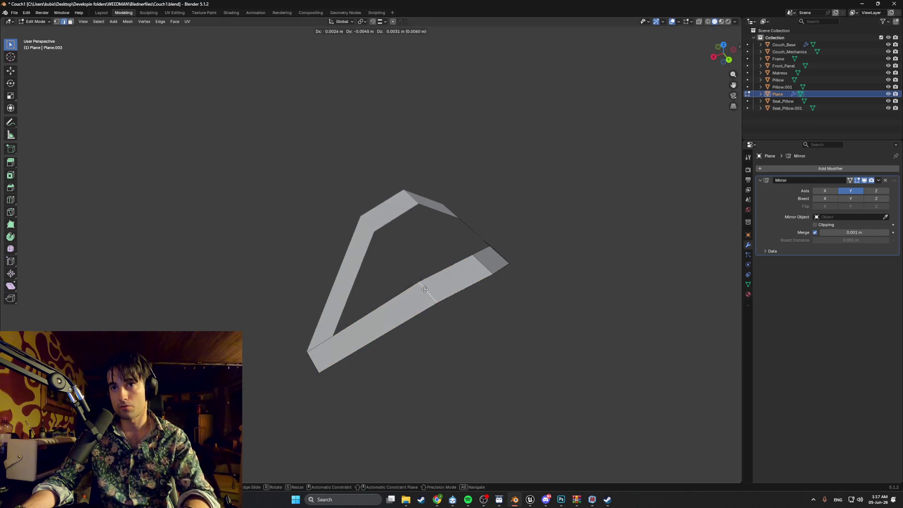
{"action": "key", "text": "g"}
{"action": "key", "text": "y"}
{"action": "left_click", "coordinate": [410, 279]}
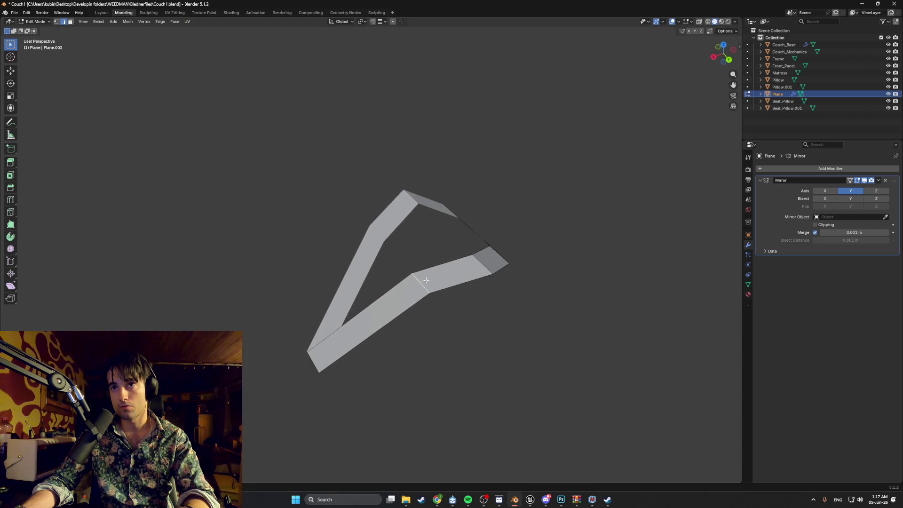
{"action": "middle_click_drag", "start_coordinate": [410, 278], "coordinate": [446, 280]}
Step: Slide the middle vertical edge and the right edge along Y, undoing the final end move
{"action": "left_click", "coordinate": [390, 319]}
{"action": "key", "text": "g"}
{"action": "key", "text": "y"}
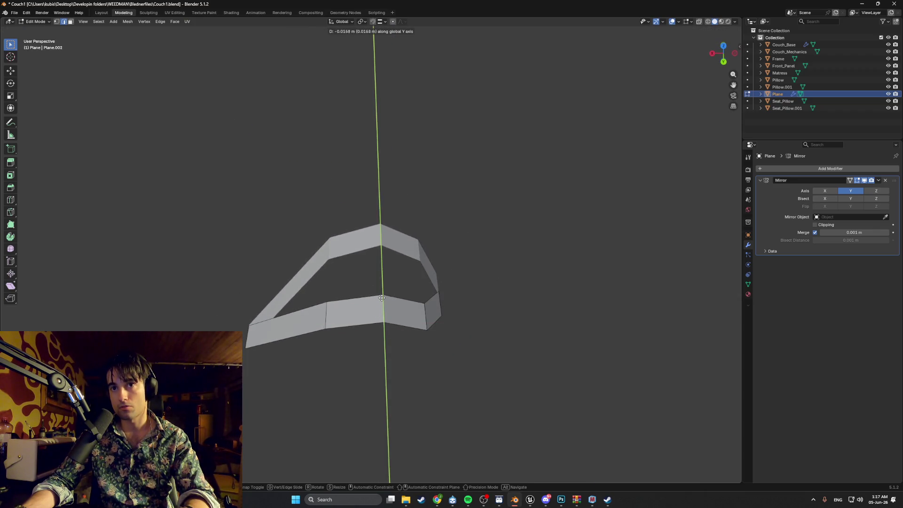
{"action": "left_click", "coordinate": [384, 294]}
{"action": "key", "text": "g"}
{"action": "key", "text": "y"}
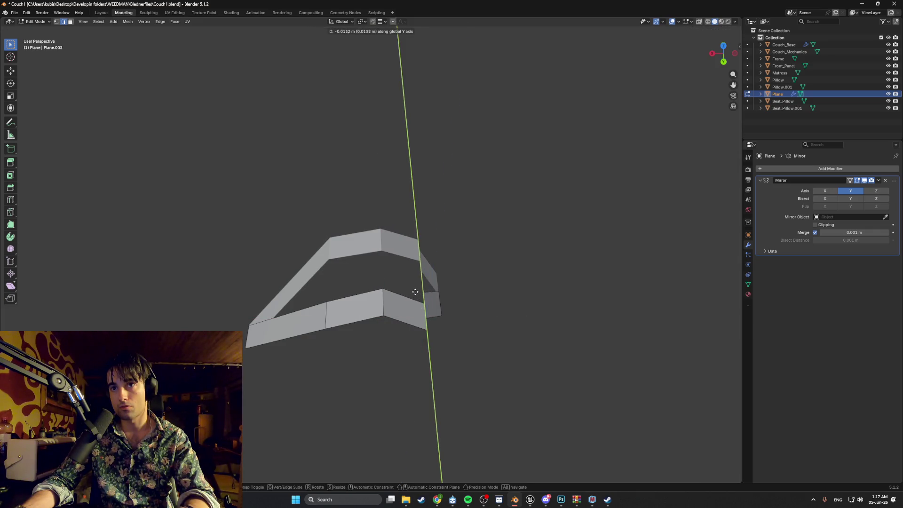
{"action": "left_click", "coordinate": [426, 295]}
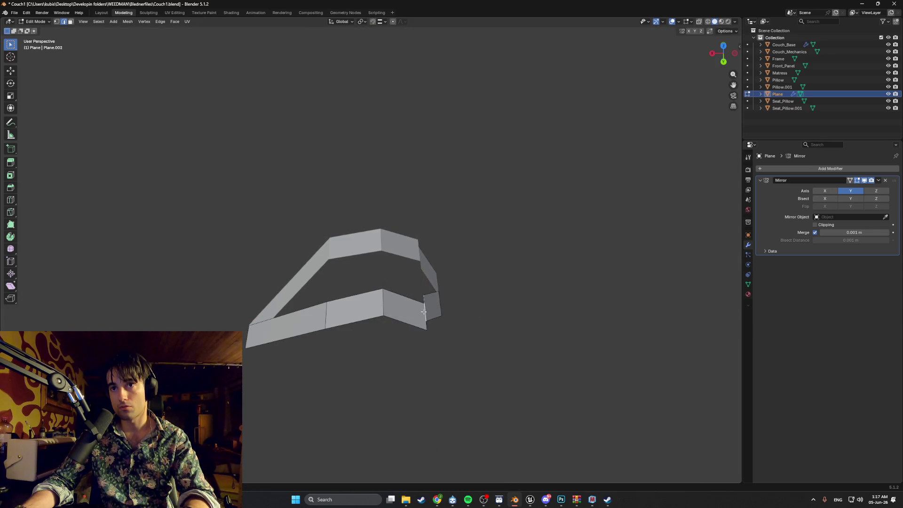
{"action": "key", "text": "g"}
{"action": "key", "text": "y"}
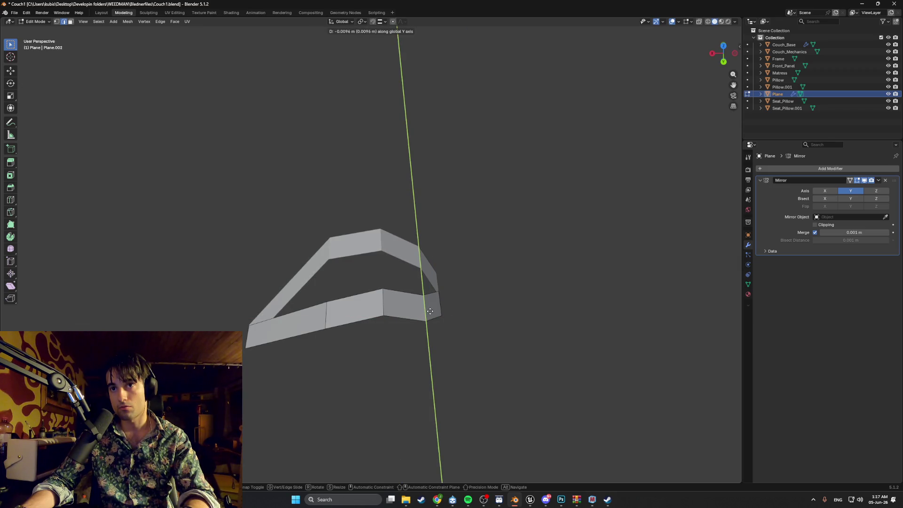
{"action": "left_click", "coordinate": [441, 311]}
{"action": "key", "text": "ctrl+z"}
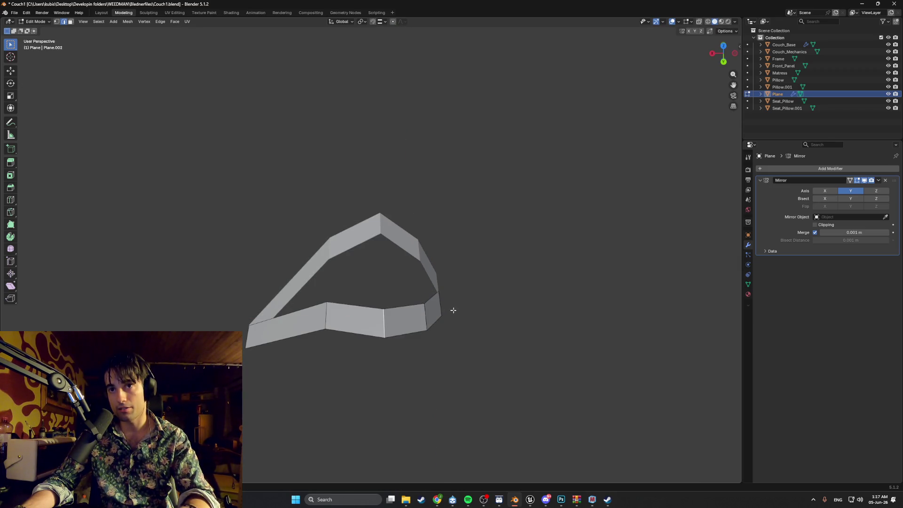
{"action": "mouse_move", "coordinate": [438, 299]}
{"action": "middle_mouse_down"}
{"action": "mouse_move", "coordinate": [423, 292]}
{"action": "mouse_move", "coordinate": [377, 310]}
{"action": "middle_mouse_up"}
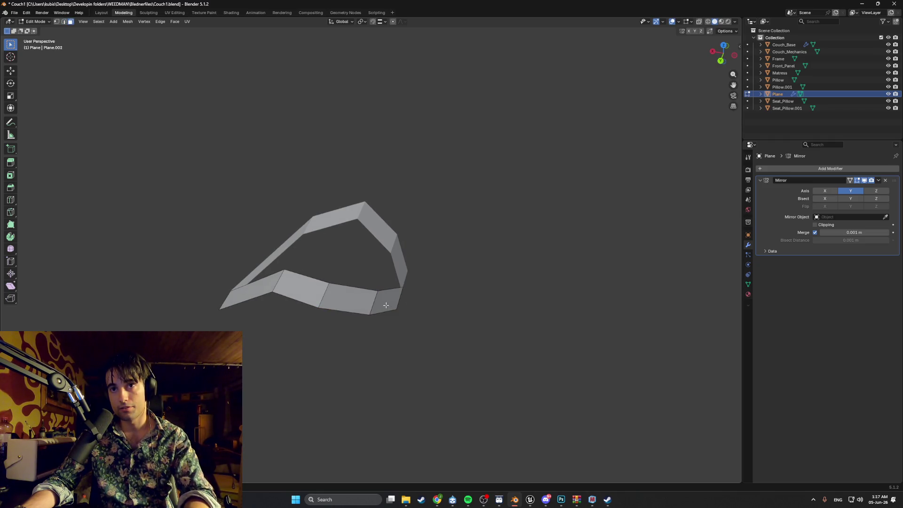
Step: Merge the duplicate vertices at the lower strip's end edge by distance
{"action": "key", "text": "2"}
{"action": "left_click", "coordinate": [373, 303]}
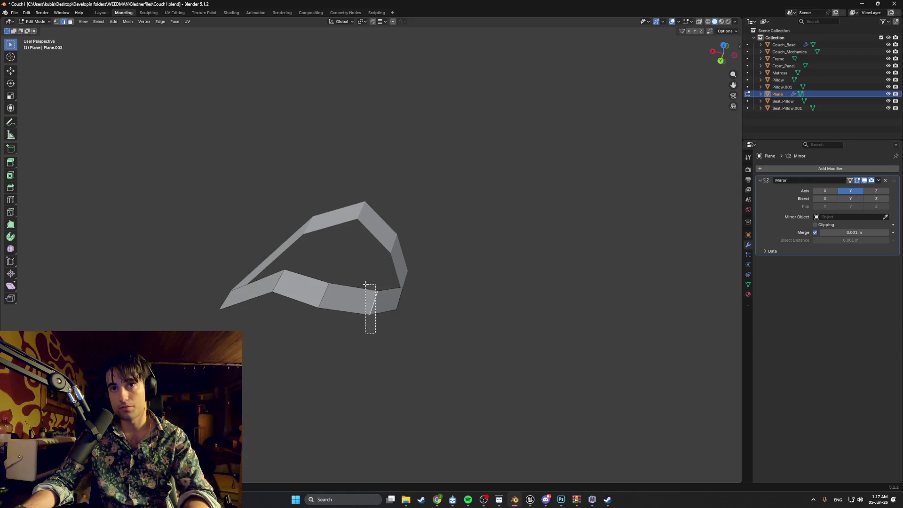
{"action": "key", "text": "shift+z"}
{"action": "key", "text": "m"}
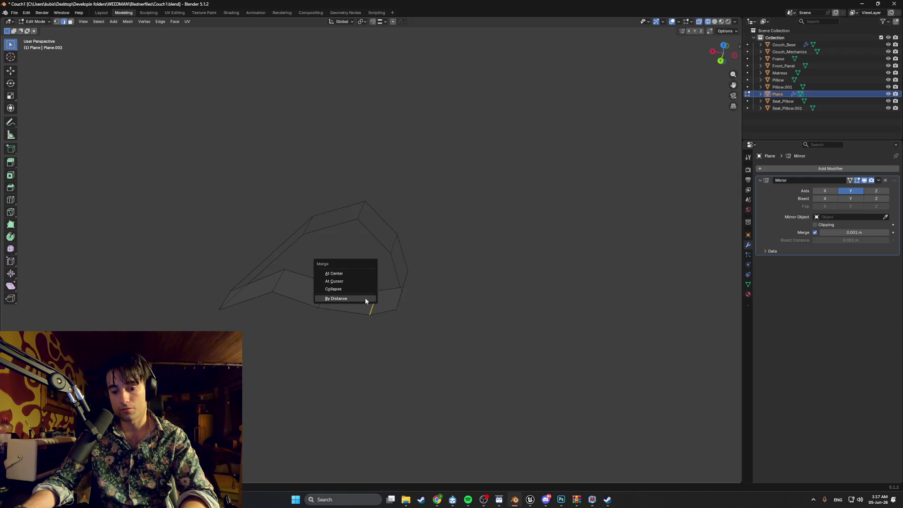
{"action": "left_click", "coordinate": [356, 299]}
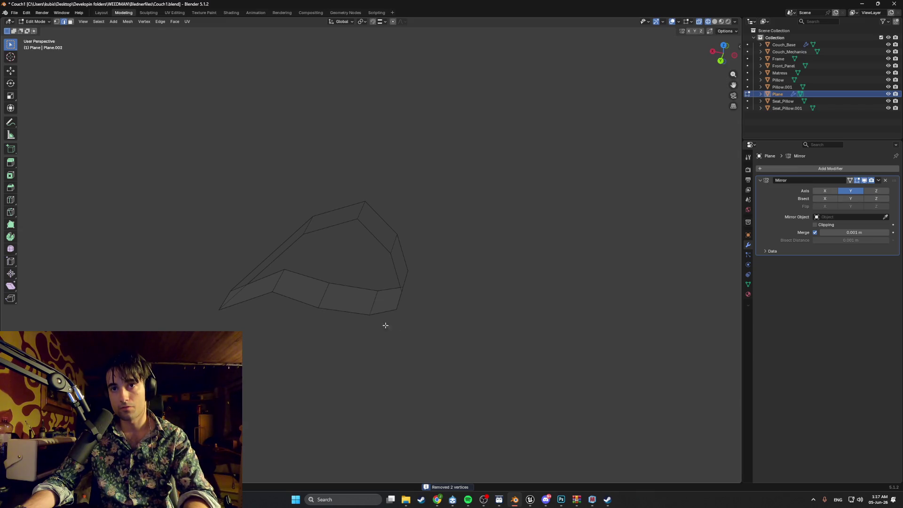
{"action": "key", "text": "shift+z"}
Step: Nudge the end edge along Y in two moves
{"action": "middle_click_drag", "start_coordinate": [421, 318], "coordinate": [437, 318]}
{"action": "key", "text": "g"}
{"action": "key", "text": "y"}
{"action": "left_click", "coordinate": [424, 312]}
{"action": "key", "text": "g"}
{"action": "key", "text": "y"}
{"action": "left_click", "coordinate": [390, 307]}
{"action": "mouse_move", "coordinate": [389, 307]}
{"action": "middle_mouse_down"}
{"action": "mouse_move", "coordinate": [439, 321]}
{"action": "mouse_move", "coordinate": [361, 282]}
{"action": "mouse_move", "coordinate": [407, 277]}
{"action": "mouse_move", "coordinate": [504, 297]}
{"action": "mouse_move", "coordinate": [562, 276]}
{"action": "mouse_move", "coordinate": [395, 281]}
{"action": "mouse_move", "coordinate": [503, 313]}
{"action": "middle_mouse_up"}
Step: Select the lower strip's linked faces and shift them left along X
{"action": "key", "text": "l"}
{"action": "key", "text": "g"}
{"action": "key", "text": "x"}
{"action": "left_click", "coordinate": [363, 248]}
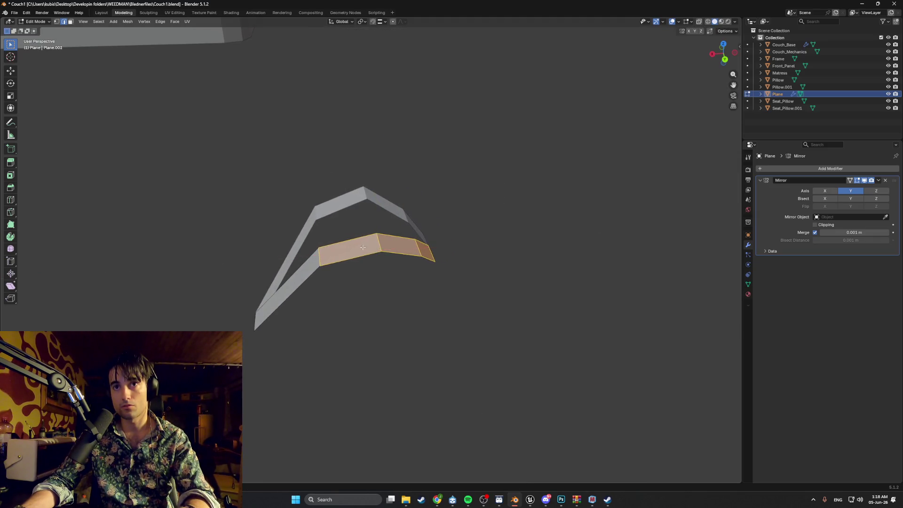
{"action": "key", "text": "g"}
{"action": "key", "text": "z"}
{"action": "key", "text": "x"}
{"action": "left_click", "coordinate": [356, 275]}
{"action": "mouse_move", "coordinate": [355, 275]}
{"action": "middle_mouse_down"}
{"action": "mouse_move", "coordinate": [369, 254]}
{"action": "mouse_move", "coordinate": [402, 322]}
{"action": "middle_mouse_up"}
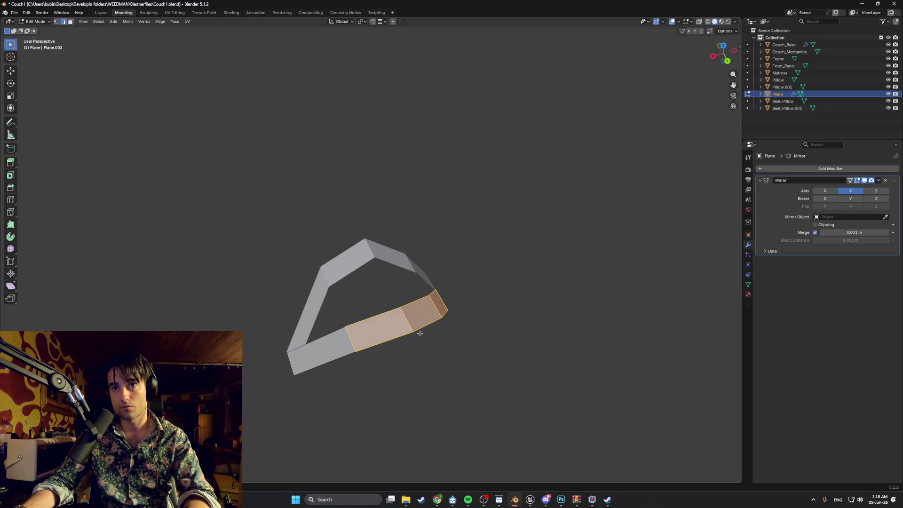
Step: Move the lower strip's faces along Y in two adjustments
{"action": "key", "text": "g"}
{"action": "key", "text": "y"}
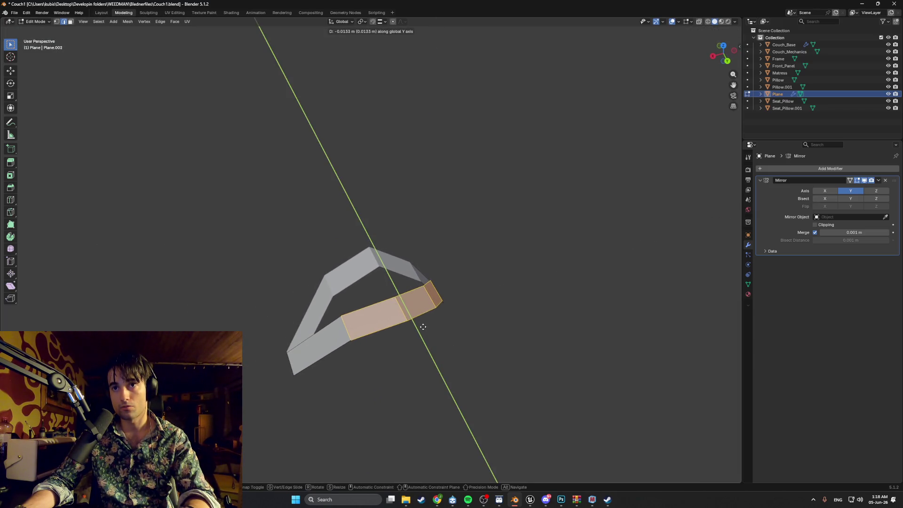
{"action": "left_click", "coordinate": [423, 326]}
{"action": "mouse_move", "coordinate": [423, 327]}
{"action": "middle_mouse_down"}
{"action": "mouse_move", "coordinate": [347, 303]}
{"action": "mouse_move", "coordinate": [381, 306]}
{"action": "middle_mouse_up"}
{"action": "scroll", "coordinate": [367, 311], "scroll_direction": "up", "scroll_amount": 5}
{"action": "key", "text": "g"}
{"action": "key", "text": "y"}
{"action": "left_click", "coordinate": [347, 298]}
{"action": "scroll", "coordinate": [346, 299], "scroll_direction": "down", "scroll_amount": 3}
{"action": "mouse_move", "coordinate": [347, 299]}
{"action": "middle_mouse_down"}
{"action": "mouse_move", "coordinate": [421, 303]}
{"action": "mouse_move", "coordinate": [339, 284]}
{"action": "mouse_move", "coordinate": [359, 258]}
{"action": "mouse_move", "coordinate": [406, 253]}
{"action": "mouse_move", "coordinate": [394, 249]}
{"action": "middle_mouse_up"}
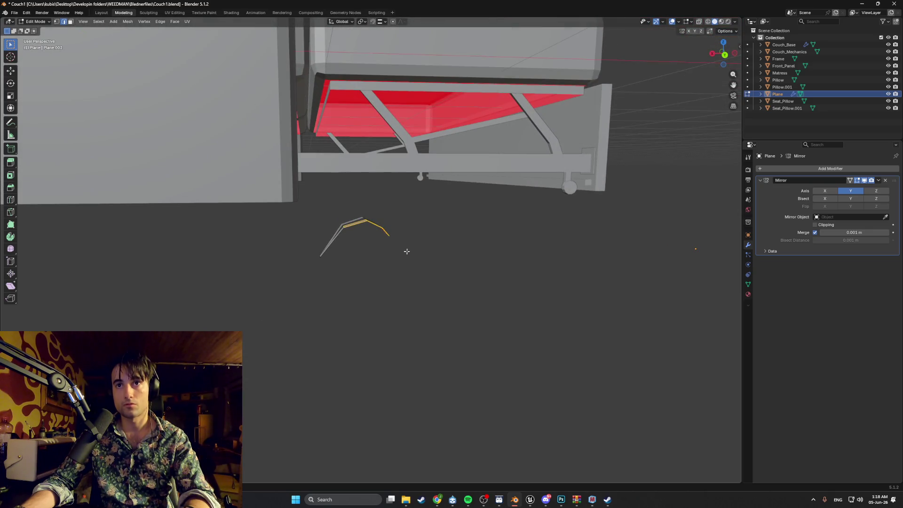
Step: Reposition the selected edges freely, without an axis lock
{"action": "key", "text": "g"}
{"action": "key", "text": "z"}
{"action": "key", "text": "z"}
{"action": "key", "text": "x"}
{"action": "key", "text": "x"}
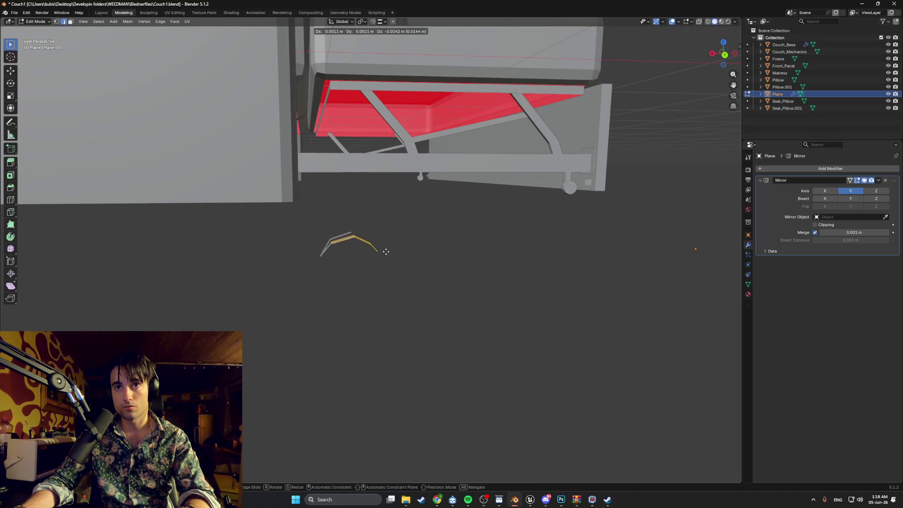
{"action": "left_click", "coordinate": [386, 252]}
{"action": "mouse_move", "coordinate": [353, 243]}
{"action": "middle_mouse_down"}
{"action": "mouse_move", "coordinate": [359, 278]}
{"action": "mouse_move", "coordinate": [371, 282]}
{"action": "middle_mouse_up"}
Step: Select the right-end face and start an X move, then cancel it
{"action": "left_click_drag", "start_coordinate": [423, 336], "coordinate": [370, 277]}
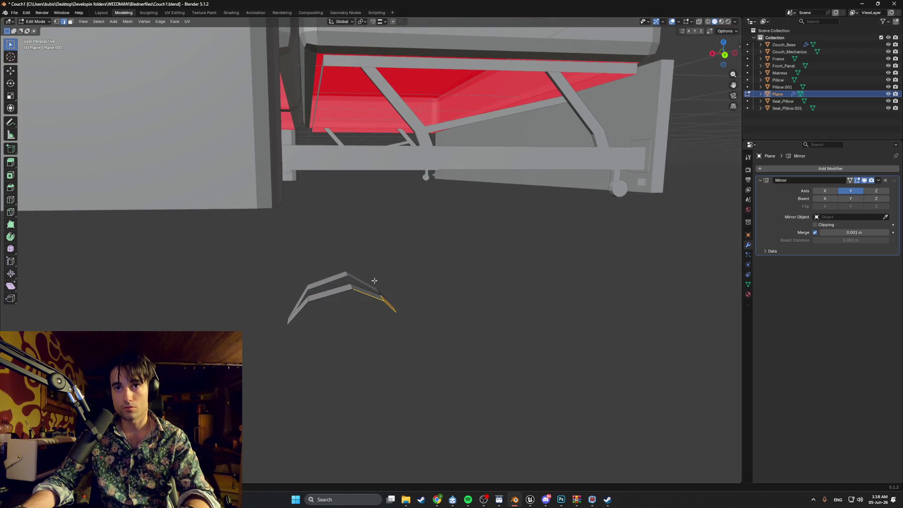
{"action": "middle_click_drag", "start_coordinate": [370, 276], "coordinate": [379, 301]}
{"action": "scroll", "coordinate": [400, 347], "scroll_direction": "up", "scroll_amount": 2}
{"action": "left_click_drag", "start_coordinate": [358, 379], "coordinate": [299, 311]}
{"action": "middle_click_drag", "start_coordinate": [326, 326], "coordinate": [373, 375]}
{"action": "left_click_drag", "start_coordinate": [376, 379], "coordinate": [328, 336]}
{"action": "mouse_move", "coordinate": [341, 357]}
{"action": "middle_mouse_down"}
{"action": "mouse_move", "coordinate": [320, 346]}
{"action": "mouse_move", "coordinate": [333, 328]}
{"action": "mouse_move", "coordinate": [365, 340]}
{"action": "mouse_move", "coordinate": [389, 319]}
{"action": "mouse_move", "coordinate": [334, 278]}
{"action": "middle_mouse_up"}
{"action": "key", "text": "g"}
{"action": "key", "text": "x"}
{"action": "right_click", "coordinate": [290, 332]}
{"action": "scroll", "coordinate": [363, 301], "scroll_direction": "down", "scroll_amount": 4}
Step: Move the bracket's mesh geometry to a new spot in Edit Mode
{"action": "scroll", "coordinate": [334, 278], "scroll_direction": "down", "scroll_amount": 5}
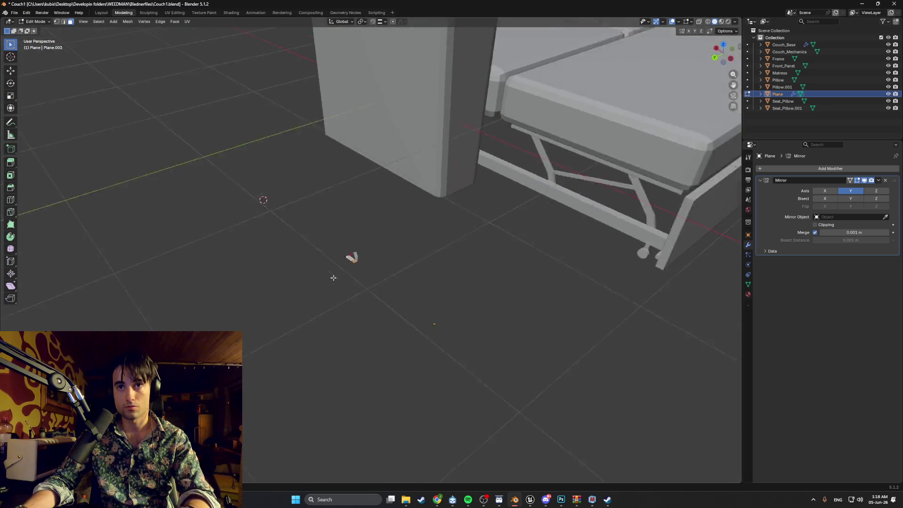
{"action": "scroll", "coordinate": [359, 255], "scroll_direction": "up", "scroll_amount": 5}
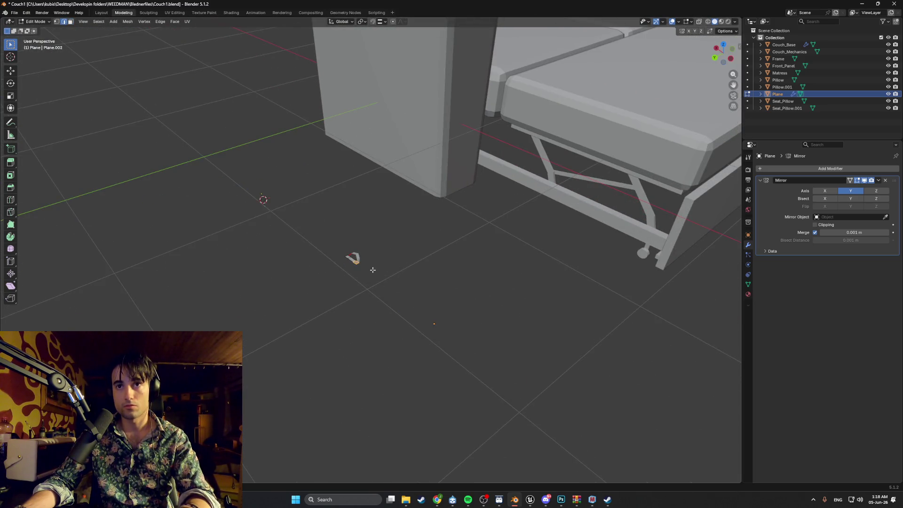
{"action": "scroll", "coordinate": [373, 269], "scroll_direction": "down", "scroll_amount": 5}
{"action": "scroll", "coordinate": [367, 256], "scroll_direction": "up", "scroll_amount": 5}
{"action": "scroll", "coordinate": [385, 275], "scroll_direction": "down", "scroll_amount": 4}
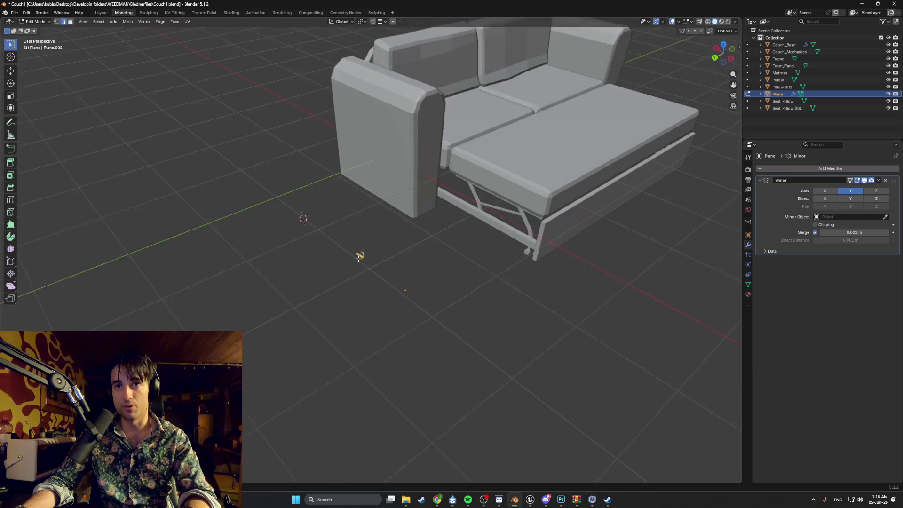
{"action": "key", "text": "g"}
{"action": "left_click", "coordinate": [358, 261]}
{"action": "scroll", "coordinate": [358, 260], "scroll_direction": "up", "scroll_amount": 5}
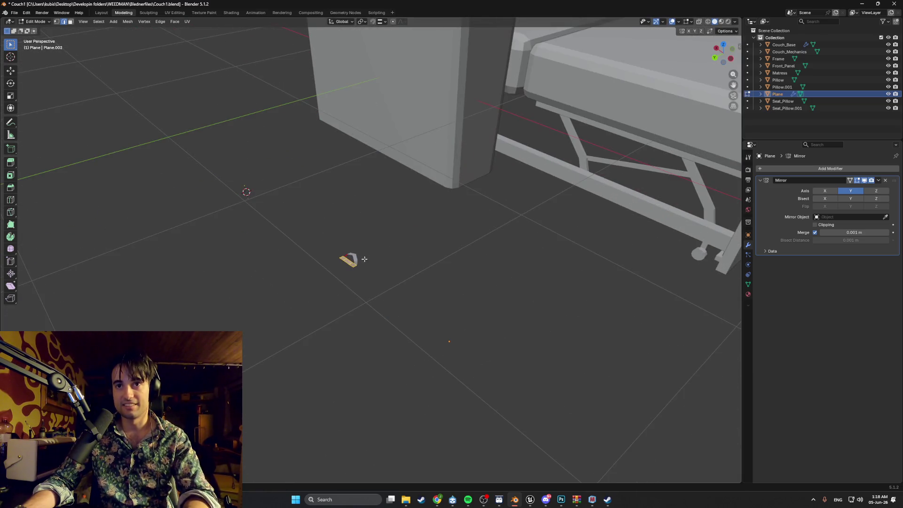
Step: Leave Edit Mode and move the whole bracket object
{"action": "key", "text": "Tab"}
{"action": "scroll", "coordinate": [349, 259], "scroll_direction": "down", "scroll_amount": 5}
{"action": "key", "text": "g"}
{"action": "left_click", "coordinate": [583, 212]}
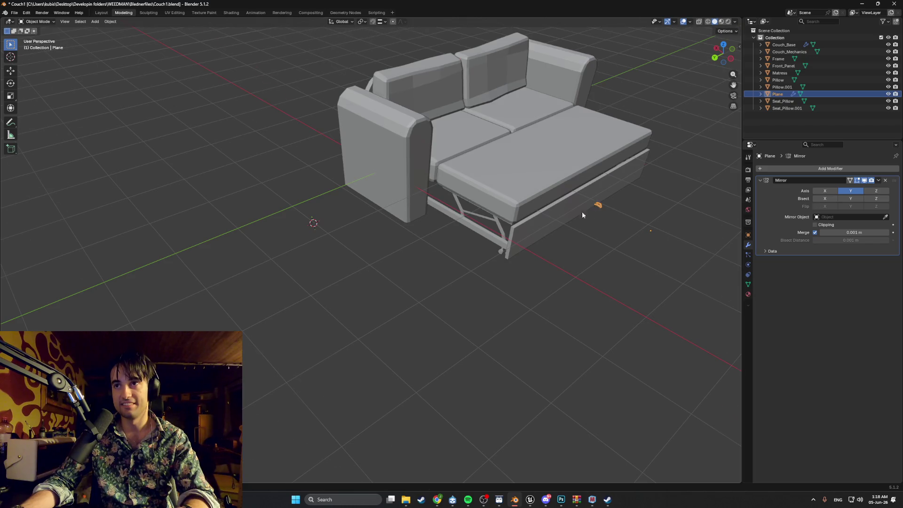
{"action": "key", "text": "ctrl+KP_1"}
{"action": "scroll", "coordinate": [521, 237], "scroll_direction": "up", "scroll_amount": 6}
{"action": "scroll", "coordinate": [662, 222], "scroll_direction": "up", "scroll_amount": 4}
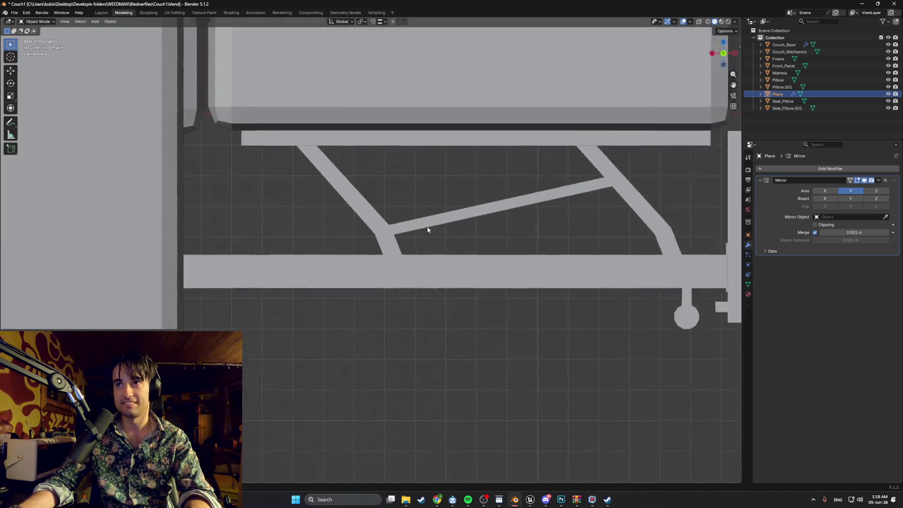
{"action": "scroll", "coordinate": [467, 295], "scroll_direction": "down", "scroll_amount": 3}
Step: From the top view, slide the bracket along Y until it meets the couch edge
{"action": "mouse_move", "coordinate": [479, 286]}
{"action": "middle_mouse_down"}
{"action": "mouse_move", "coordinate": [467, 295]}
{"action": "mouse_move", "coordinate": [465, 224]}
{"action": "mouse_move", "coordinate": [480, 169]}
{"action": "mouse_move", "coordinate": [397, 323]}
{"action": "mouse_move", "coordinate": [546, 203]}
{"action": "middle_mouse_up"}
{"action": "mouse_move", "coordinate": [376, 316]}
{"action": "middle_mouse_down", "text": "alt"}
{"action": "mouse_move", "coordinate": [419, 282]}
{"action": "mouse_move", "coordinate": [427, 340]}
{"action": "middle_mouse_up", "text": "alt"}
{"action": "scroll", "coordinate": [403, 316], "scroll_direction": "up", "scroll_amount": 4}
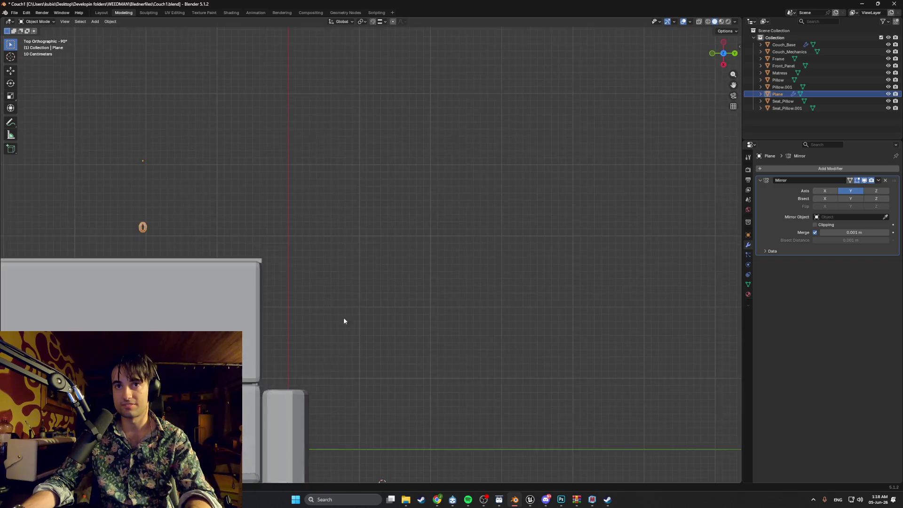
{"action": "scroll", "coordinate": [215, 214], "scroll_direction": "down", "scroll_amount": 3}
{"action": "scroll", "coordinate": [203, 252], "scroll_direction": "up", "scroll_amount": 4}
{"action": "middle_click_drag", "start_coordinate": [629, 248], "coordinate": [498, 208], "text": "shift"}
{"action": "left_click_drag", "start_coordinate": [491, 168], "coordinate": [491, 170]}
{"action": "scroll", "coordinate": [464, 239], "scroll_direction": "down", "scroll_amount": 3, "text": "alt"}
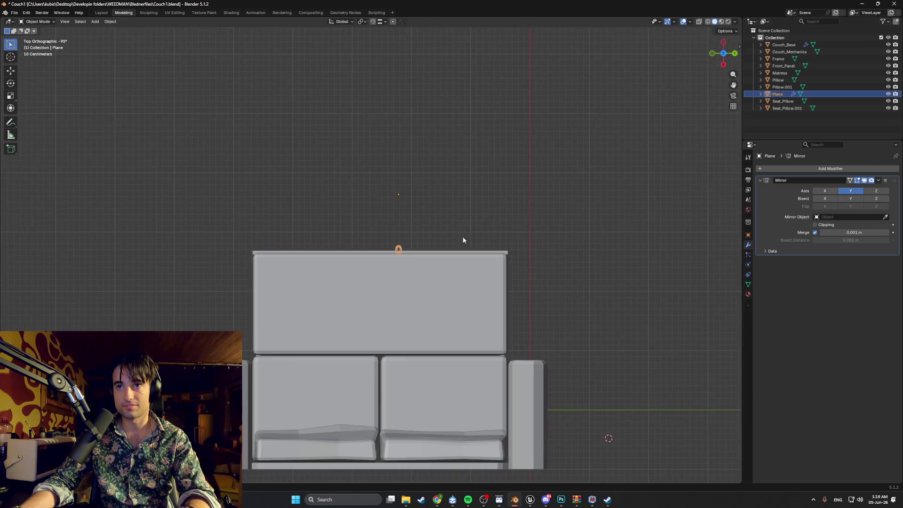
{"action": "scroll", "coordinate": [426, 242], "scroll_direction": "up", "scroll_amount": 3, "text": "alt"}
{"action": "key", "text": "y"}
{"action": "left_click", "coordinate": [392, 242]}
{"action": "scroll", "coordinate": [392, 242], "scroll_direction": "down", "scroll_amount": 2}
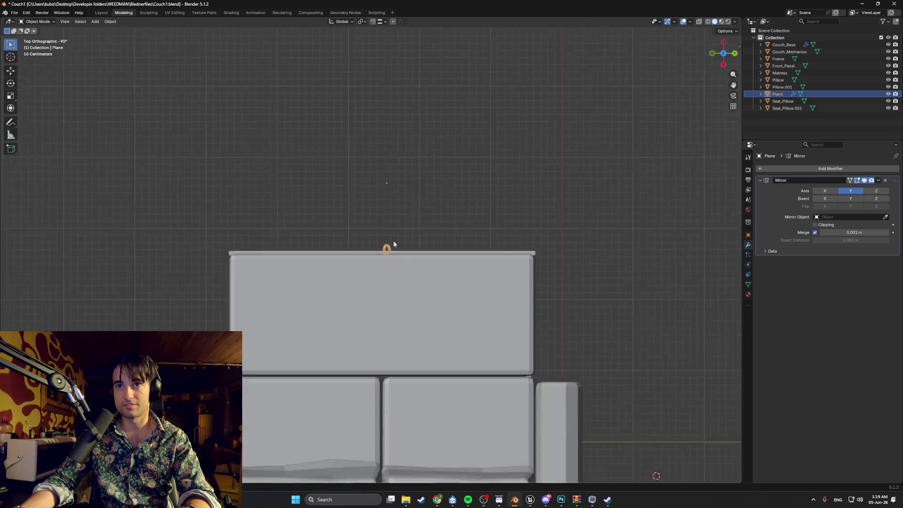
{"action": "scroll", "coordinate": [393, 242], "scroll_direction": "up", "scroll_amount": 5}
{"action": "key", "text": "Tab"}
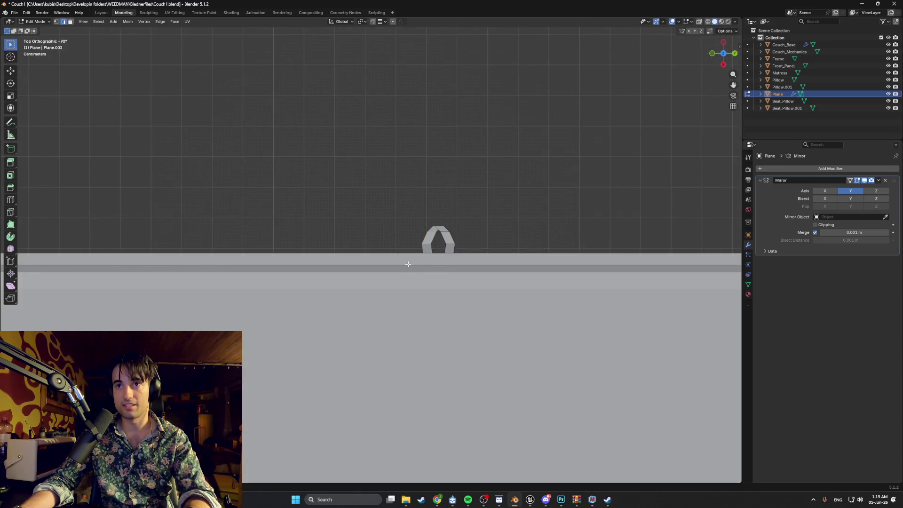
Step: Select Front_Panel and inspect its middle seam in Edit Mode
{"action": "key", "text": "Tab"}
{"action": "left_click", "coordinate": [403, 257]}
{"action": "scroll", "coordinate": [437, 252], "scroll_direction": "up", "scroll_amount": 1}
{"action": "key", "text": "Tab"}
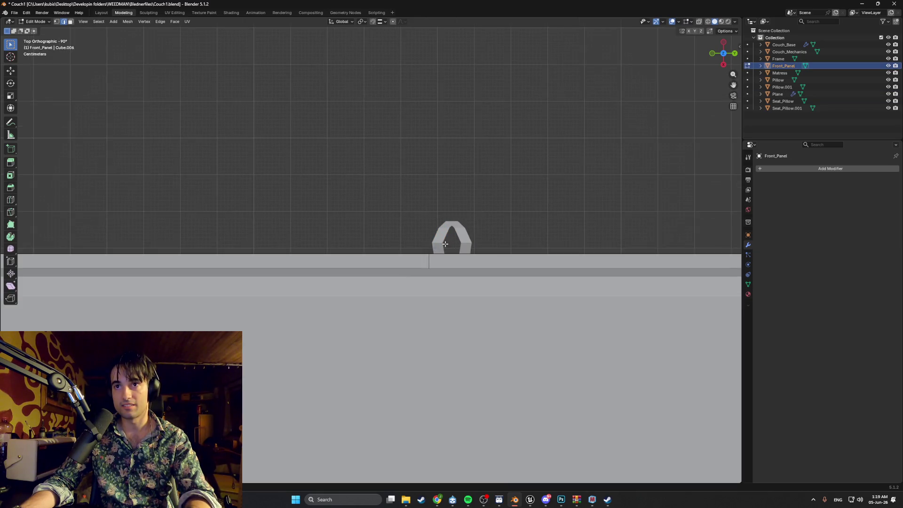
{"action": "scroll", "coordinate": [445, 243], "scroll_direction": "up", "scroll_amount": 1}
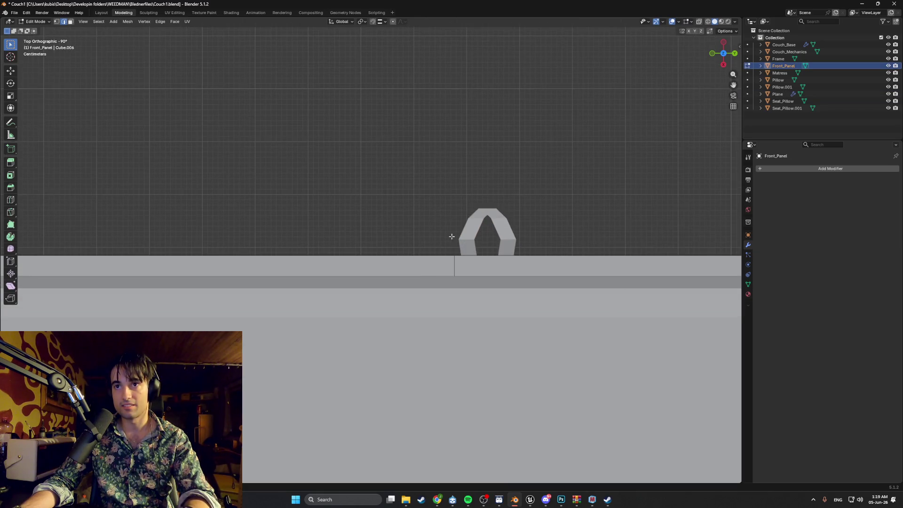
{"action": "key", "text": "Tab"}
Step: Move the bracket left, then recheck the Front_Panel seam
{"action": "left_click", "coordinate": [507, 234]}
{"action": "key", "text": "g"}
{"action": "left_click", "coordinate": [445, 233]}
{"action": "key", "text": "Tab"}
{"action": "key", "text": "Tab"}
{"action": "left_click", "coordinate": [505, 272]}
{"action": "key", "text": "Tab"}
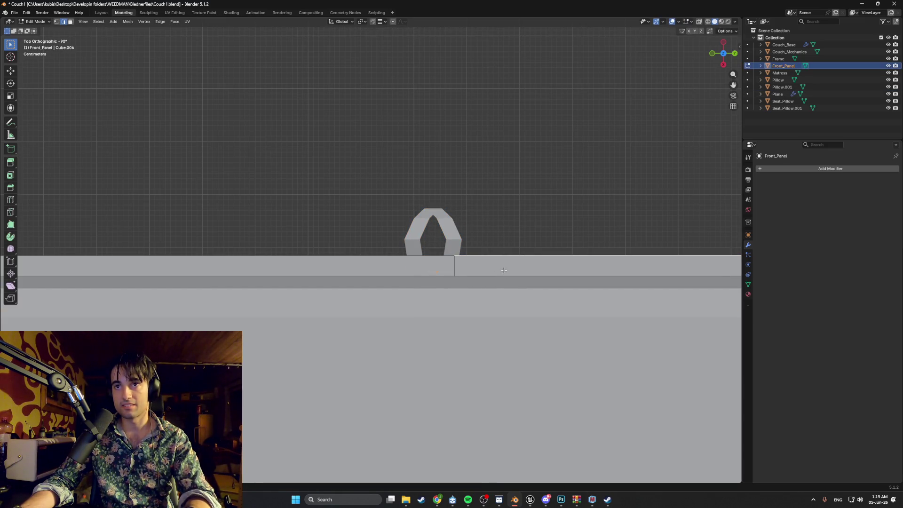
Step: Move the bracket right to centre it on the front panel's seam
{"action": "key", "text": "Tab"}
{"action": "left_click", "coordinate": [454, 238]}
{"action": "key", "text": "g"}
{"action": "left_click", "coordinate": [475, 239]}
{"action": "key", "text": "Tab"}
{"action": "key", "text": "Tab"}
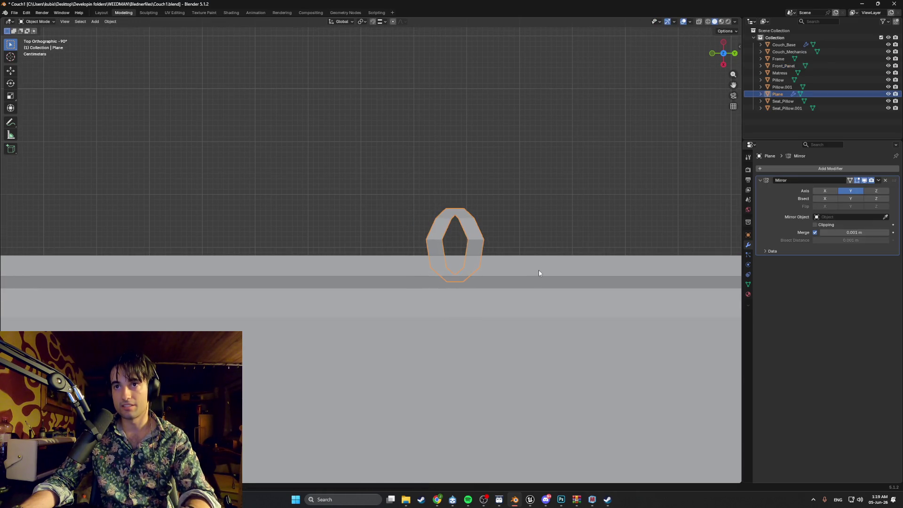
{"action": "left_click", "coordinate": [540, 270]}
{"action": "key", "text": "Tab"}
{"action": "key", "text": "Tab"}
{"action": "mouse_move", "coordinate": [541, 263]}
{"action": "middle_mouse_down"}
{"action": "mouse_move", "coordinate": [425, 198]}
{"action": "mouse_move", "coordinate": [376, 300]}
{"action": "mouse_move", "coordinate": [388, 281]}
{"action": "middle_mouse_up"}
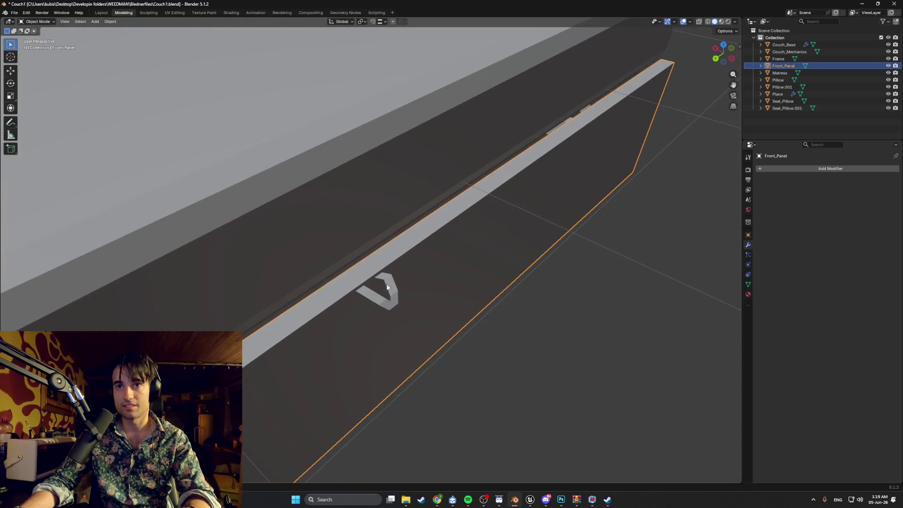
Step: Slide the V-shaped bracket further along the front rail on the X axis
{"action": "left_click", "coordinate": [379, 303]}
{"action": "key", "text": "g"}
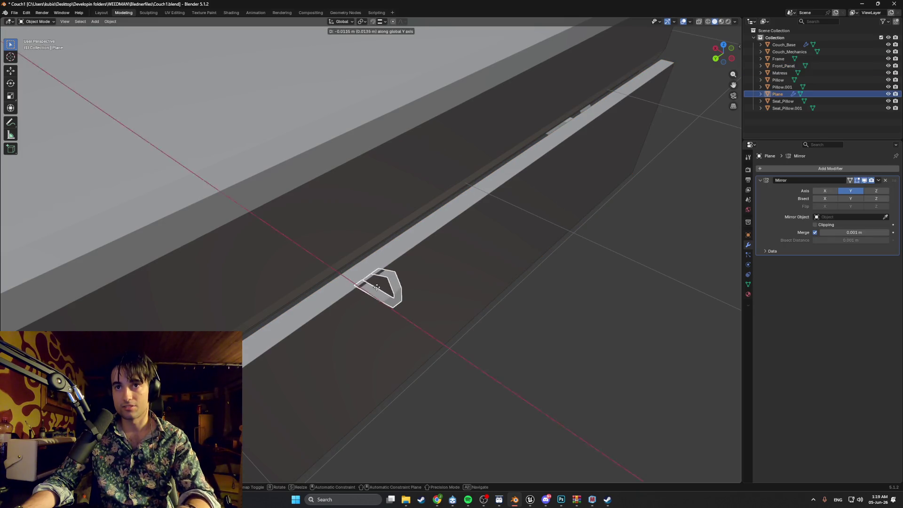
{"action": "key", "text": "x"}
{"action": "left_click", "coordinate": [369, 201]}
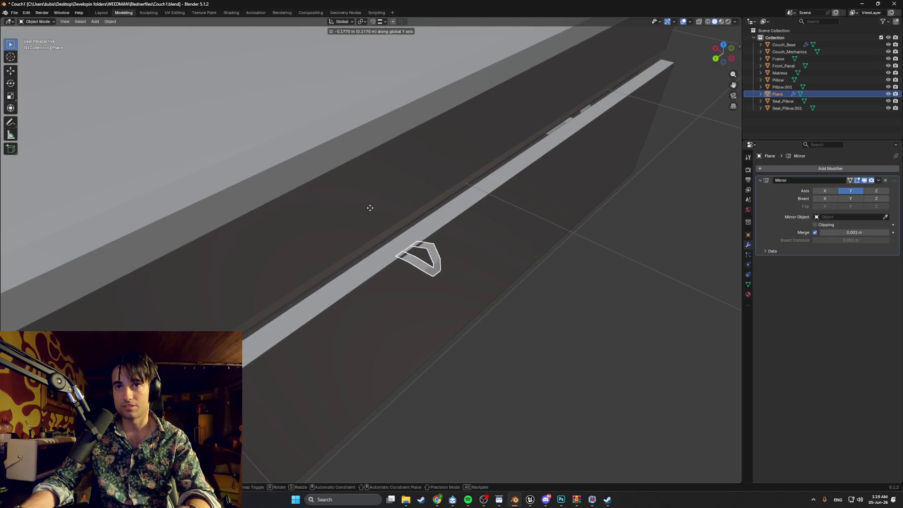
{"action": "middle_click_drag", "start_coordinate": [339, 191], "coordinate": [390, 268]}
Step: Set the bracket's origin to its geometry and frame it from the back view
{"action": "right_click", "coordinate": [395, 266]}
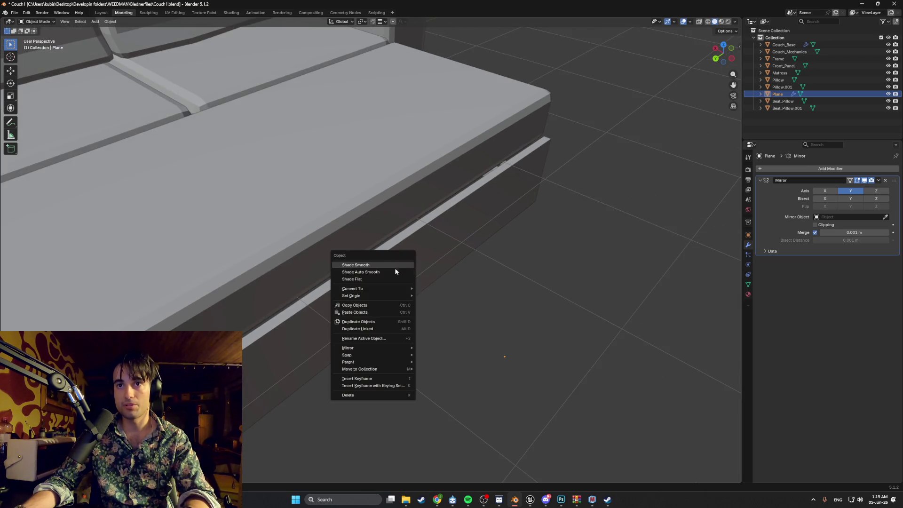
{"action": "mouse_move", "coordinate": [403, 296]}
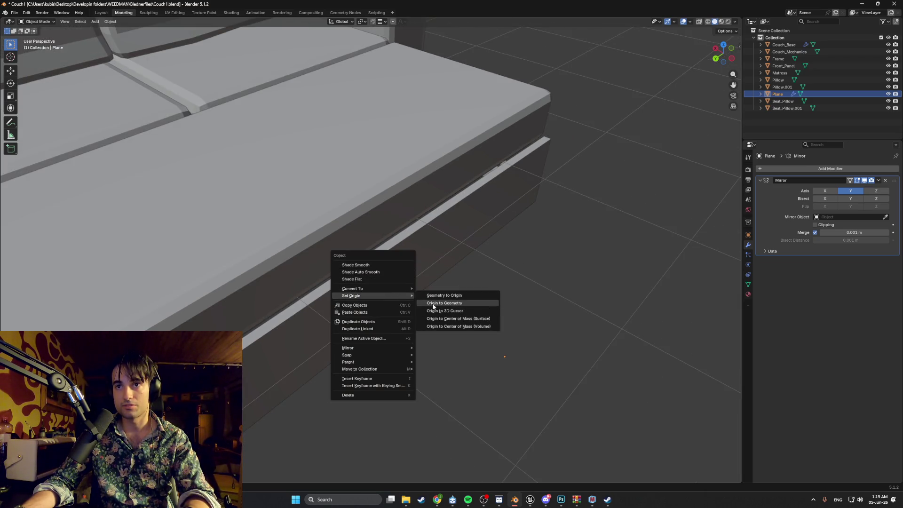
{"action": "left_click", "coordinate": [433, 304]}
{"action": "mouse_move", "coordinate": [432, 290]}
{"action": "middle_mouse_down"}
{"action": "mouse_move", "coordinate": [400, 257]}
{"action": "mouse_move", "coordinate": [400, 274]}
{"action": "mouse_move", "coordinate": [426, 266]}
{"action": "middle_mouse_up"}
{"action": "key", "text": "KP_1"}
{"action": "key", "text": "ctrl+KP_1"}
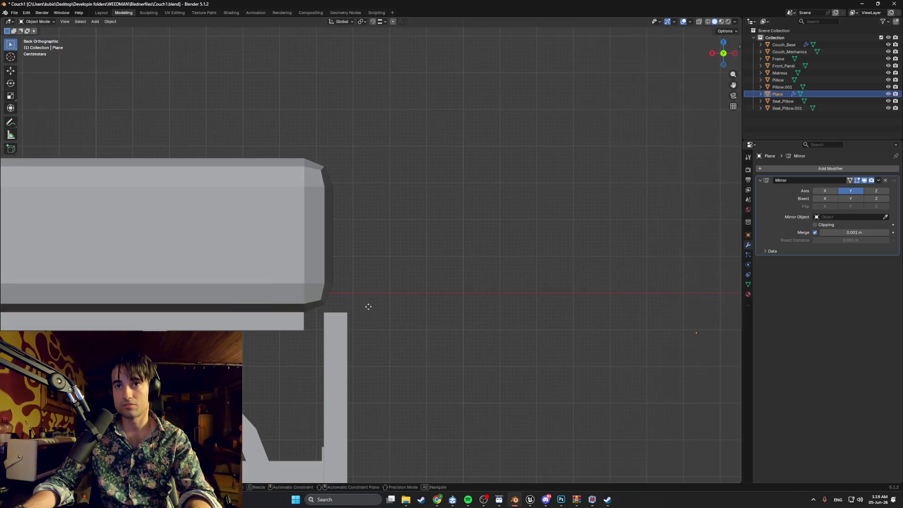
{"action": "key", "text": "KP_Decimal"}
{"action": "middle_click_drag", "start_coordinate": [394, 271], "coordinate": [341, 285]}
{"action": "scroll", "coordinate": [349, 280], "scroll_direction": "down", "scroll_amount": 5}
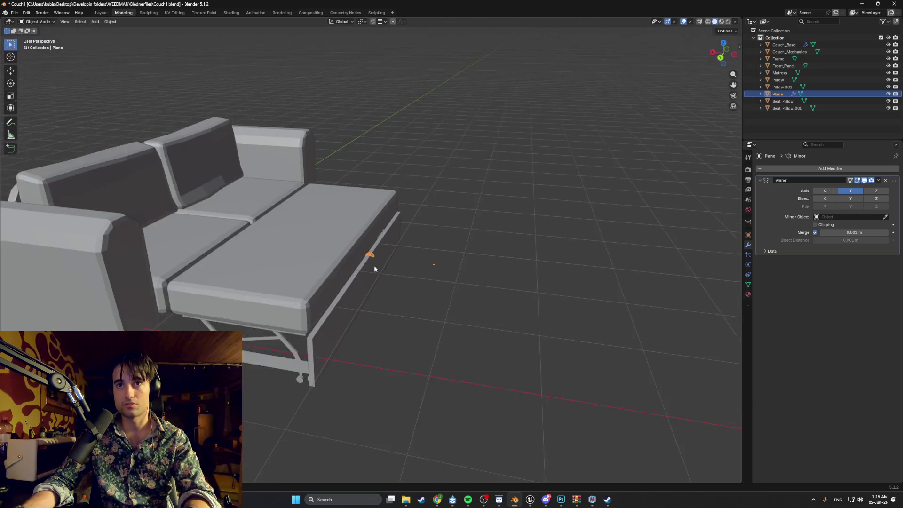
Step: Shift the bracket along the X axis toward the rail
{"action": "scroll", "coordinate": [372, 266], "scroll_direction": "up", "scroll_amount": 5}
{"action": "mouse_move", "coordinate": [390, 263]}
{"action": "middle_mouse_down"}
{"action": "mouse_move", "coordinate": [390, 273]}
{"action": "mouse_move", "coordinate": [360, 275]}
{"action": "mouse_move", "coordinate": [309, 300]}
{"action": "mouse_move", "coordinate": [355, 270]}
{"action": "mouse_move", "coordinate": [335, 268]}
{"action": "mouse_move", "coordinate": [381, 333]}
{"action": "mouse_move", "coordinate": [368, 312]}
{"action": "mouse_move", "coordinate": [361, 334]}
{"action": "mouse_move", "coordinate": [381, 332]}
{"action": "mouse_move", "coordinate": [380, 292]}
{"action": "mouse_move", "coordinate": [114, 314]}
{"action": "middle_mouse_up"}
{"action": "key", "text": "g"}
{"action": "key", "text": "x"}
{"action": "left_click", "coordinate": [312, 292]}
{"action": "scroll", "coordinate": [333, 266], "scroll_direction": "down", "scroll_amount": 5}
{"action": "scroll", "coordinate": [360, 277], "scroll_direction": "up", "scroll_amount": 6}
Step: Move the bracket vertically along Z to match the rail's height
{"action": "key", "text": "Tab"}
{"action": "scroll", "coordinate": [380, 292], "scroll_direction": "down", "scroll_amount": 4}
{"action": "scroll", "coordinate": [380, 273], "scroll_direction": "up", "scroll_amount": 5}
{"action": "scroll", "coordinate": [380, 273], "scroll_direction": "up", "scroll_amount": 3}
{"action": "mouse_move", "coordinate": [380, 273]}
{"action": "middle_mouse_down"}
{"action": "mouse_move", "coordinate": [357, 310]}
{"action": "mouse_move", "coordinate": [443, 335]}
{"action": "middle_mouse_up"}
{"action": "key", "text": "Tab"}
{"action": "left_click", "coordinate": [358, 311]}
{"action": "key", "text": "g"}
{"action": "key", "text": "z"}
{"action": "left_click", "coordinate": [353, 315]}
Step: Slide the bracket left along the X axis
{"action": "scroll", "coordinate": [349, 296], "scroll_direction": "up", "scroll_amount": 3}
{"action": "key", "text": "g"}
{"action": "key", "text": "y"}
{"action": "key", "text": "x"}
{"action": "left_click", "coordinate": [393, 340]}
Step: Make a final small X shift onto the rail edge, then reselect the bracket for mesh editing
{"action": "mouse_move", "coordinate": [394, 340]}
{"action": "middle_mouse_down"}
{"action": "mouse_move", "coordinate": [384, 333]}
{"action": "mouse_move", "coordinate": [370, 348]}
{"action": "middle_mouse_up"}
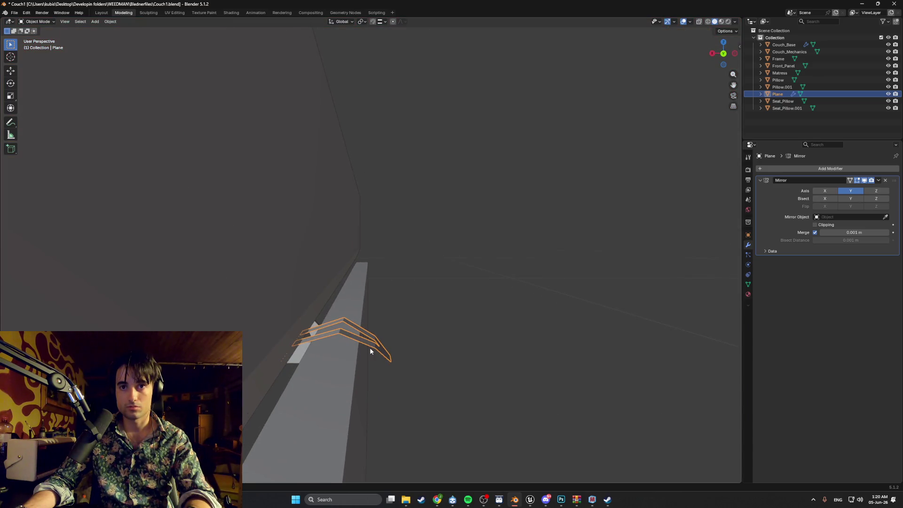
{"action": "key", "text": "g"}
{"action": "key", "text": "x"}
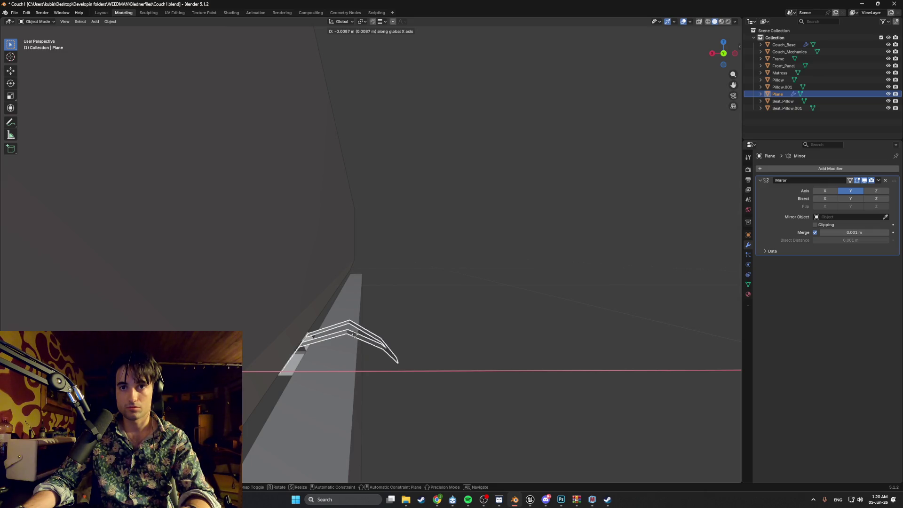
{"action": "left_click", "coordinate": [355, 334]}
{"action": "mouse_move", "coordinate": [343, 329]}
{"action": "middle_mouse_down"}
{"action": "mouse_move", "coordinate": [347, 313]}
{"action": "mouse_move", "coordinate": [326, 323]}
{"action": "mouse_move", "coordinate": [308, 362]}
{"action": "mouse_move", "coordinate": [337, 329]}
{"action": "middle_mouse_up"}
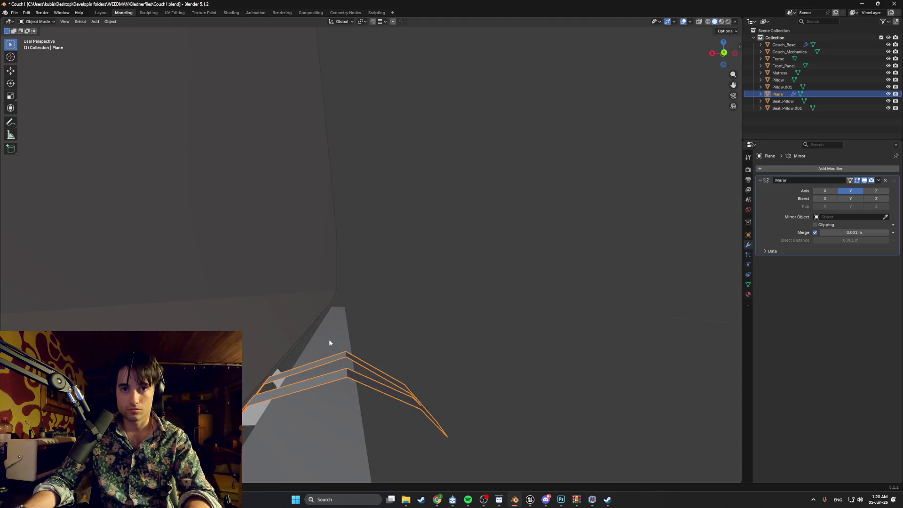
{"action": "left_click", "coordinate": [249, 402]}
{"action": "left_click", "coordinate": [249, 403]}
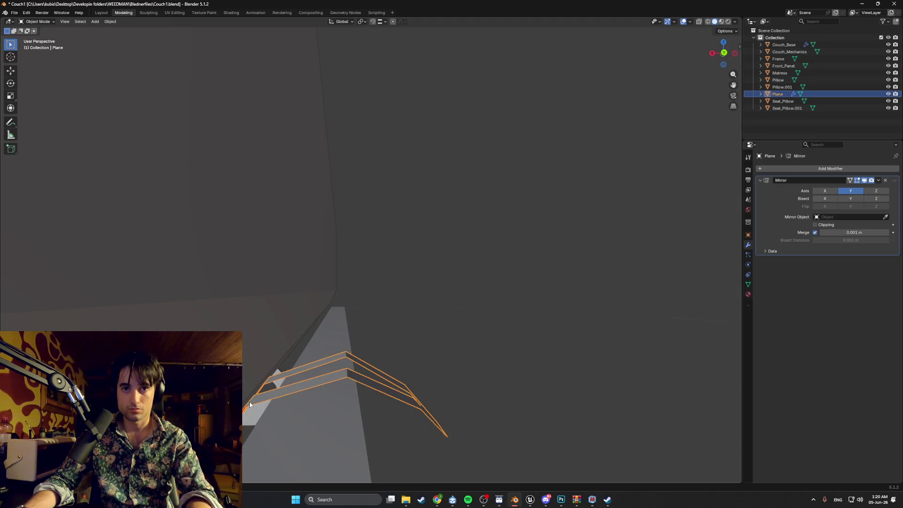
{"action": "key", "text": "Tab"}
Step: Shift the bracket's selected vertices along X, abandoning trial Y and Z moves
{"action": "key", "text": "g"}
{"action": "key", "text": "x"}
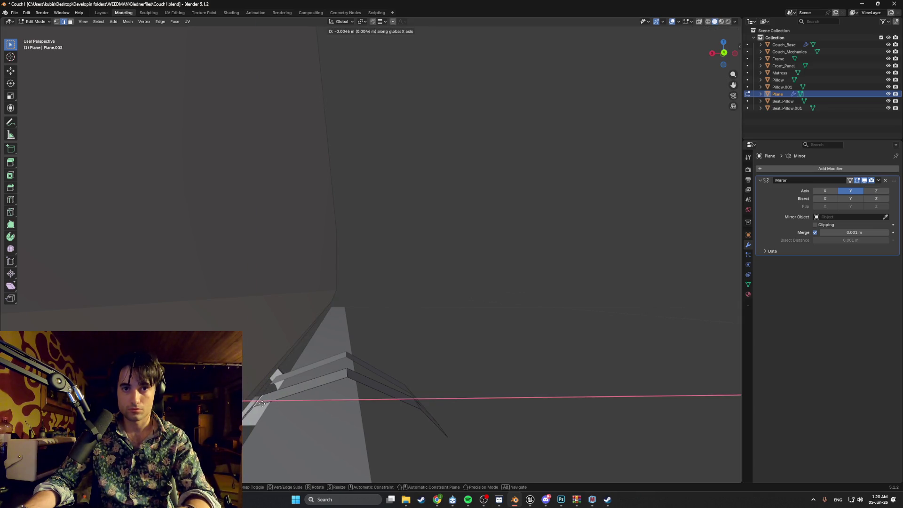
{"action": "left_click", "coordinate": [265, 405]}
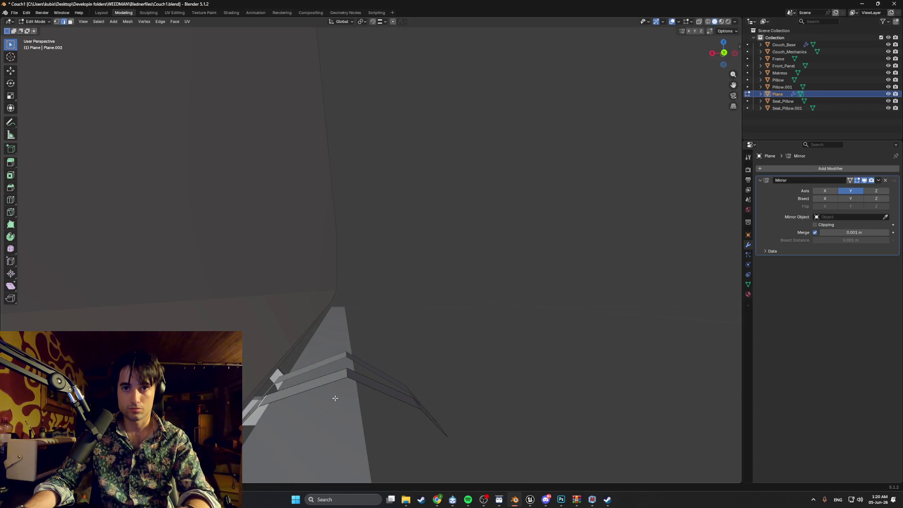
{"action": "key", "text": "g"}
{"action": "key", "text": "y"}
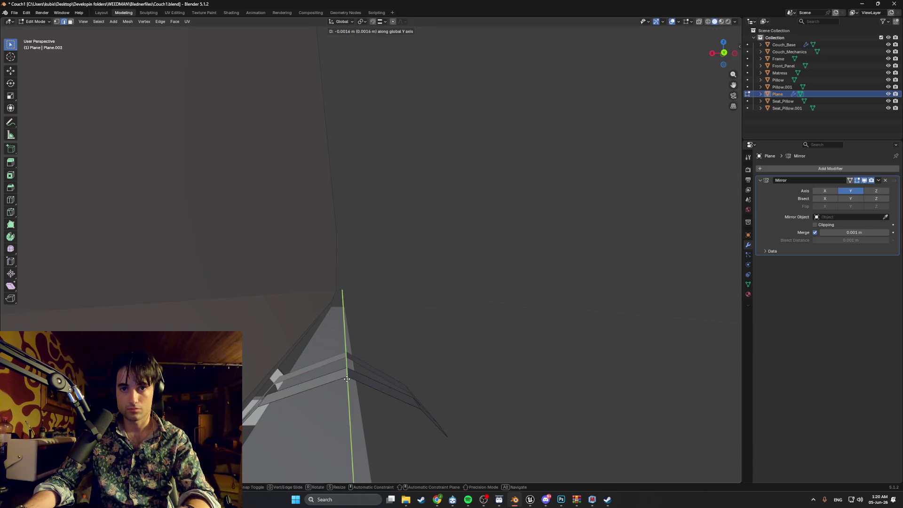
{"action": "right_click", "coordinate": [322, 391]}
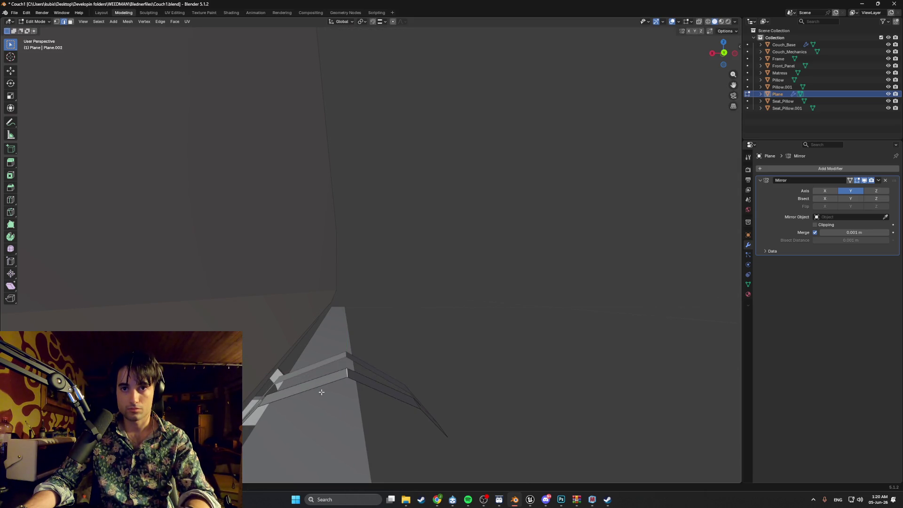
{"action": "key", "text": "g"}
{"action": "key", "text": "z"}
{"action": "right_click", "coordinate": [289, 402]}
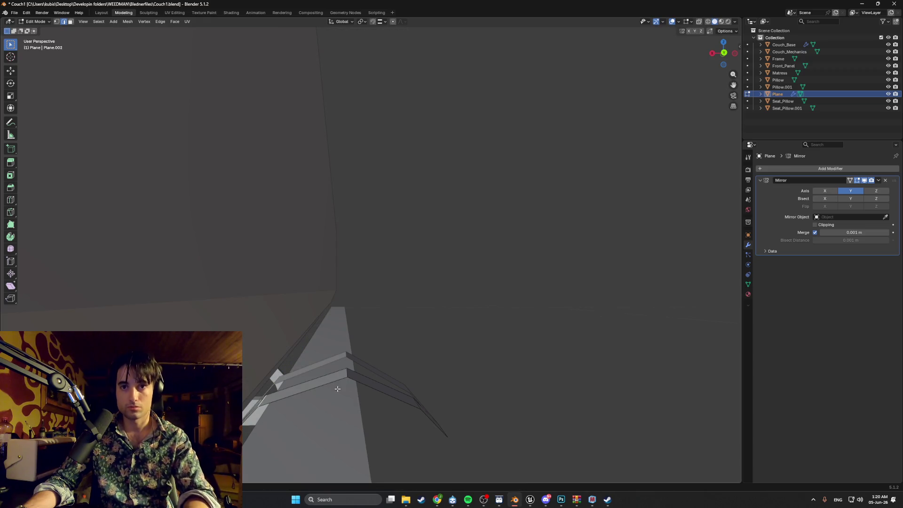
{"action": "right_click", "coordinate": [422, 371]}
Step: Set a new origin for the bracket, then select its face loop across the ridge in Edit Mode
{"action": "key", "text": "Tab"}
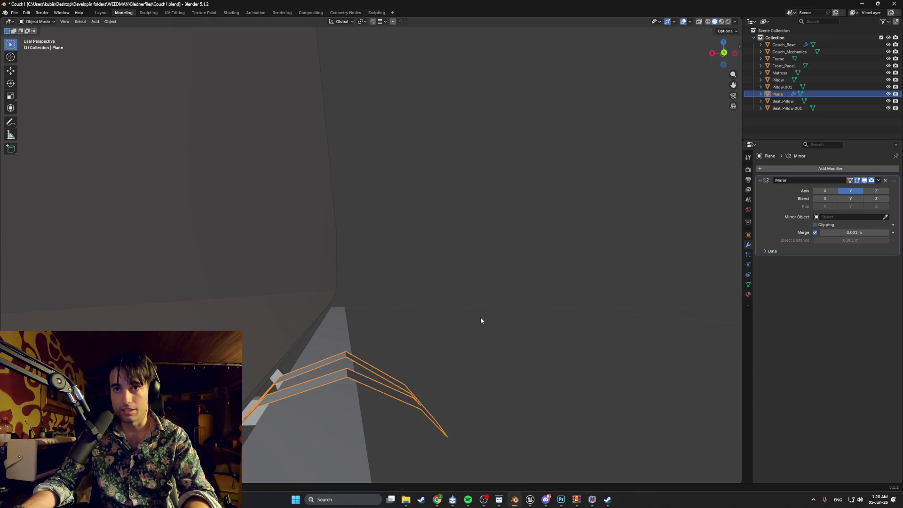
{"action": "right_click", "coordinate": [465, 331]}
{"action": "mouse_move", "coordinate": [472, 352]}
{"action": "left_click", "coordinate": [517, 348]}
{"action": "mouse_move", "coordinate": [485, 355]}
{"action": "middle_mouse_down"}
{"action": "mouse_move", "coordinate": [415, 342]}
{"action": "mouse_move", "coordinate": [325, 366]}
{"action": "middle_mouse_up"}
{"action": "scroll", "coordinate": [408, 349], "scroll_direction": "up", "scroll_amount": 3}
{"action": "key", "text": "Tab"}
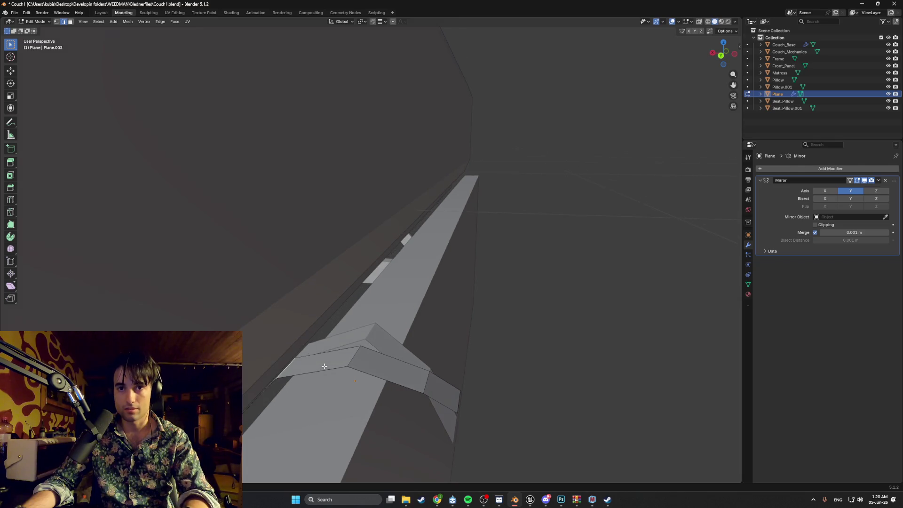
{"action": "left_click", "coordinate": [321, 367], "text": "alt"}
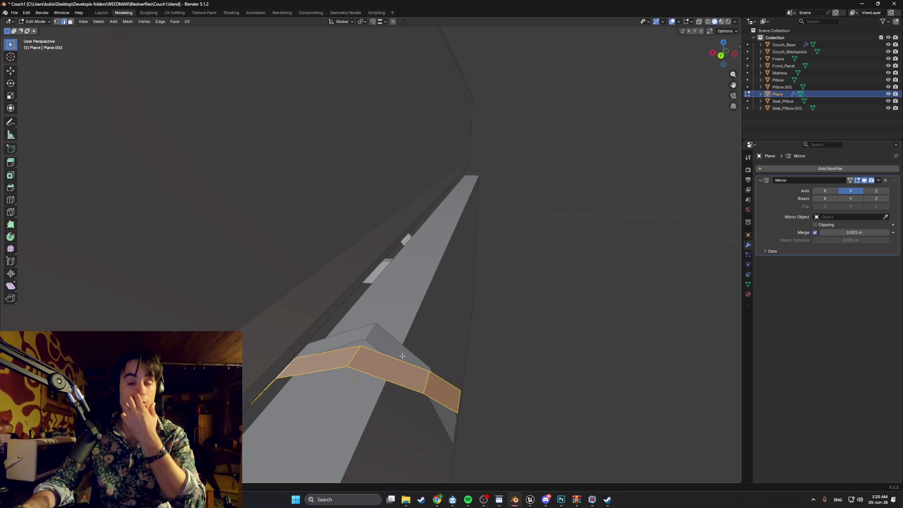
{"action": "mouse_move", "coordinate": [393, 349]}
{"action": "middle_mouse_down"}
{"action": "mouse_move", "coordinate": [392, 339]}
{"action": "mouse_move", "coordinate": [345, 359]}
{"action": "mouse_move", "coordinate": [458, 314]}
{"action": "middle_mouse_up"}
Step: Return to Object Mode and inspect the bent bracket from the left side view
{"action": "key", "text": "Tab"}
{"action": "scroll", "coordinate": [421, 329], "scroll_direction": "down", "scroll_amount": 5}
{"action": "key", "text": "ctrl+KP_3"}
{"action": "scroll", "coordinate": [409, 311], "scroll_direction": "up", "scroll_amount": 8}
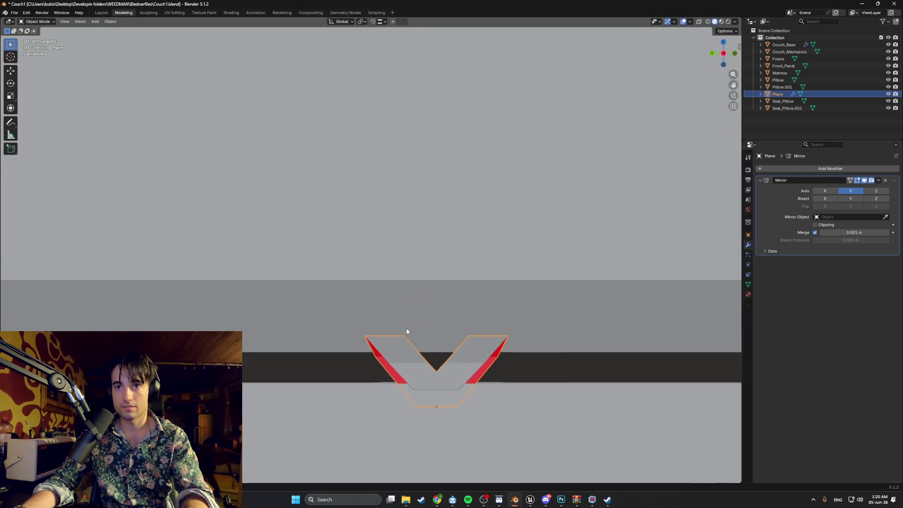
{"action": "scroll", "coordinate": [431, 343], "scroll_direction": "up", "scroll_amount": 3}
{"action": "mouse_move", "coordinate": [433, 352]}
{"action": "middle_mouse_down"}
{"action": "mouse_move", "coordinate": [444, 377]}
{"action": "mouse_move", "coordinate": [502, 395]}
{"action": "mouse_move", "coordinate": [474, 372]}
{"action": "mouse_move", "coordinate": [446, 367]}
{"action": "middle_mouse_up"}
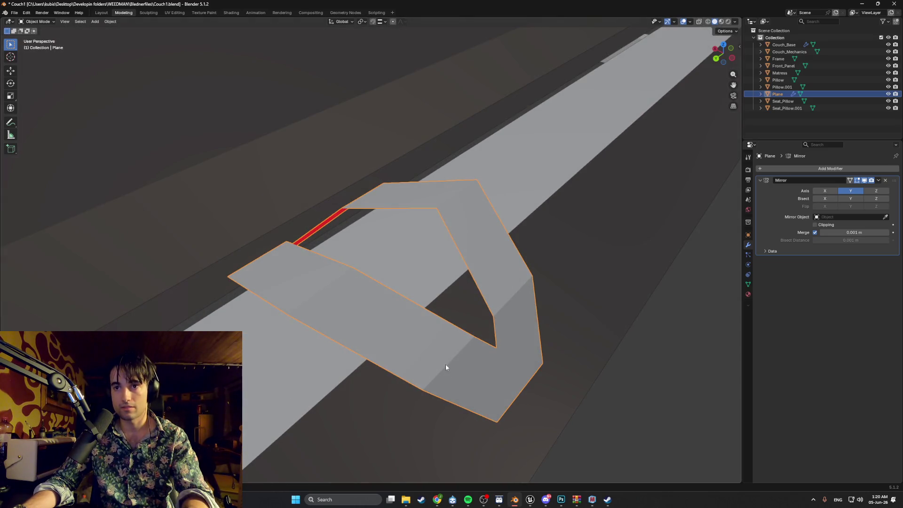
{"action": "mouse_move", "coordinate": [433, 334]}
{"action": "middle_mouse_down"}
{"action": "mouse_move", "coordinate": [462, 328]}
{"action": "mouse_move", "coordinate": [434, 317]}
{"action": "middle_mouse_up"}
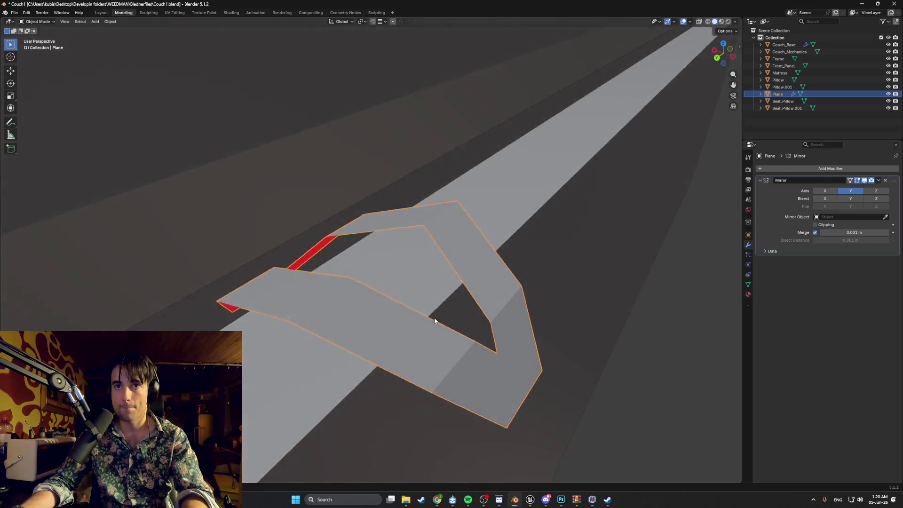
{"action": "scroll", "coordinate": [416, 303], "scroll_direction": "down", "scroll_amount": 10}
{"action": "scroll", "coordinate": [416, 302], "scroll_direction": "down", "scroll_amount": 4}
{"action": "scroll", "coordinate": [381, 262], "scroll_direction": "up", "scroll_amount": 15}
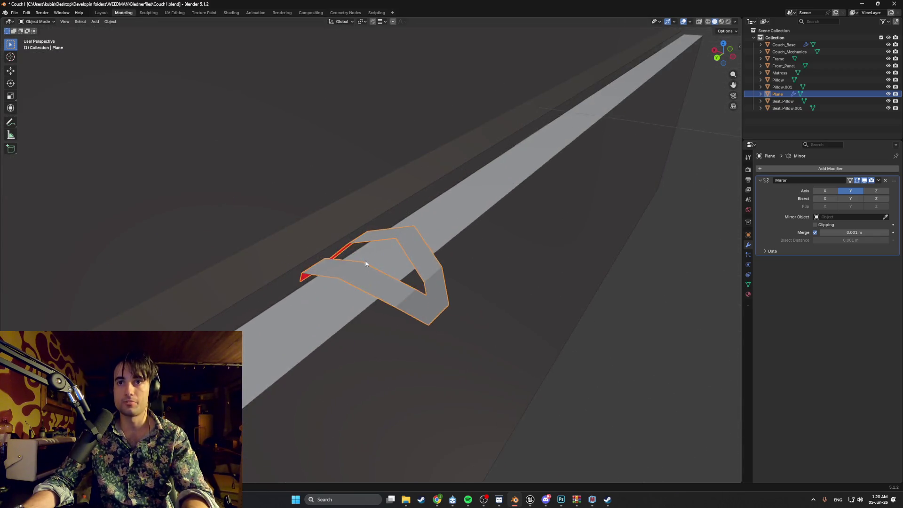
Step: Move the selected edge along X, then adjust its height along Z
{"action": "key", "text": "Tab"}
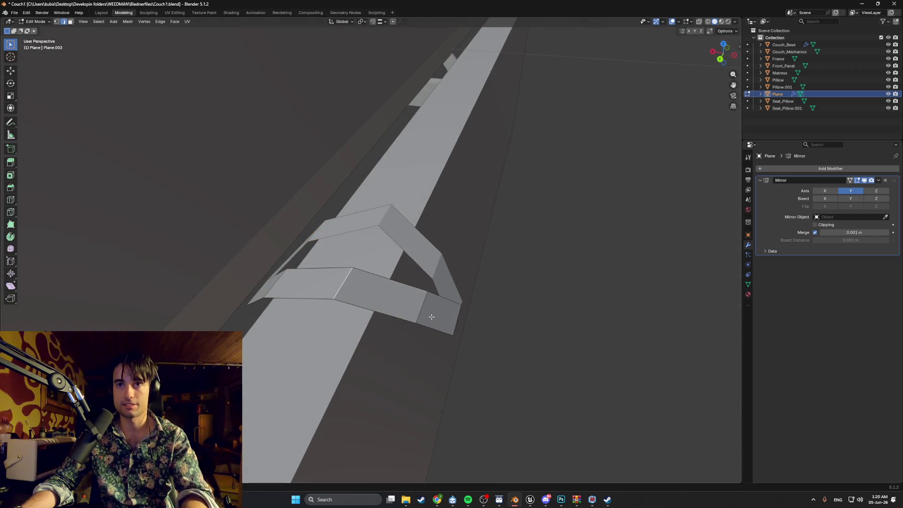
{"action": "middle_click_drag", "start_coordinate": [457, 320], "coordinate": [461, 318]}
{"action": "key", "text": "g"}
{"action": "key", "text": "x"}
{"action": "left_click", "coordinate": [475, 312]}
{"action": "key", "text": "g"}
{"action": "key", "text": "z"}
{"action": "left_click", "coordinate": [463, 336]}
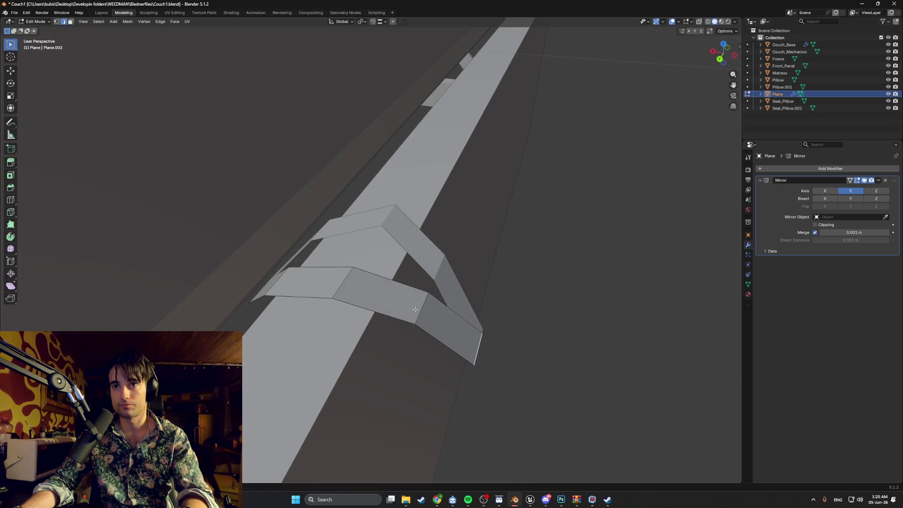
Step: Lower the edge further along Z and nudge it freely into place
{"action": "mouse_move", "coordinate": [286, 288]}
{"action": "middle_mouse_down"}
{"action": "mouse_move", "coordinate": [294, 286]}
{"action": "mouse_move", "coordinate": [281, 288]}
{"action": "middle_mouse_up"}
{"action": "key", "text": "g"}
{"action": "key", "text": "y"}
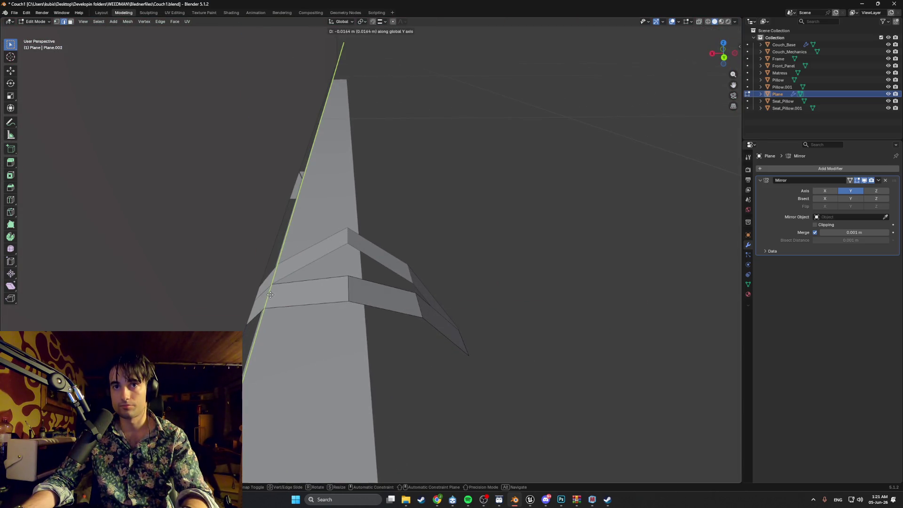
{"action": "key", "text": "x"}
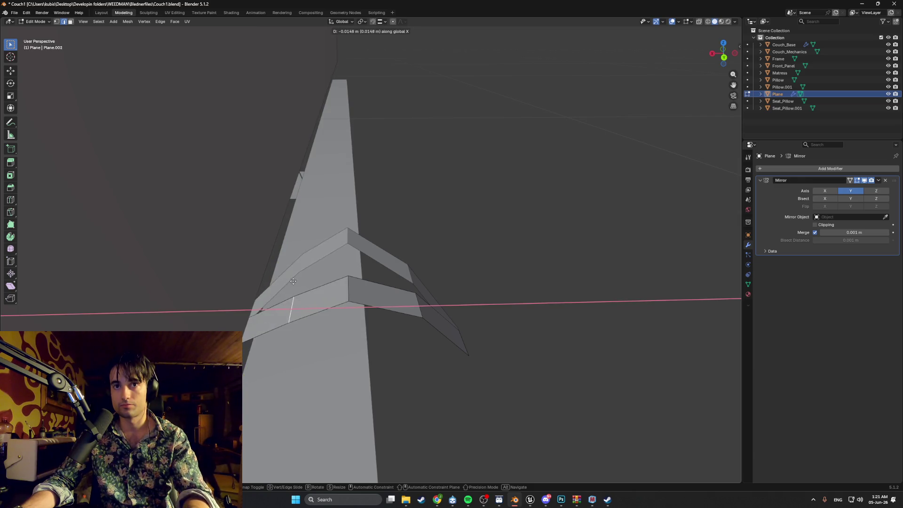
{"action": "key", "text": "z"}
{"action": "left_click", "coordinate": [296, 292]}
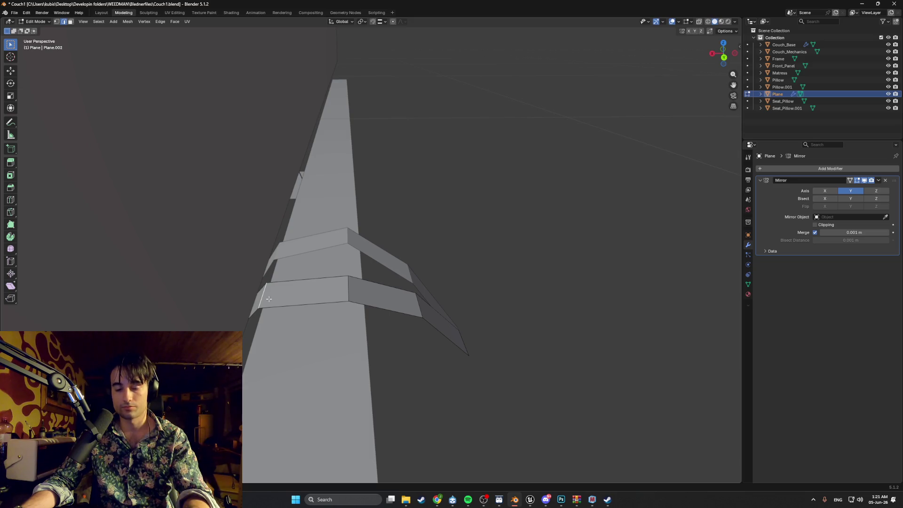
{"action": "key", "text": "g"}
{"action": "left_click", "coordinate": [301, 293]}
Step: Shift the edge along X and reposition it freely from a new angle
{"action": "middle_click_drag", "start_coordinate": [301, 293], "coordinate": [339, 292]}
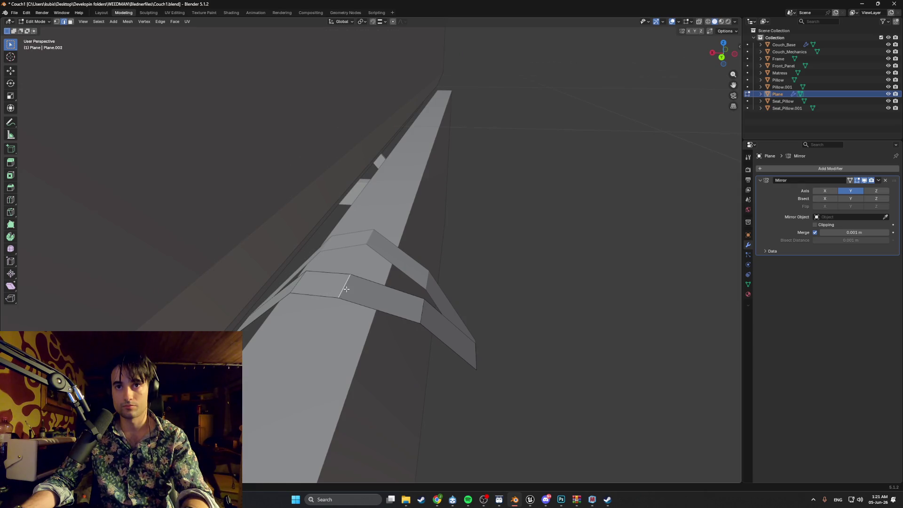
{"action": "key", "text": "g"}
{"action": "key", "text": "x"}
{"action": "key", "text": "x"}
{"action": "left_click", "coordinate": [369, 271]}
{"action": "middle_click_drag", "start_coordinate": [368, 271], "coordinate": [397, 293]}
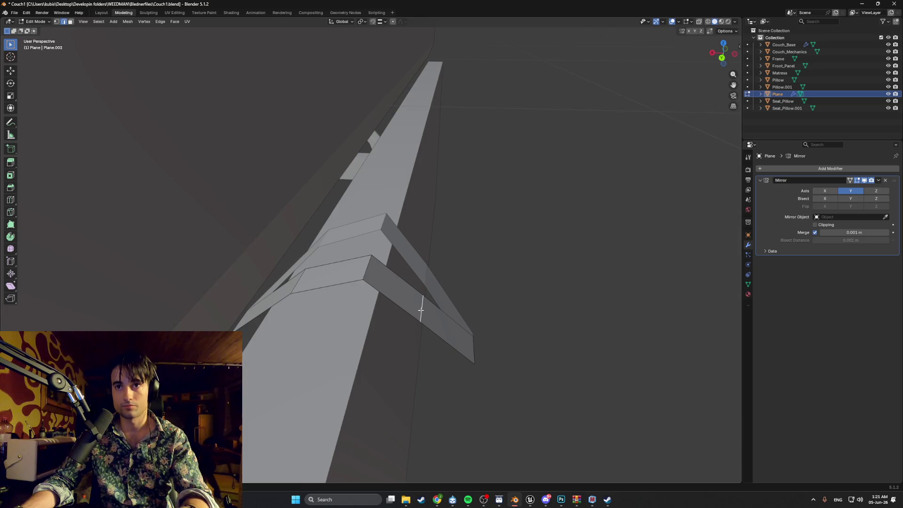
{"action": "key", "text": "g"}
{"action": "left_click", "coordinate": [439, 296]}
Step: Move the lower end edge freely, then slide it about 0.003 m along Y
{"action": "mouse_move", "coordinate": [439, 296]}
{"action": "middle_mouse_down"}
{"action": "mouse_move", "coordinate": [394, 307]}
{"action": "mouse_move", "coordinate": [462, 319]}
{"action": "mouse_move", "coordinate": [437, 367]}
{"action": "mouse_move", "coordinate": [429, 415]}
{"action": "middle_mouse_up"}
{"action": "key", "text": "g"}
{"action": "left_click", "coordinate": [390, 307]}
{"action": "key", "text": "g"}
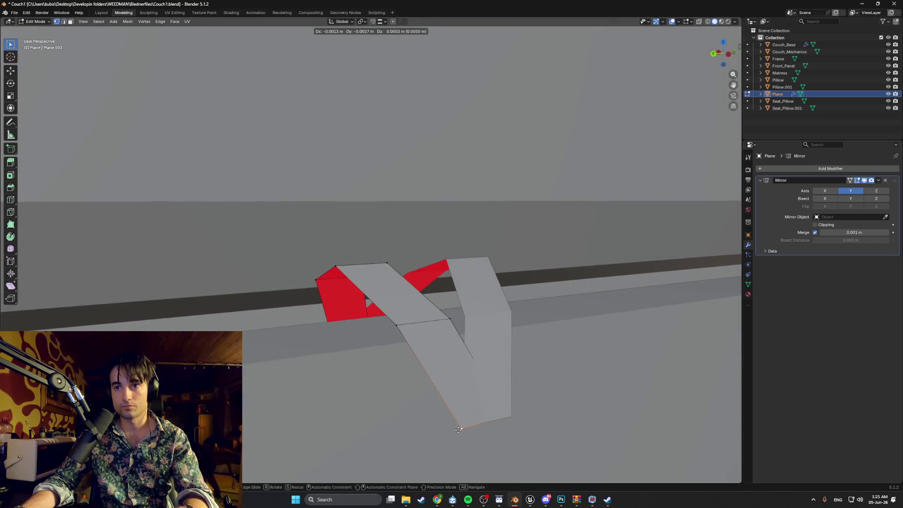
{"action": "key", "text": "y"}
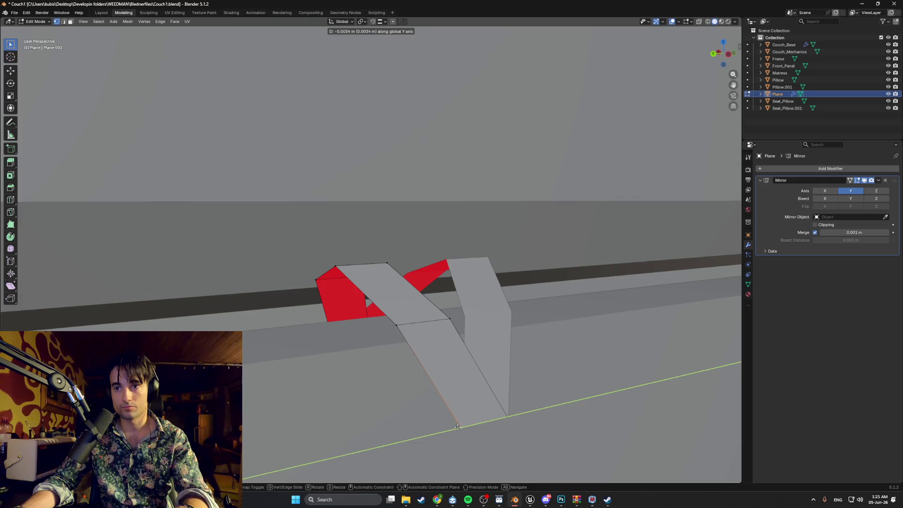
{"action": "left_click", "coordinate": [458, 427]}
{"action": "mouse_move", "coordinate": [423, 403]}
{"action": "middle_mouse_down"}
{"action": "mouse_move", "coordinate": [448, 417]}
{"action": "mouse_move", "coordinate": [473, 410]}
{"action": "mouse_move", "coordinate": [465, 361]}
{"action": "mouse_move", "coordinate": [361, 369]}
{"action": "mouse_move", "coordinate": [382, 359]}
{"action": "middle_mouse_up"}
Step: Widen the bracket's front faces by scaling them twice, then shift them along X
{"action": "scroll", "coordinate": [465, 360], "scroll_direction": "down", "scroll_amount": 5}
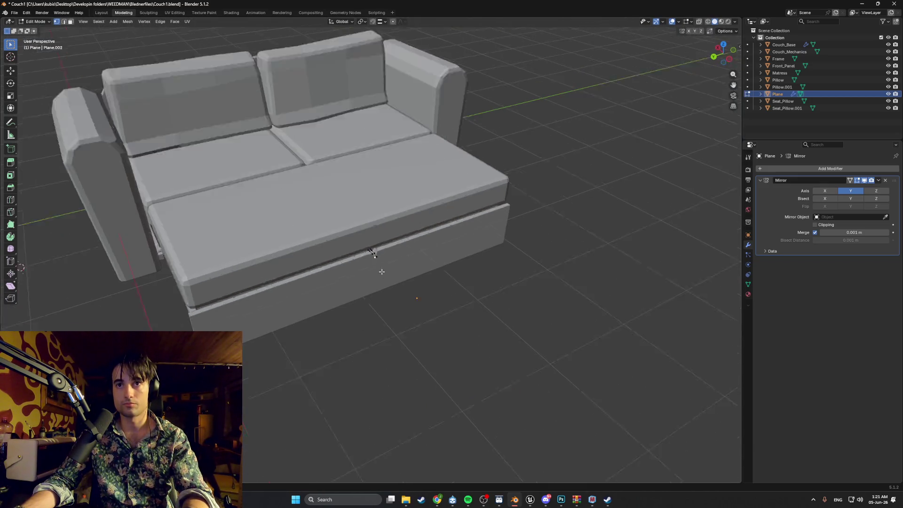
{"action": "scroll", "coordinate": [382, 272], "scroll_direction": "up", "scroll_amount": 5}
{"action": "mouse_move", "coordinate": [375, 282]}
{"action": "middle_mouse_down"}
{"action": "mouse_move", "coordinate": [355, 286]}
{"action": "mouse_move", "coordinate": [405, 268]}
{"action": "middle_mouse_up"}
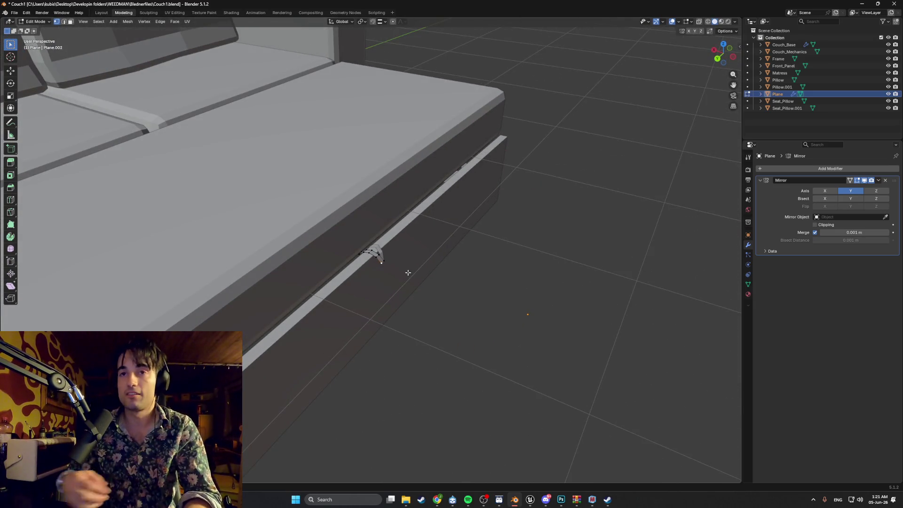
{"action": "key", "text": "s"}
{"action": "left_click", "coordinate": [461, 265]}
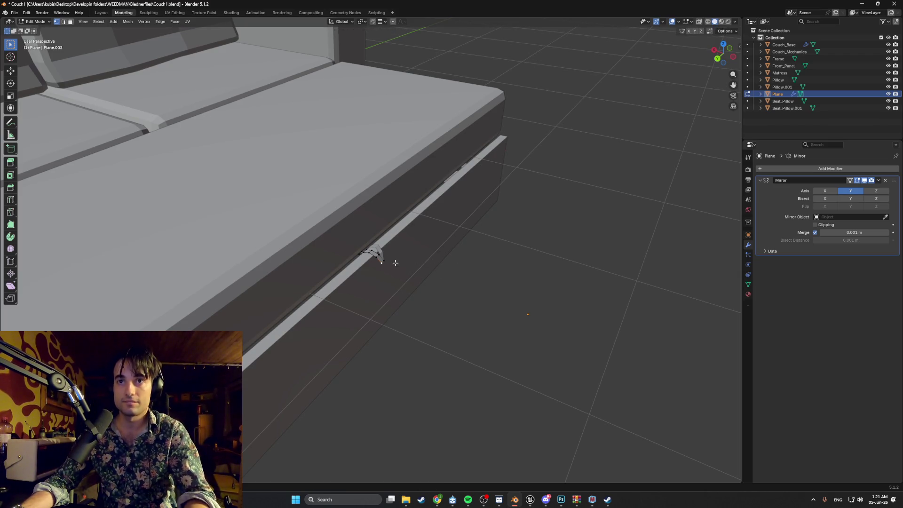
{"action": "key", "text": "s"}
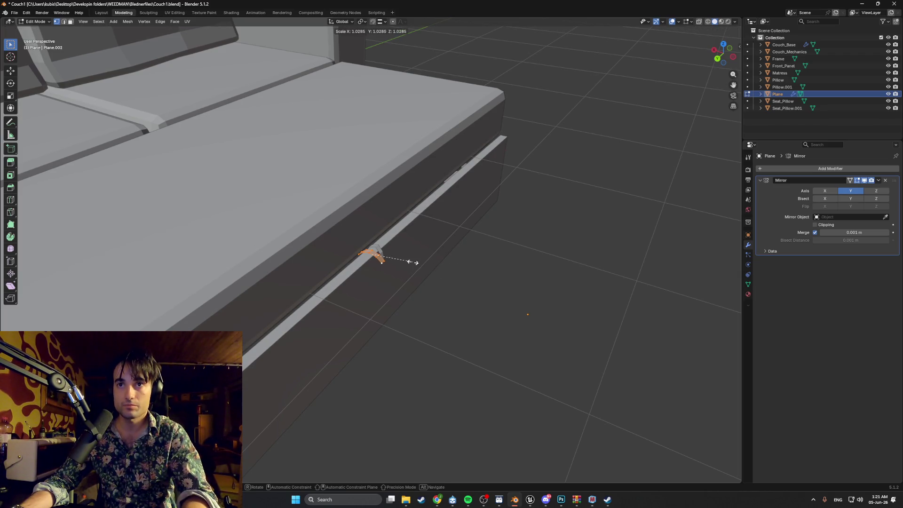
{"action": "left_click", "coordinate": [441, 253]}
{"action": "mouse_move", "coordinate": [419, 258]}
{"action": "middle_mouse_down"}
{"action": "mouse_move", "coordinate": [390, 265]}
{"action": "mouse_move", "coordinate": [390, 292]}
{"action": "mouse_move", "coordinate": [416, 326]}
{"action": "middle_mouse_up"}
{"action": "key", "text": "g"}
{"action": "key", "text": "x"}
{"action": "left_click", "coordinate": [387, 273]}
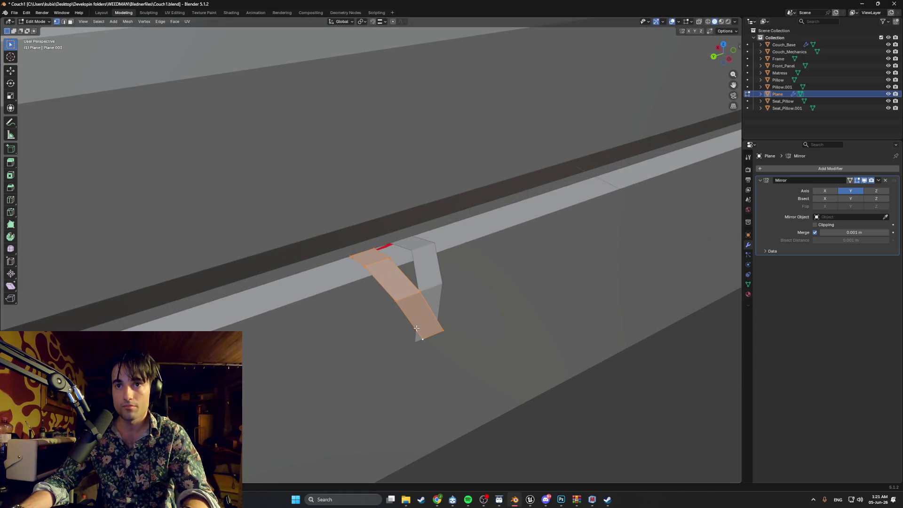
Step: Pull the bracket's bottom edge about 0.014 m along Y to fit the couch front
{"action": "key", "text": "2"}
{"action": "left_click", "coordinate": [424, 336]}
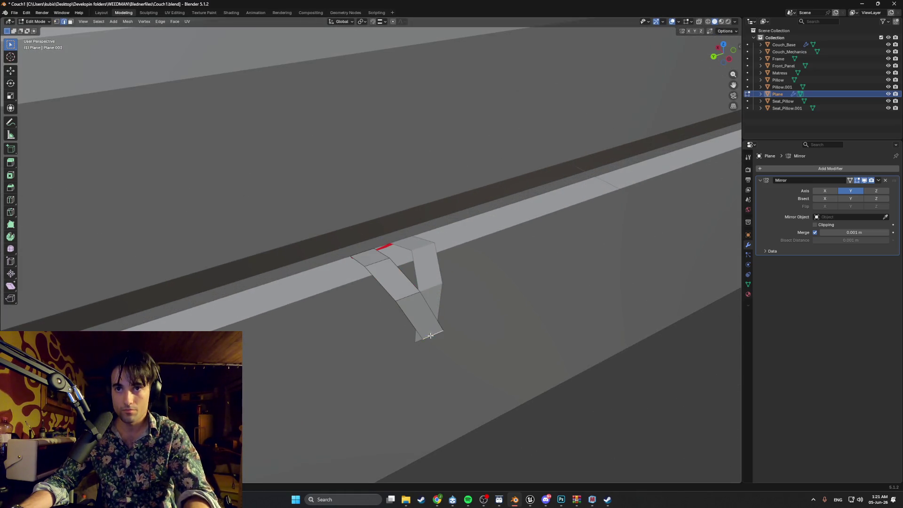
{"action": "key", "text": "g"}
{"action": "key", "text": "y"}
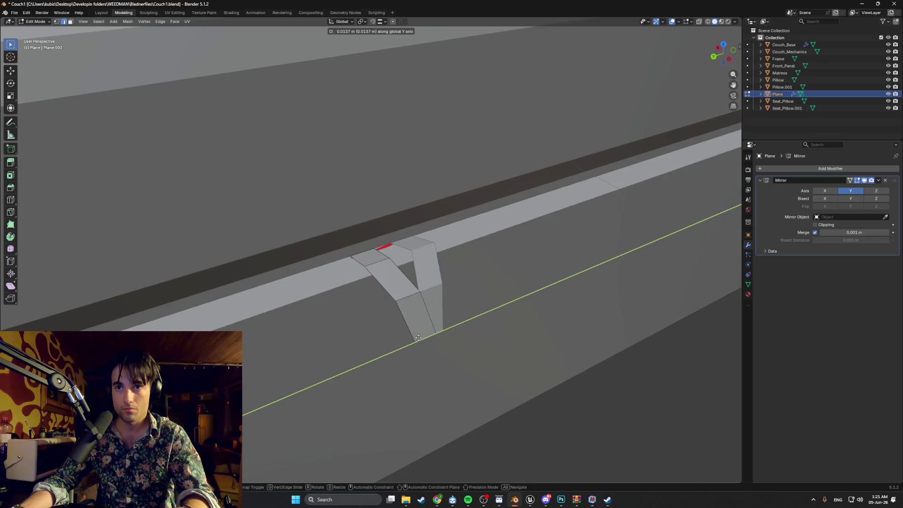
{"action": "left_click", "coordinate": [420, 337]}
{"action": "mouse_move", "coordinate": [385, 274]}
{"action": "middle_mouse_down"}
{"action": "mouse_move", "coordinate": [470, 240]}
{"action": "mouse_move", "coordinate": [312, 415]}
{"action": "middle_mouse_up"}
{"action": "mouse_move", "coordinate": [256, 345]}
{"action": "middle_mouse_down"}
{"action": "mouse_move", "coordinate": [317, 353]}
{"action": "mouse_move", "coordinate": [288, 347]}
{"action": "mouse_move", "coordinate": [389, 311]}
{"action": "middle_mouse_up"}
{"action": "scroll", "coordinate": [317, 353], "scroll_direction": "down", "scroll_amount": 3}
Step: Slide the bracket's bottom vertex along the Y axis
{"action": "scroll", "coordinate": [392, 309], "scroll_direction": "down", "scroll_amount": 4}
{"action": "scroll", "coordinate": [395, 310], "scroll_direction": "up", "scroll_amount": 5}
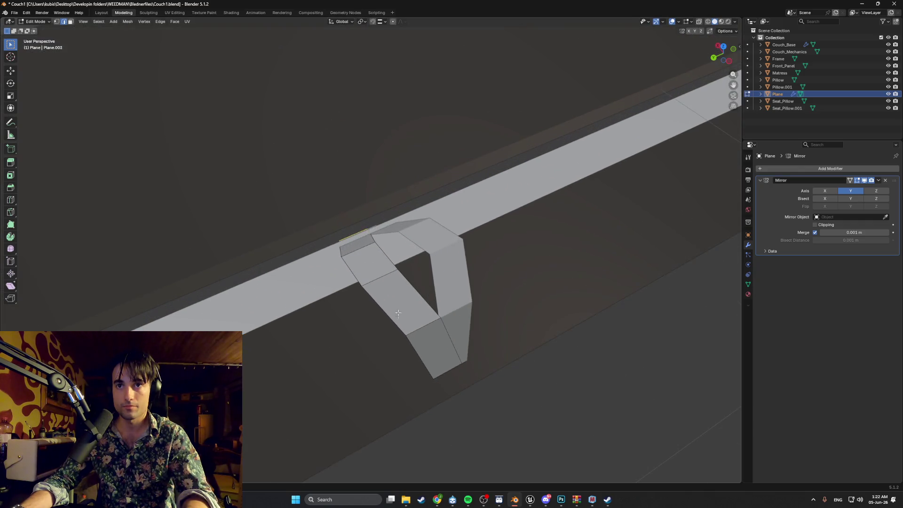
{"action": "left_click", "coordinate": [421, 388]}
{"action": "key", "text": "g"}
{"action": "key", "text": "y"}
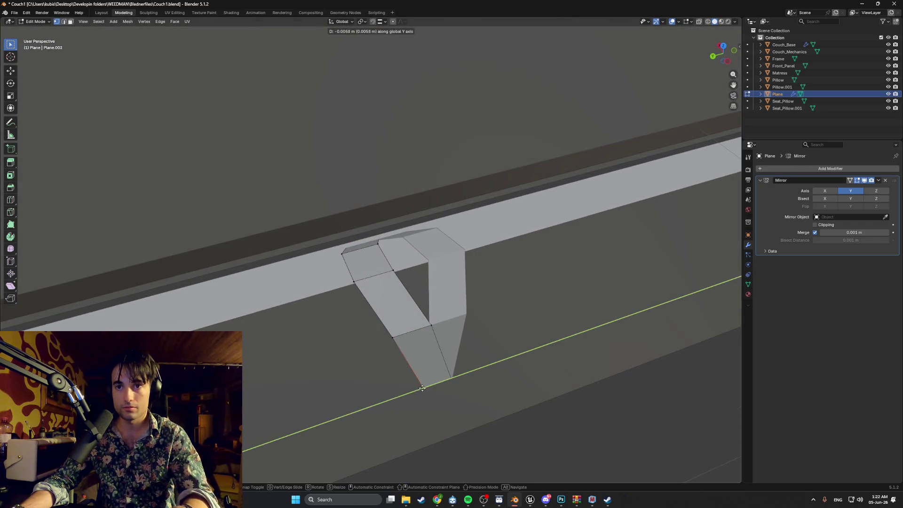
{"action": "left_click", "coordinate": [425, 394]}
Step: In Object Mode, move the whole bracket along Z to sit on the couch rail
{"action": "mouse_move", "coordinate": [397, 362]}
{"action": "middle_mouse_down"}
{"action": "mouse_move", "coordinate": [422, 366]}
{"action": "mouse_move", "coordinate": [403, 308]}
{"action": "mouse_move", "coordinate": [298, 237]}
{"action": "middle_mouse_up"}
{"action": "key", "text": "l"}
{"action": "key", "text": "g"}
{"action": "key", "text": "y"}
{"action": "key", "text": "Escape"}
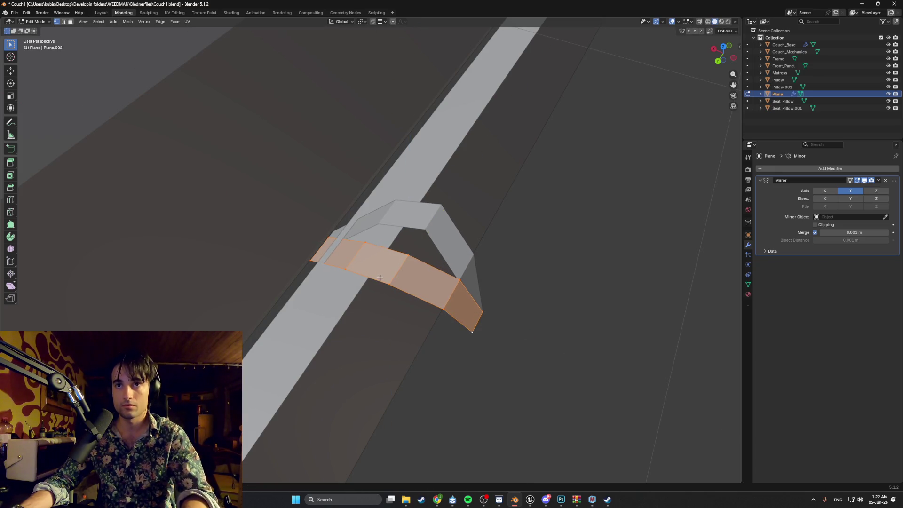
{"action": "key", "text": "Tab"}
{"action": "key", "text": "g"}
{"action": "key", "text": "y"}
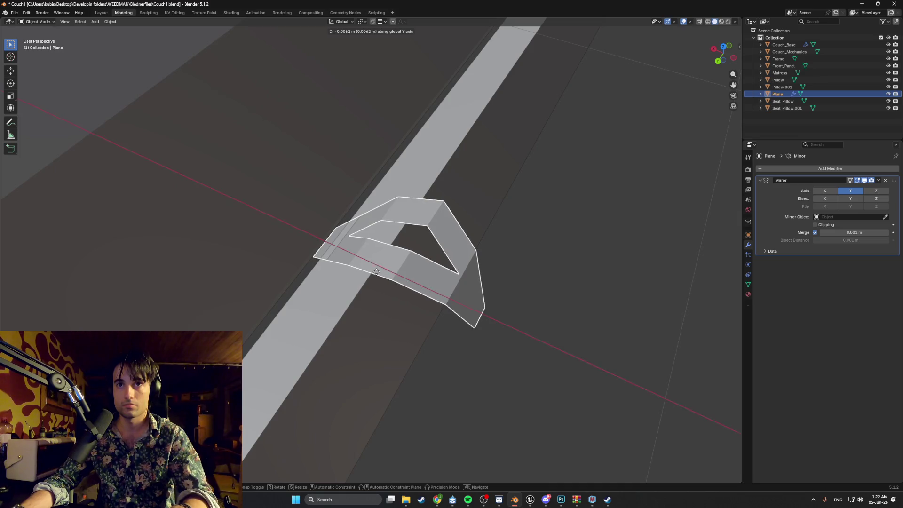
{"action": "key", "text": "x"}
{"action": "key", "text": "z"}
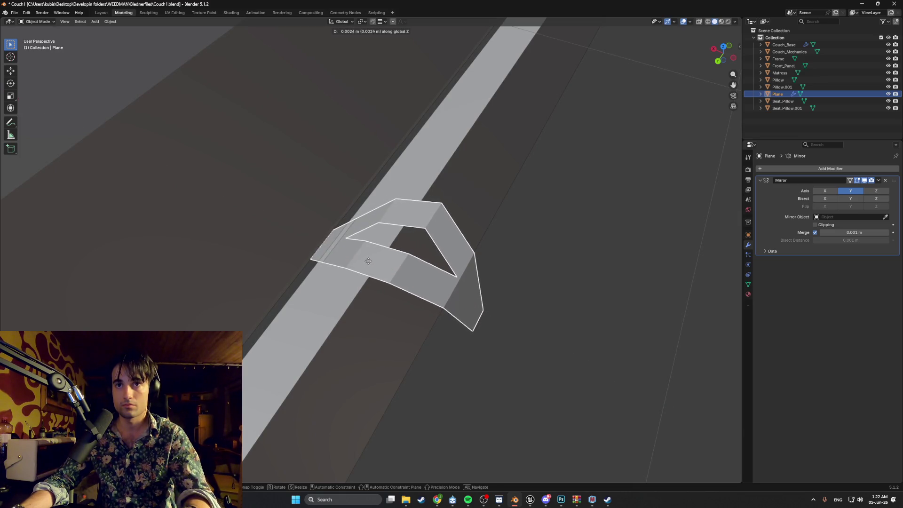
{"action": "left_click", "coordinate": [357, 238]}
{"action": "mouse_move", "coordinate": [357, 239]}
{"action": "middle_mouse_down"}
{"action": "mouse_move", "coordinate": [393, 233]}
{"action": "mouse_move", "coordinate": [391, 256]}
{"action": "mouse_move", "coordinate": [354, 257]}
{"action": "mouse_move", "coordinate": [407, 262]}
{"action": "mouse_move", "coordinate": [466, 250]}
{"action": "mouse_move", "coordinate": [475, 264]}
{"action": "mouse_move", "coordinate": [428, 278]}
{"action": "mouse_move", "coordinate": [405, 257]}
{"action": "middle_mouse_up"}
{"action": "scroll", "coordinate": [391, 255], "scroll_direction": "down", "scroll_amount": 3}
{"action": "scroll", "coordinate": [355, 257], "scroll_direction": "down", "scroll_amount": 8}
{"action": "scroll", "coordinate": [407, 262], "scroll_direction": "up", "scroll_amount": 8}
Step: Extrude the bracket's front faces about 0.0085 m along their normal for thickness
{"action": "key", "text": "Tab"}
{"action": "scroll", "coordinate": [428, 278], "scroll_direction": "up", "scroll_amount": 3}
{"action": "key", "text": "e"}
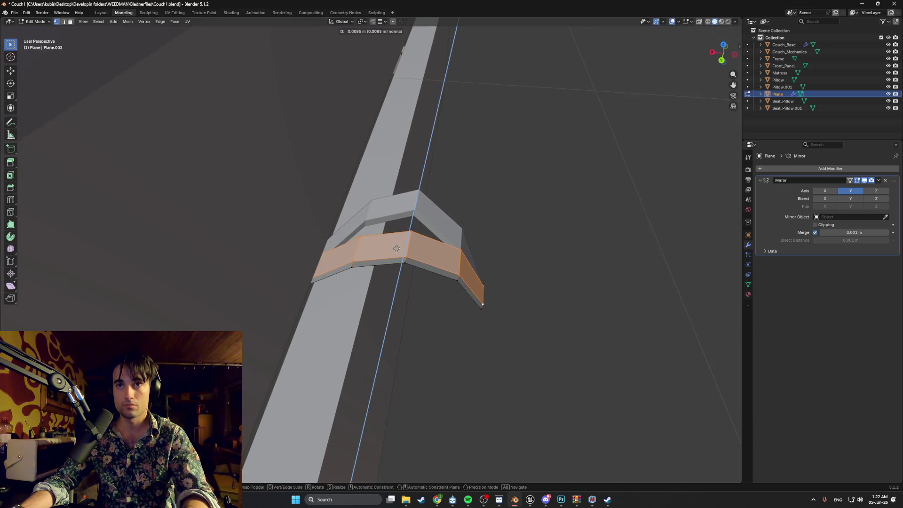
{"action": "left_click", "coordinate": [397, 250]}
{"action": "mouse_move", "coordinate": [396, 250]}
{"action": "middle_mouse_down"}
{"action": "mouse_move", "coordinate": [449, 263]}
{"action": "mouse_move", "coordinate": [432, 271]}
{"action": "middle_mouse_up"}
{"action": "scroll", "coordinate": [440, 270], "scroll_direction": "down", "scroll_amount": 6}
{"action": "scroll", "coordinate": [432, 271], "scroll_direction": "up", "scroll_amount": 10}
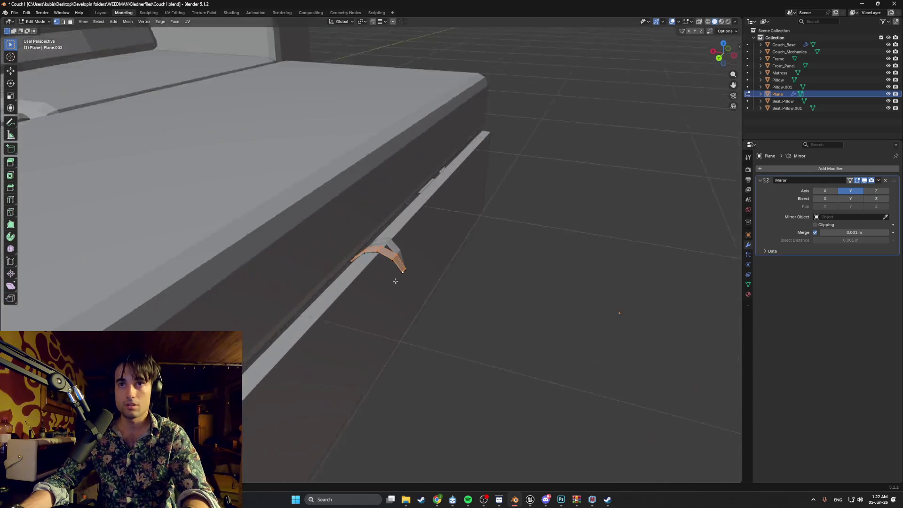
Step: Switch to edge selection and lower the strip's end edge along Z
{"action": "key", "text": "z"}
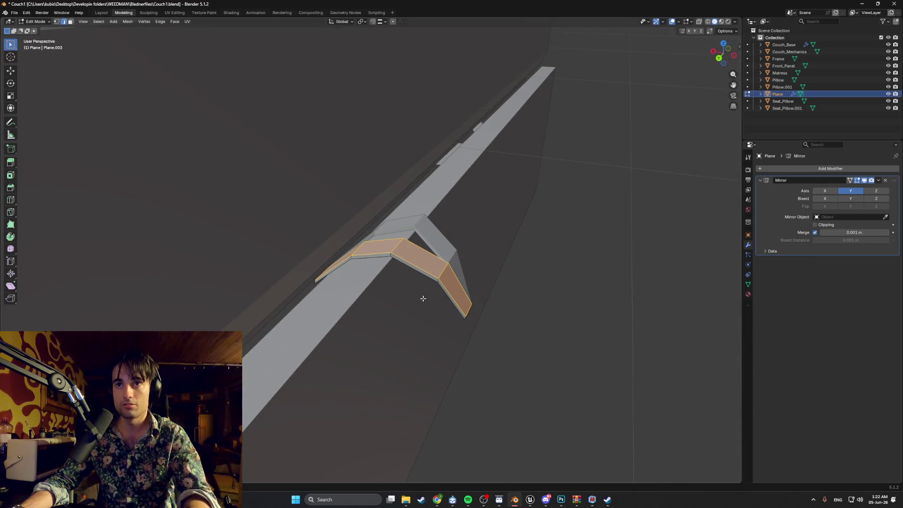
{"action": "key", "text": "1"}
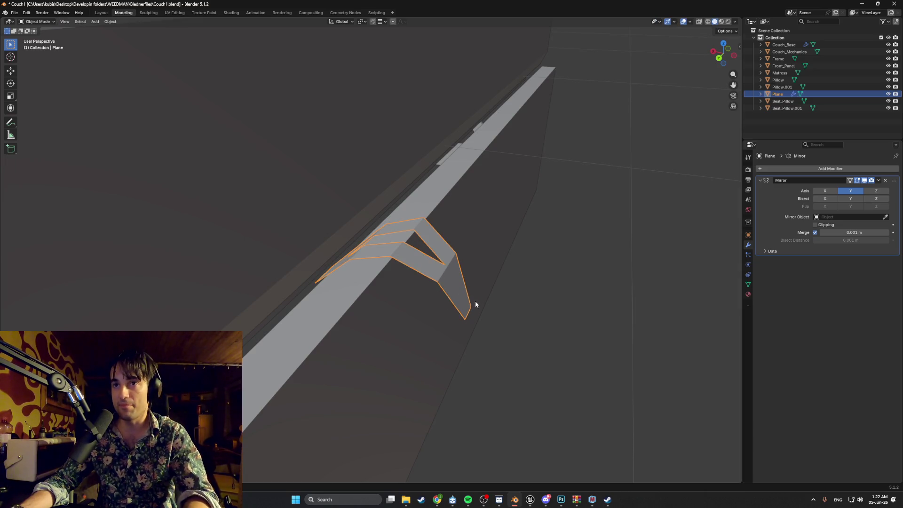
{"action": "middle_click_drag", "start_coordinate": [455, 305], "coordinate": [466, 281]}
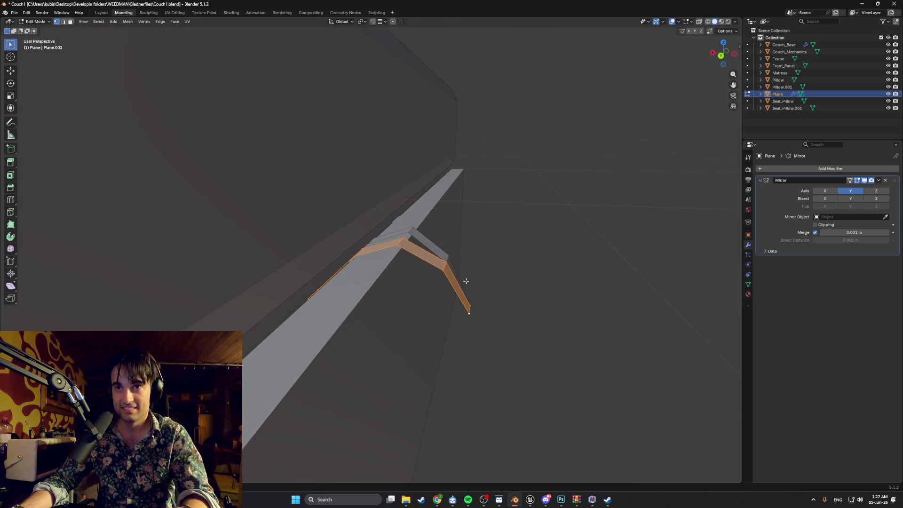
{"action": "key", "text": "2"}
{"action": "key", "text": "alt+a"}
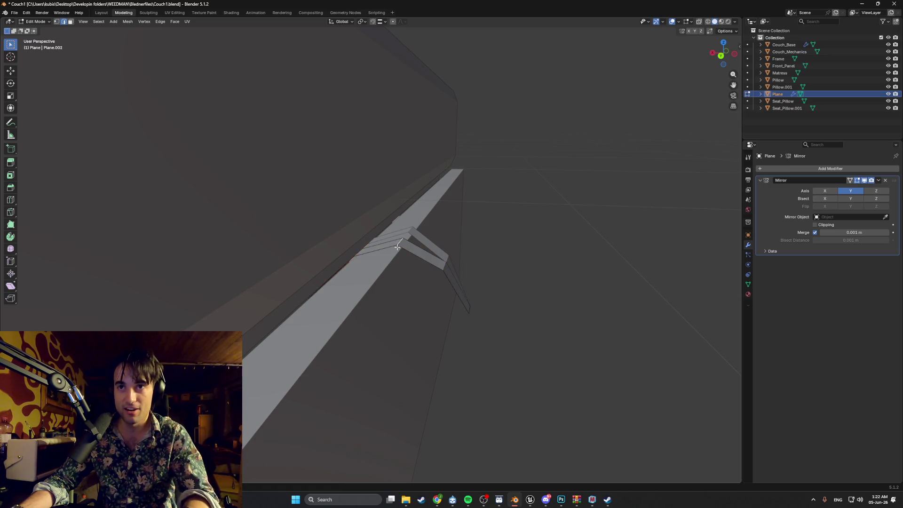
{"action": "key", "text": "z"}
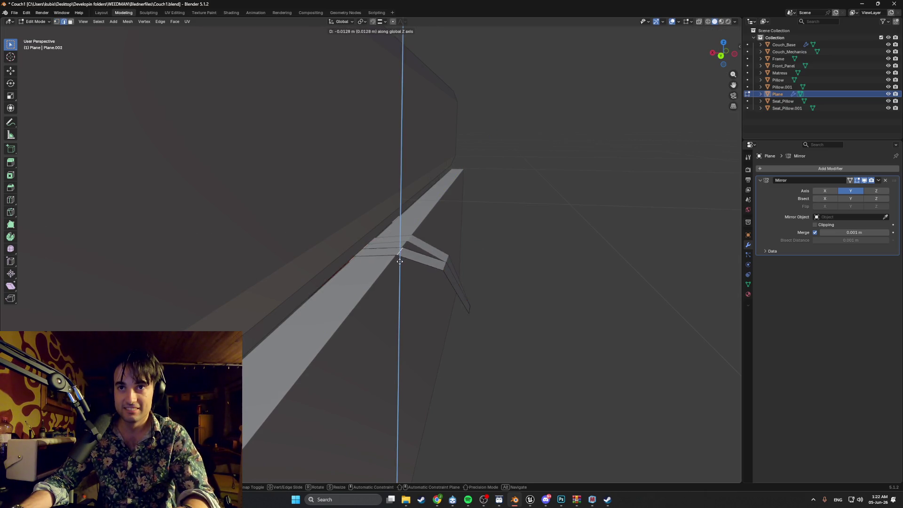
{"action": "left_click", "coordinate": [399, 256]}
Step: Push the end edge further down along Z after abandoning a Y move
{"action": "key", "text": "g"}
{"action": "key", "text": "y"}
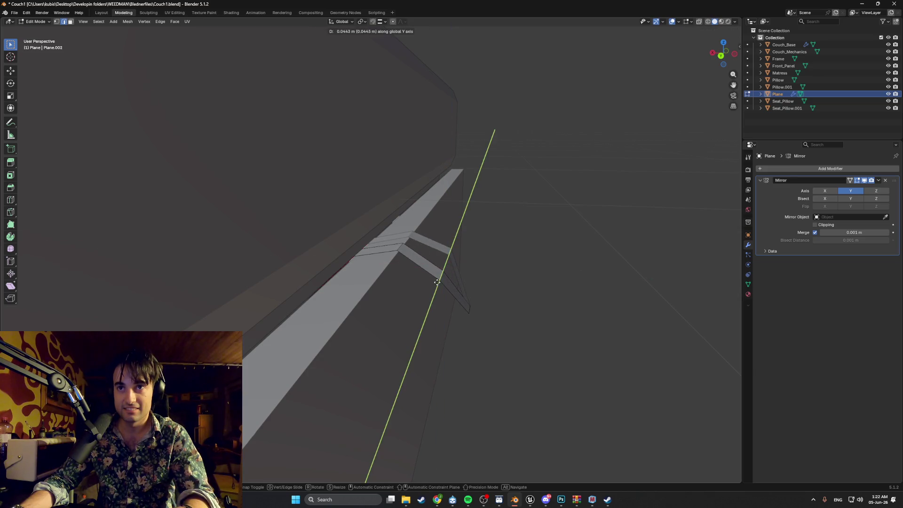
{"action": "key", "text": "y"}
{"action": "key", "text": "y"}
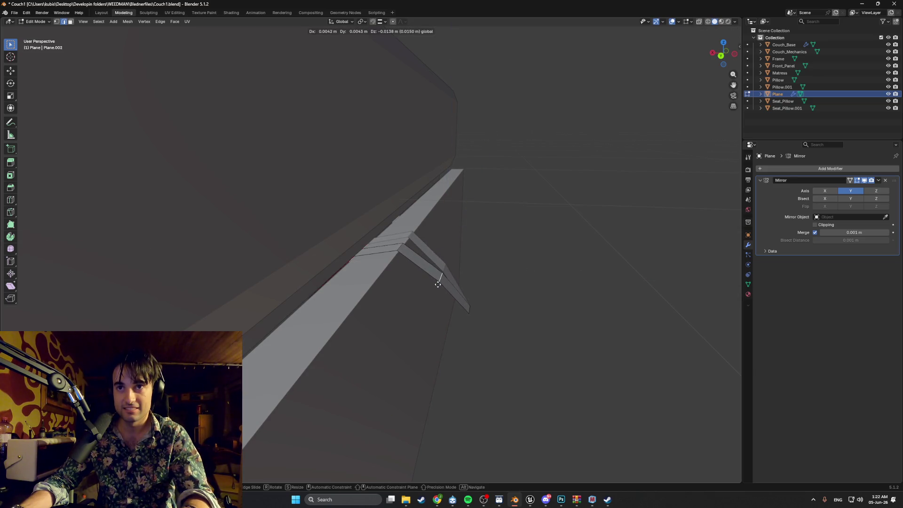
{"action": "right_click", "coordinate": [438, 285]}
{"action": "key", "text": "g"}
{"action": "key", "text": "x"}
{"action": "key", "text": "z"}
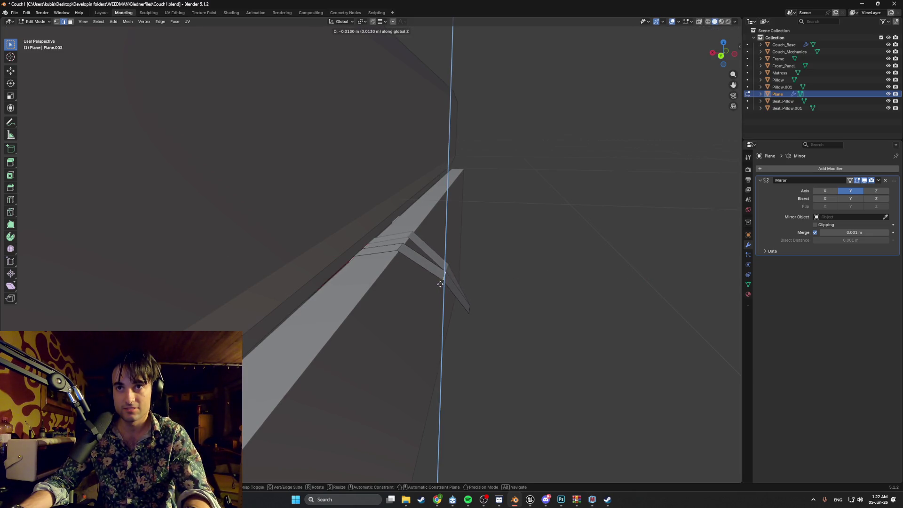
{"action": "left_click", "coordinate": [440, 281]}
Step: Pull the strip's tip vertex outward along the X axis
{"action": "key", "text": "g"}
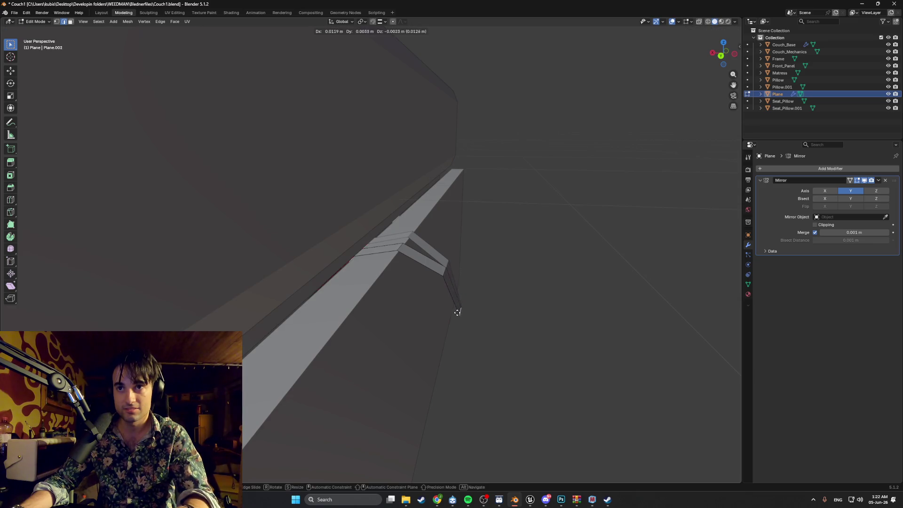
{"action": "key", "text": "x"}
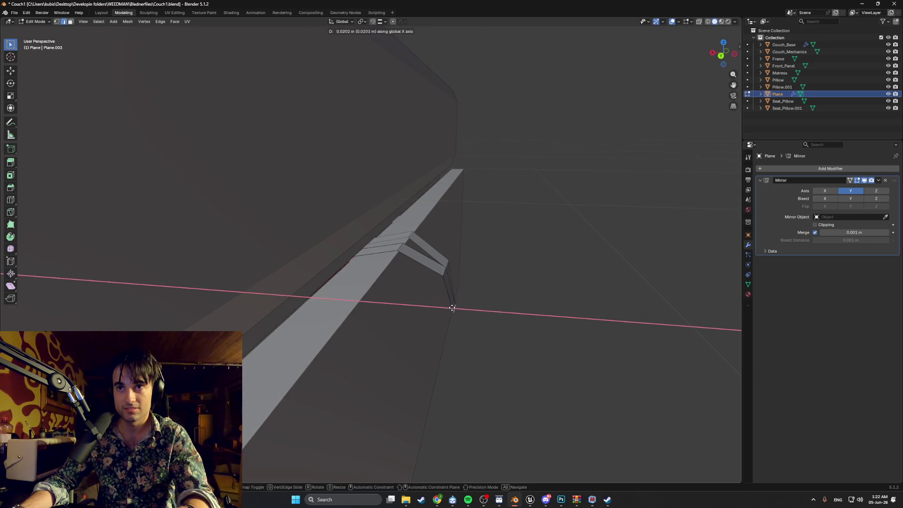
{"action": "left_click", "coordinate": [459, 308]}
{"action": "middle_click_drag", "start_coordinate": [458, 308], "coordinate": [421, 269]}
{"action": "mouse_move", "coordinate": [420, 264]}
{"action": "middle_mouse_down"}
{"action": "mouse_move", "coordinate": [442, 295]}
{"action": "mouse_move", "coordinate": [419, 301]}
{"action": "mouse_move", "coordinate": [435, 305]}
{"action": "mouse_move", "coordinate": [429, 273]}
{"action": "middle_mouse_up"}
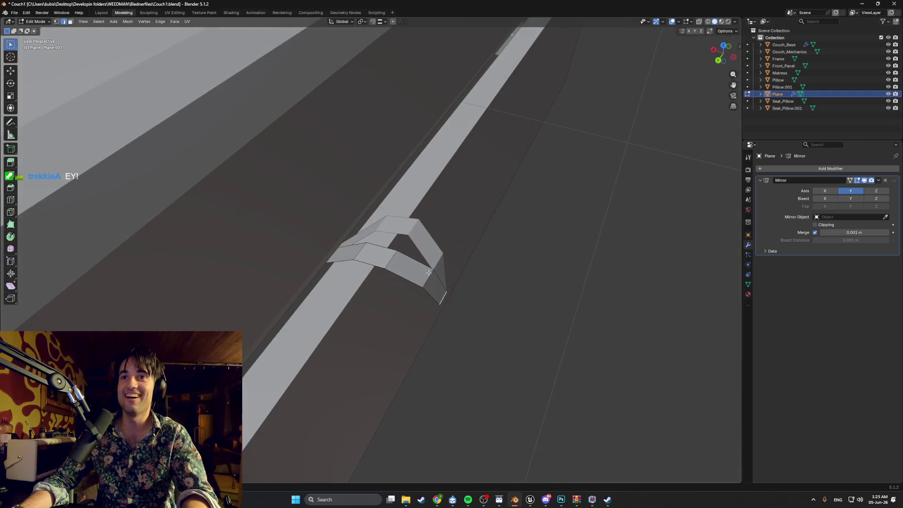
Step: Extrude the bent strip's faces slightly to thicken them
{"action": "key", "text": "e"}
{"action": "left_click", "coordinate": [393, 269]}
{"action": "mouse_move", "coordinate": [393, 269]}
{"action": "middle_mouse_down"}
{"action": "mouse_move", "coordinate": [451, 273]}
{"action": "mouse_move", "coordinate": [453, 252]}
{"action": "mouse_move", "coordinate": [504, 270]}
{"action": "mouse_move", "coordinate": [498, 263]}
{"action": "mouse_move", "coordinate": [482, 298]}
{"action": "mouse_move", "coordinate": [451, 312]}
{"action": "mouse_move", "coordinate": [463, 316]}
{"action": "mouse_move", "coordinate": [489, 306]}
{"action": "mouse_move", "coordinate": [417, 317]}
{"action": "mouse_move", "coordinate": [324, 306]}
{"action": "mouse_move", "coordinate": [439, 318]}
{"action": "mouse_move", "coordinate": [482, 301]}
{"action": "mouse_move", "coordinate": [433, 290]}
{"action": "mouse_move", "coordinate": [451, 284]}
{"action": "mouse_move", "coordinate": [484, 304]}
{"action": "mouse_move", "coordinate": [464, 309]}
{"action": "middle_mouse_up"}
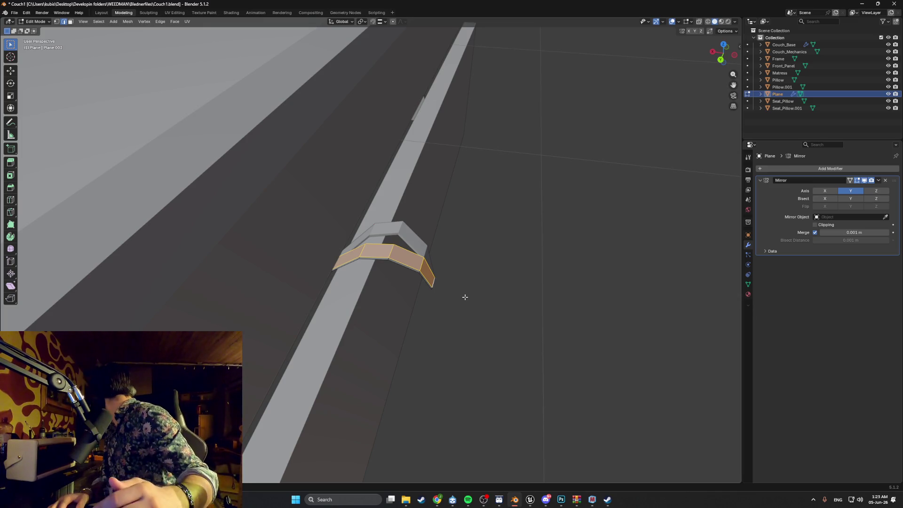
{"action": "mouse_move", "coordinate": [464, 297]}
{"action": "middle_mouse_down"}
{"action": "mouse_move", "coordinate": [405, 298]}
{"action": "mouse_move", "coordinate": [435, 338]}
{"action": "mouse_move", "coordinate": [408, 305]}
{"action": "middle_mouse_up"}
Step: Box-select the bracket's corner vertices and shift them about 0.0022 m along Y
{"action": "left_click", "coordinate": [425, 333]}
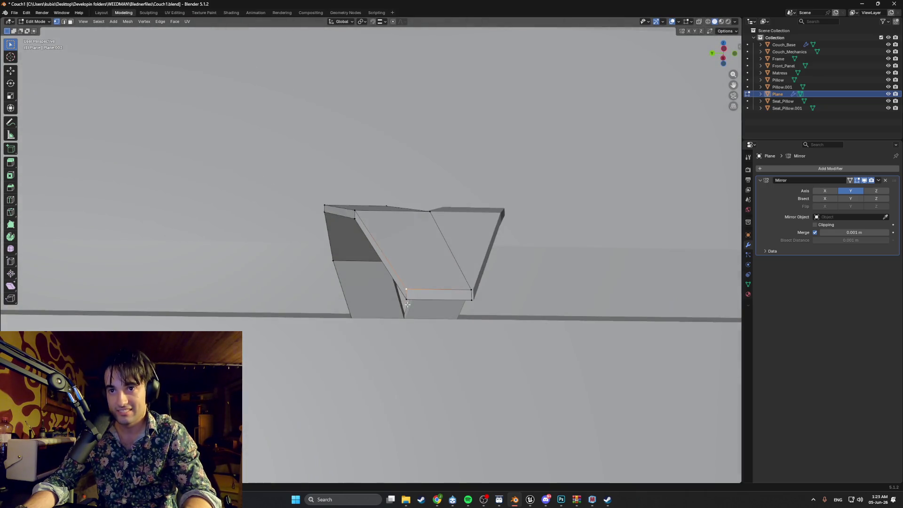
{"action": "left_click_drag", "start_coordinate": [396, 281], "coordinate": [396, 281]}
{"action": "middle_click_drag", "start_coordinate": [396, 280], "coordinate": [401, 324]}
{"action": "key", "text": "g"}
{"action": "key", "text": "y"}
{"action": "left_click", "coordinate": [392, 307]}
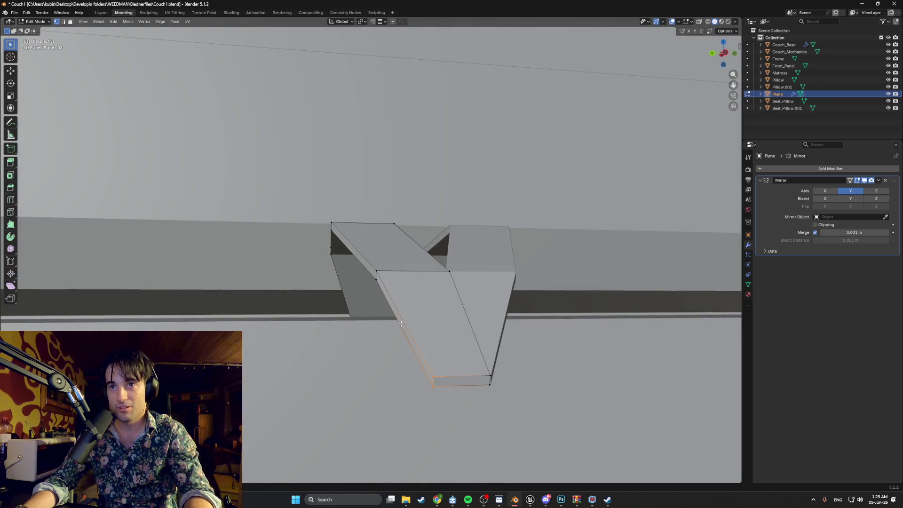
Step: Return to Object Mode and view the finished clip on the couch's front rail
{"action": "key", "text": "z"}
{"action": "left_click", "coordinate": [749, 293]}
{"action": "key", "text": "Tab"}
{"action": "mouse_move", "coordinate": [502, 297]}
{"action": "middle_mouse_down"}
{"action": "mouse_move", "coordinate": [478, 303]}
{"action": "mouse_move", "coordinate": [505, 361]}
{"action": "middle_mouse_up"}
{"action": "scroll", "coordinate": [517, 330], "scroll_direction": "down", "scroll_amount": 8}
{"action": "mouse_move", "coordinate": [538, 312]}
{"action": "middle_mouse_down"}
{"action": "mouse_move", "coordinate": [459, 306]}
{"action": "mouse_move", "coordinate": [362, 337]}
{"action": "mouse_move", "coordinate": [431, 302]}
{"action": "mouse_move", "coordinate": [412, 309]}
{"action": "middle_mouse_up"}
{"action": "key", "text": "a"}
{"action": "scroll", "coordinate": [420, 300], "scroll_direction": "up", "scroll_amount": 8}
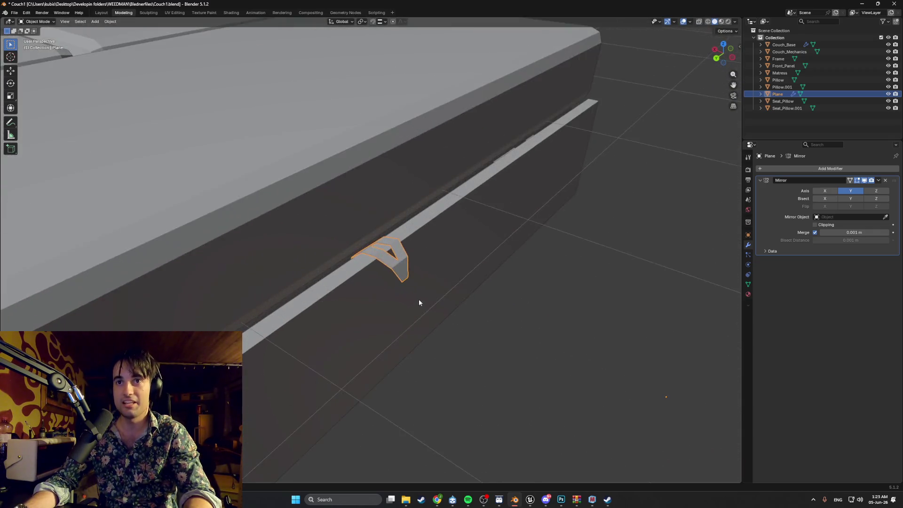
Step: Rename the Plane object to Tongue in the Outliner
{"action": "key", "text": "Tab"}
{"action": "key", "text": "a"}
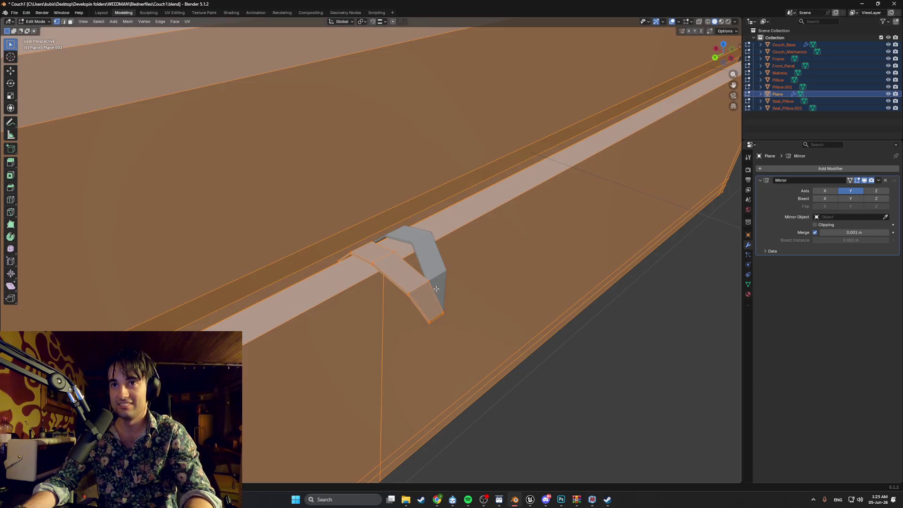
{"action": "key", "text": "Tab"}
{"action": "double_click", "coordinate": [778, 94]}
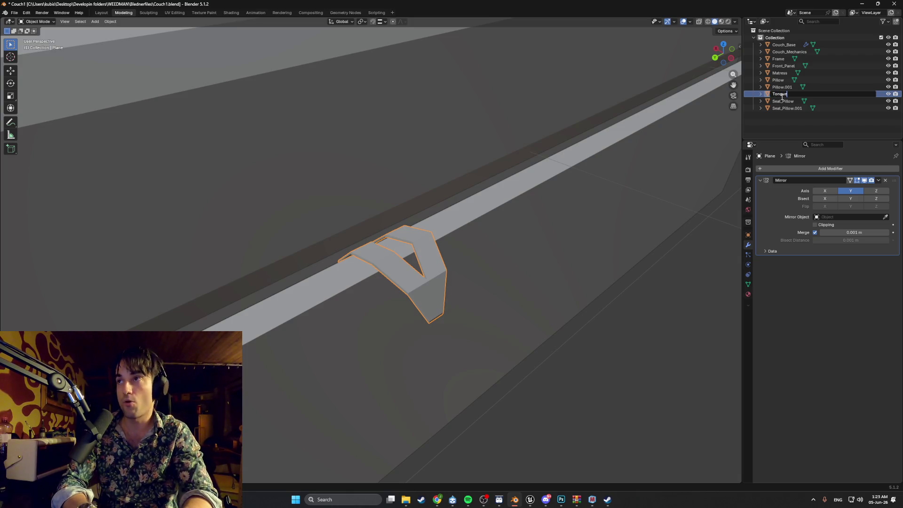
{"action": "key", "text": "Return"}
Step: Apply Tongue's Mirror modifier to make the V shape real geometry
{"action": "key", "text": "Tab"}
{"action": "middle_click_drag", "start_coordinate": [441, 285], "coordinate": [422, 288]}
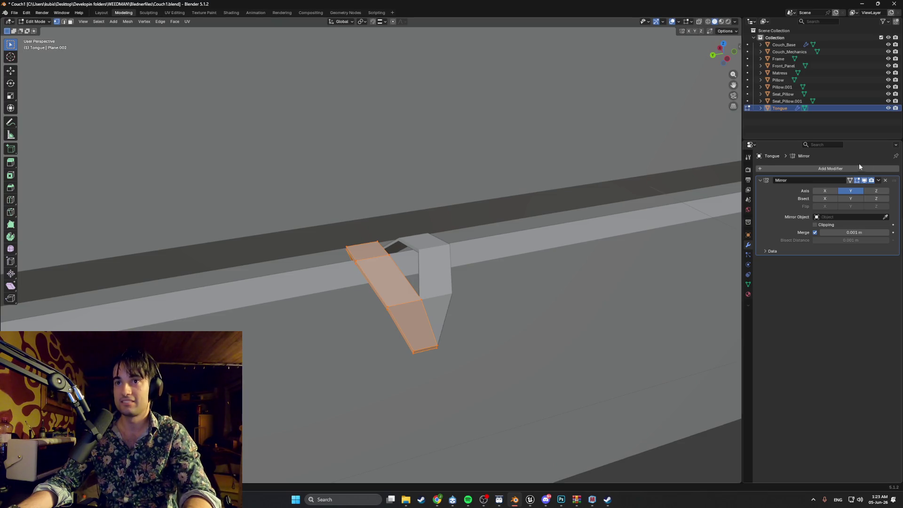
{"action": "key", "text": "Tab"}
{"action": "left_click", "coordinate": [878, 180]}
{"action": "left_click", "coordinate": [861, 188]}
Step: With only Tongue in Edit Mode, merge its overlapping vertices by distance
{"action": "key", "text": "a"}
{"action": "key", "text": "Tab"}
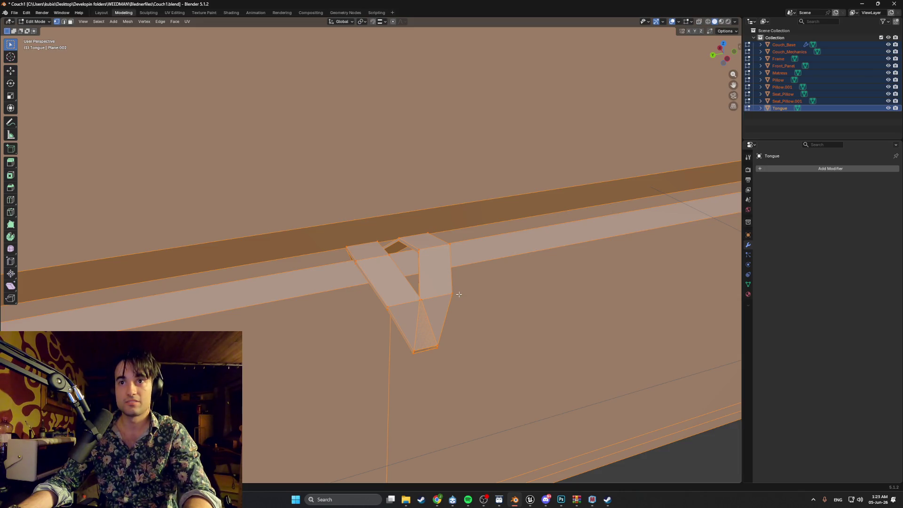
{"action": "scroll", "coordinate": [437, 306], "scroll_direction": "down", "scroll_amount": 5}
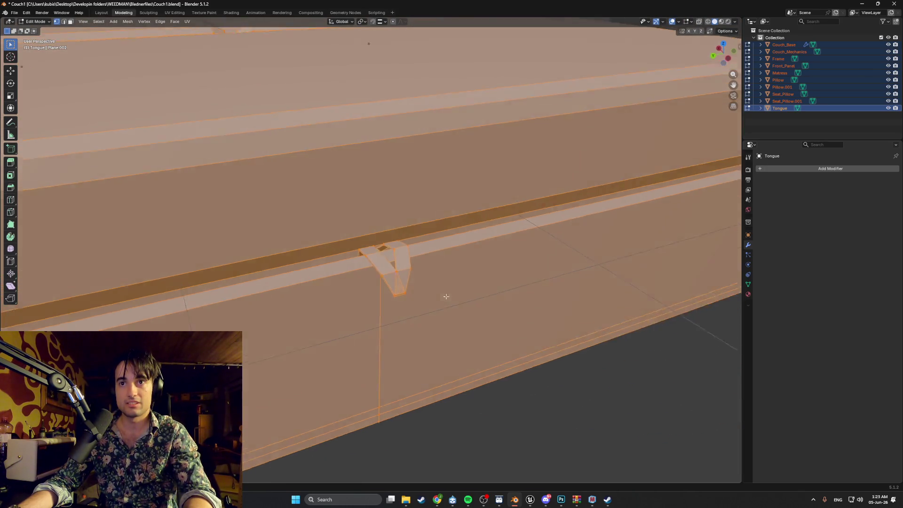
{"action": "left_click", "coordinate": [781, 114]}
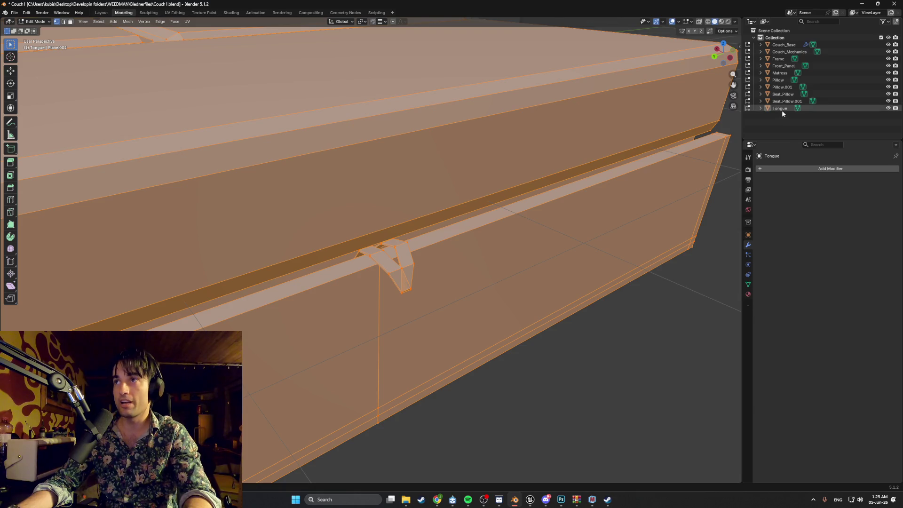
{"action": "key", "text": "Tab"}
{"action": "left_click", "coordinate": [410, 263]}
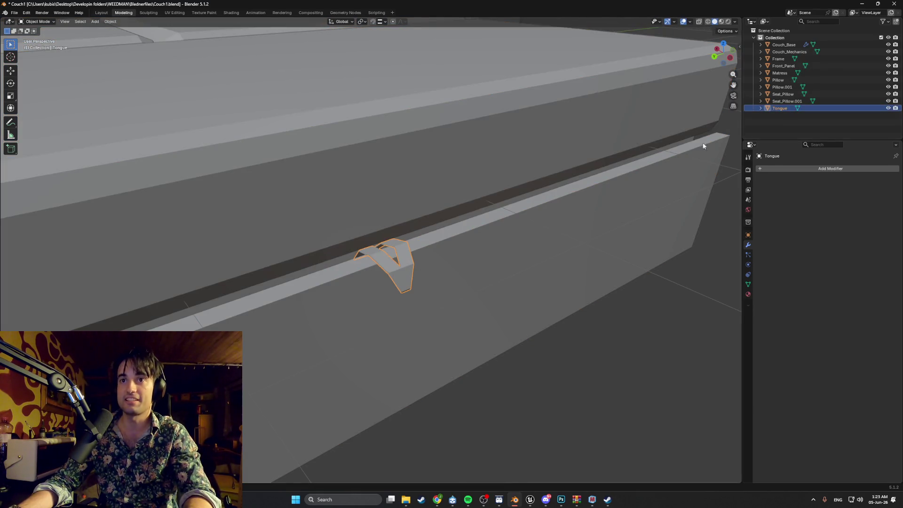
{"action": "key", "text": "Tab"}
{"action": "mouse_move", "coordinate": [455, 255]}
{"action": "middle_mouse_down"}
{"action": "mouse_move", "coordinate": [461, 258]}
{"action": "mouse_move", "coordinate": [437, 267]}
{"action": "middle_mouse_up"}
{"action": "key", "text": "m"}
{"action": "left_click", "coordinate": [419, 272]}
Step: Deselect all, then select the V's lower-left and right front faces
{"action": "scroll", "coordinate": [448, 282], "scroll_direction": "up", "scroll_amount": 4}
{"action": "middle_click_drag", "start_coordinate": [448, 281], "coordinate": [396, 283]}
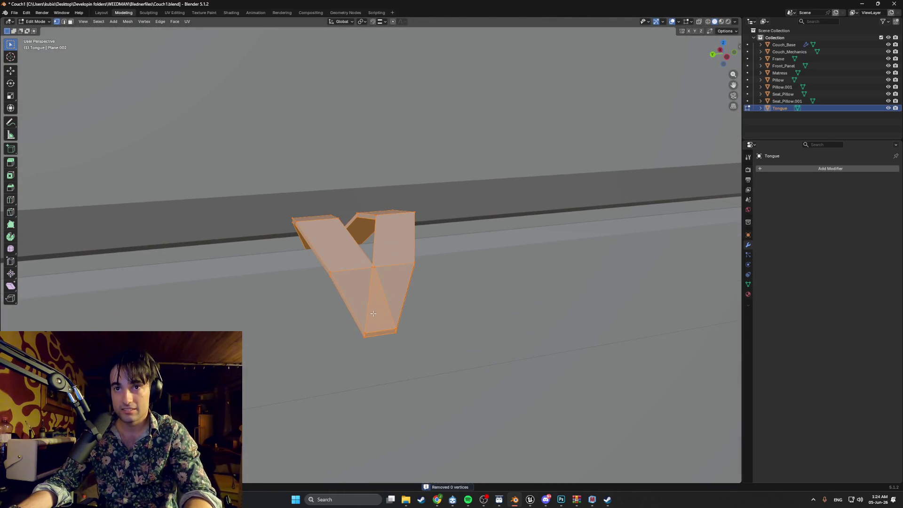
{"action": "key", "text": "alt+a"}
{"action": "scroll", "coordinate": [373, 296], "scroll_direction": "up", "scroll_amount": 7}
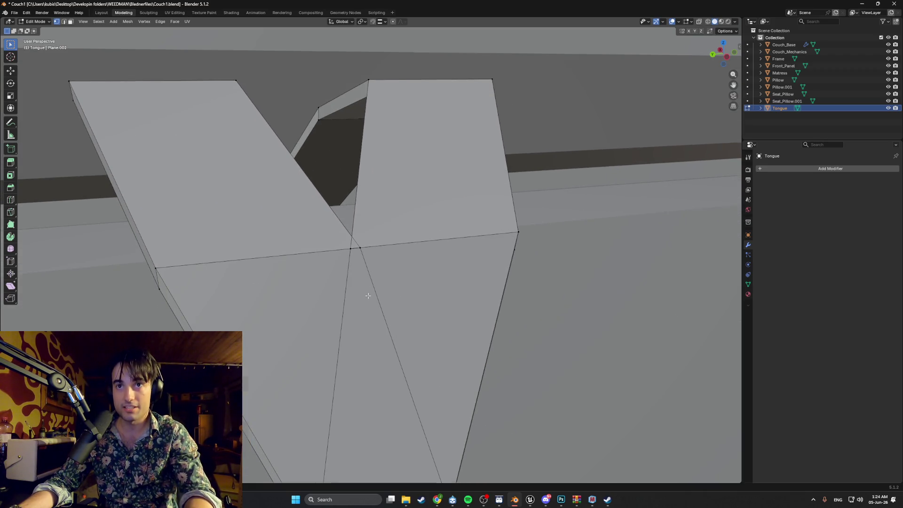
{"action": "scroll", "coordinate": [366, 295], "scroll_direction": "down", "scroll_amount": 6}
{"action": "middle_click_drag", "start_coordinate": [348, 292], "coordinate": [359, 296]}
{"action": "key", "text": "a"}
{"action": "key", "text": "alt+a"}
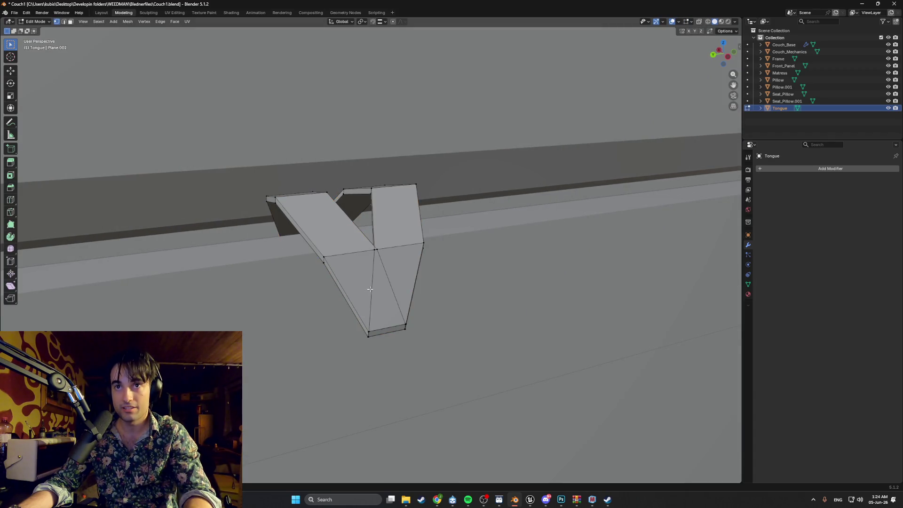
{"action": "left_click", "coordinate": [362, 287]}
{"action": "left_click", "coordinate": [392, 291], "text": "shift"}
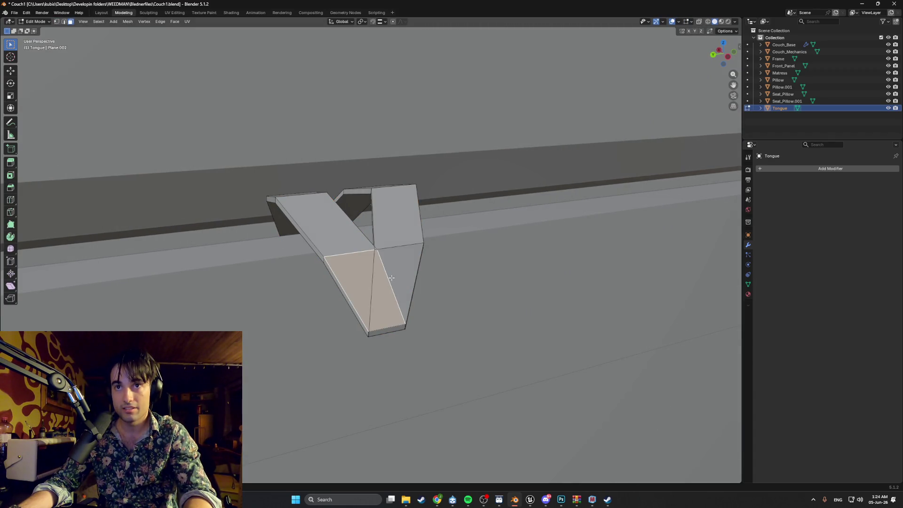
{"action": "scroll", "coordinate": [392, 278], "scroll_direction": "up", "scroll_amount": 5}
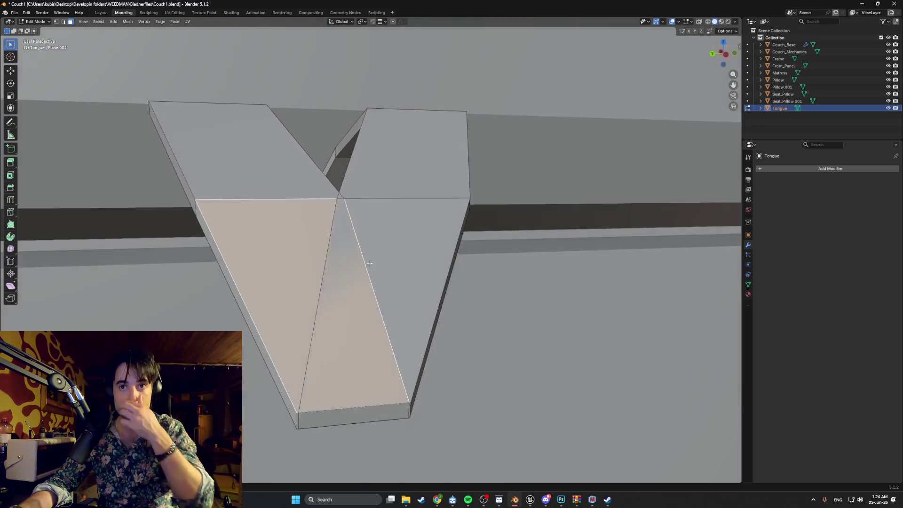
{"action": "scroll", "coordinate": [370, 264], "scroll_direction": "down", "scroll_amount": 2}
{"action": "middle_click_drag", "start_coordinate": [370, 264], "coordinate": [377, 273]}
{"action": "scroll", "coordinate": [366, 261], "scroll_direction": "up", "scroll_amount": 2}
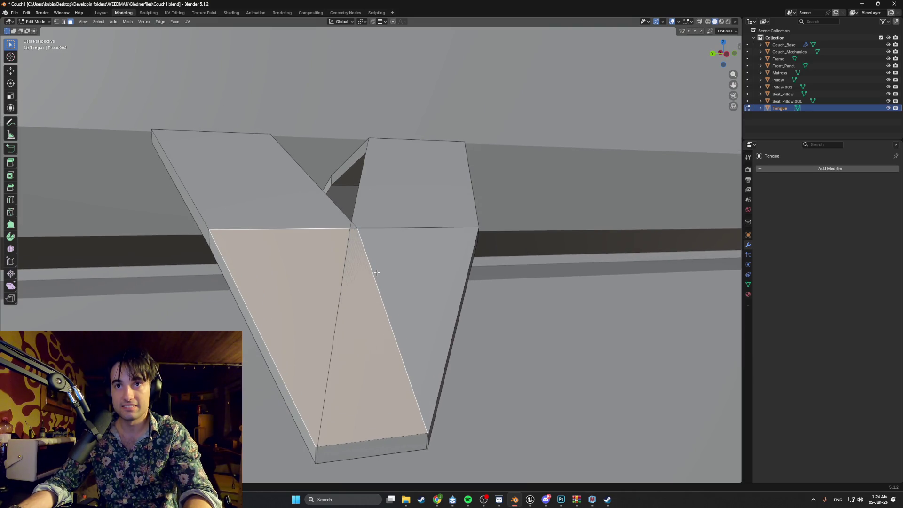
{"action": "left_click", "coordinate": [380, 296], "text": "shift"}
Step: Delete the selected front faces and the exposed back faces of the V
{"action": "key", "text": "x"}
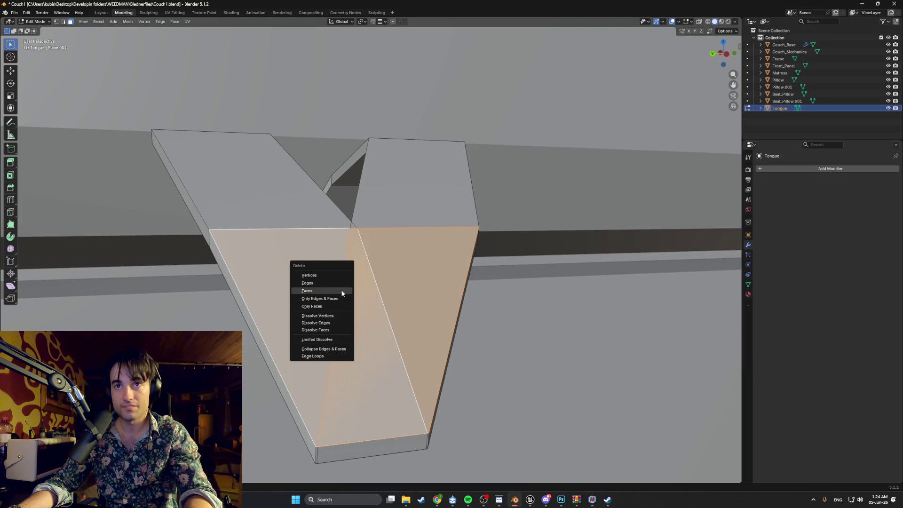
{"action": "left_click", "coordinate": [342, 293]}
{"action": "mouse_move", "coordinate": [342, 293]}
{"action": "middle_mouse_down"}
{"action": "mouse_move", "coordinate": [332, 301]}
{"action": "mouse_move", "coordinate": [348, 295]}
{"action": "mouse_move", "coordinate": [349, 244]}
{"action": "mouse_move", "coordinate": [356, 265]}
{"action": "middle_mouse_up"}
{"action": "left_click", "coordinate": [379, 316]}
{"action": "left_click", "coordinate": [323, 298], "text": "shift"}
{"action": "key", "text": "x"}
{"action": "left_click", "coordinate": [324, 297]}
Step: Move Tongue's front edge along the Y axis
{"action": "left_click", "coordinate": [349, 244]}
{"action": "left_click", "coordinate": [348, 244]}
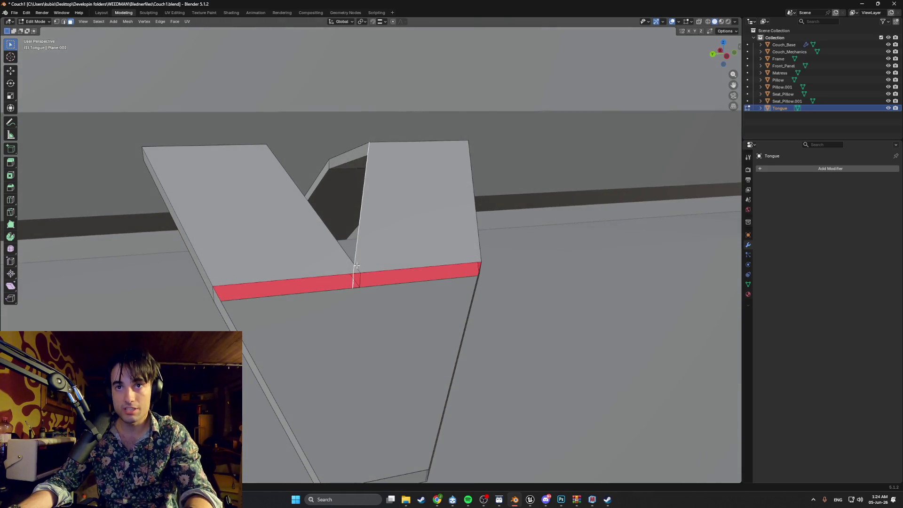
{"action": "key", "text": "g"}
{"action": "left_click", "coordinate": [355, 275]}
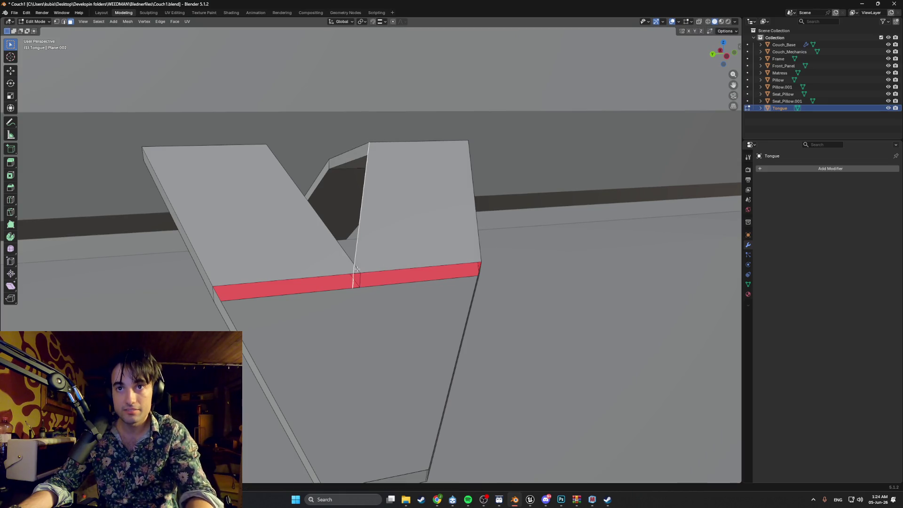
{"action": "scroll", "coordinate": [356, 291], "scroll_direction": "up", "scroll_amount": 3}
{"action": "key", "text": "g"}
{"action": "key", "text": "y"}
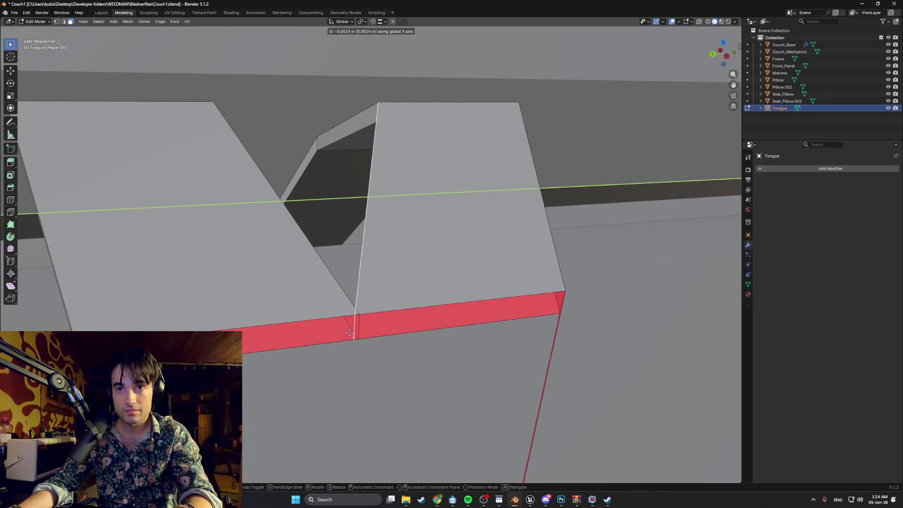
{"action": "left_click", "coordinate": [359, 323]}
{"action": "scroll", "coordinate": [369, 317], "scroll_direction": "down", "scroll_amount": 3}
{"action": "mouse_move", "coordinate": [369, 317]}
{"action": "middle_mouse_down"}
{"action": "mouse_move", "coordinate": [395, 322]}
{"action": "mouse_move", "coordinate": [392, 246]}
{"action": "mouse_move", "coordinate": [370, 307]}
{"action": "mouse_move", "coordinate": [373, 282]}
{"action": "mouse_move", "coordinate": [349, 266]}
{"action": "middle_mouse_up"}
Step: Delete the bracket's bottom face
{"action": "key", "text": "1"}
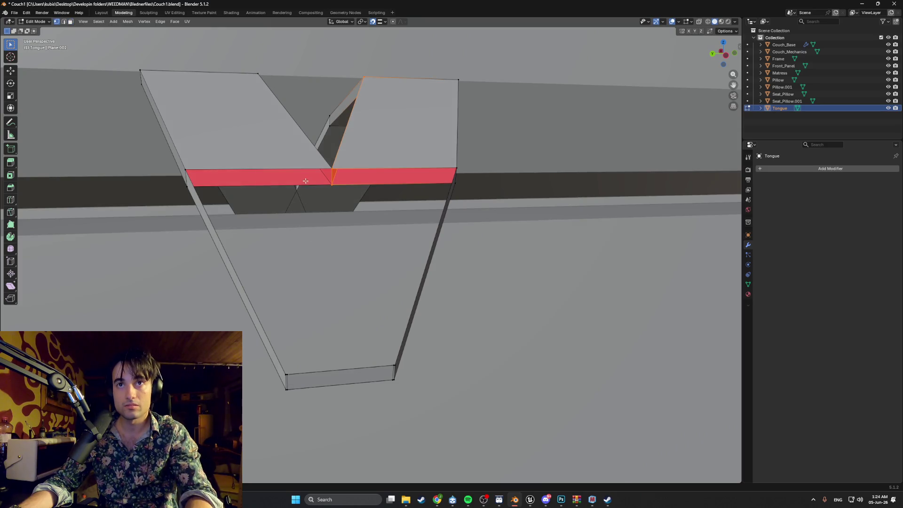
{"action": "mouse_move", "coordinate": [330, 187]}
{"action": "middle_mouse_down"}
{"action": "mouse_move", "coordinate": [316, 372]}
{"action": "mouse_move", "coordinate": [304, 295]}
{"action": "middle_mouse_up"}
{"action": "key", "text": "2"}
{"action": "right_click", "coordinate": [304, 295]}
{"action": "key", "text": "Escape"}
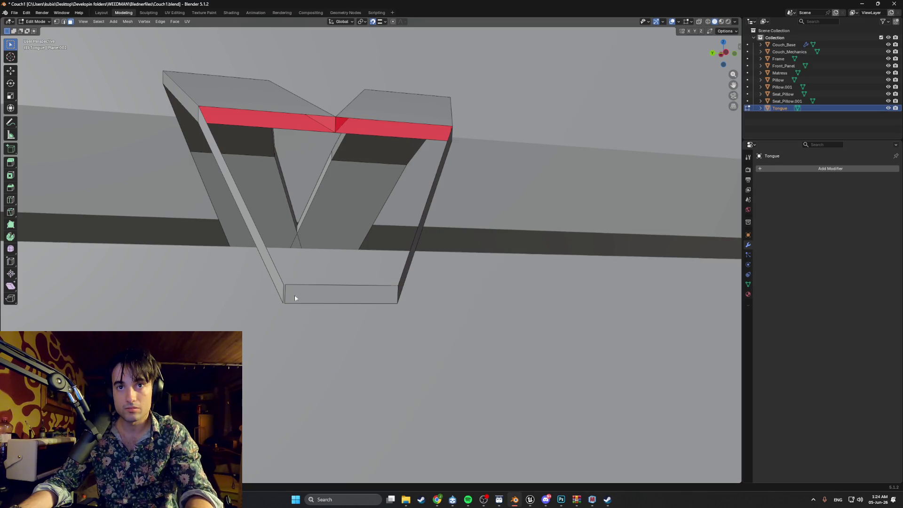
{"action": "left_click", "coordinate": [298, 295]}
{"action": "key", "text": "x"}
{"action": "left_click", "coordinate": [295, 296]}
Step: Fill the open gap between edge pairs and the triangular V notch with new faces
{"action": "middle_click_drag", "start_coordinate": [388, 288], "coordinate": [391, 309]}
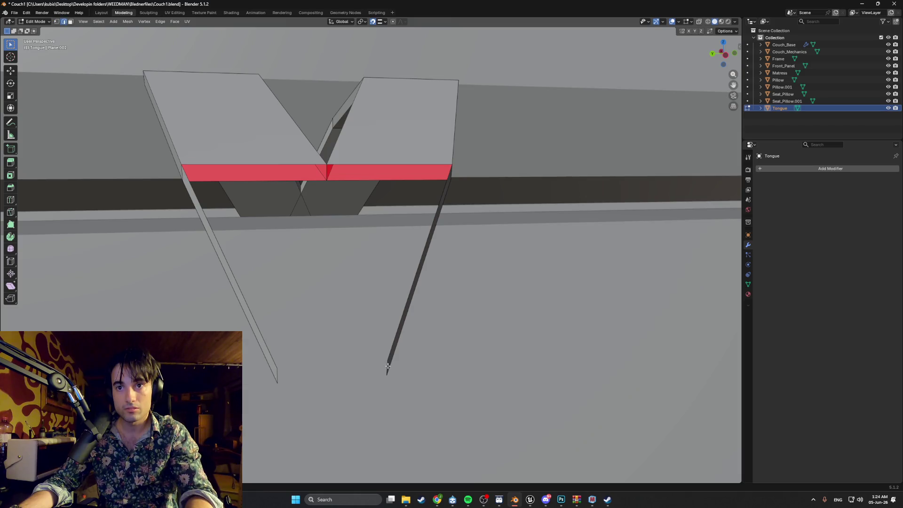
{"action": "mouse_move", "coordinate": [312, 359]}
{"action": "middle_mouse_down"}
{"action": "mouse_move", "coordinate": [334, 347]}
{"action": "mouse_move", "coordinate": [358, 371]}
{"action": "middle_mouse_up"}
{"action": "left_click", "coordinate": [391, 396]}
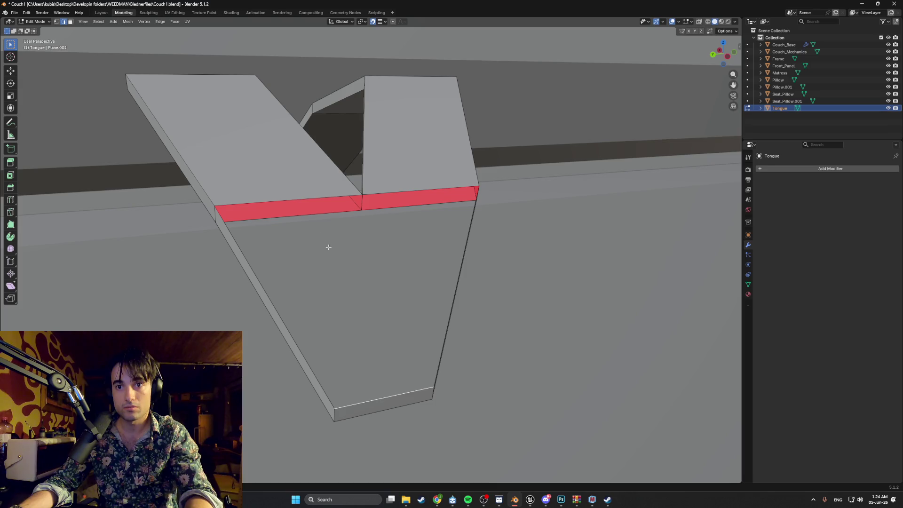
{"action": "left_click", "coordinate": [312, 212], "text": "shift"}
{"action": "mouse_move", "coordinate": [312, 212]}
{"action": "middle_mouse_down"}
{"action": "mouse_move", "coordinate": [332, 226]}
{"action": "mouse_move", "coordinate": [400, 228]}
{"action": "mouse_move", "coordinate": [363, 267]}
{"action": "middle_mouse_up"}
{"action": "key", "text": "f"}
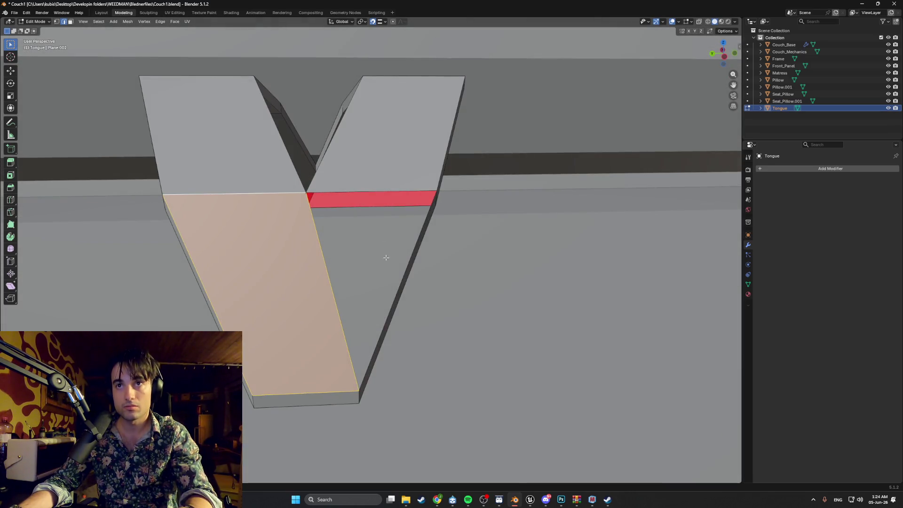
{"action": "left_click", "coordinate": [326, 234]}
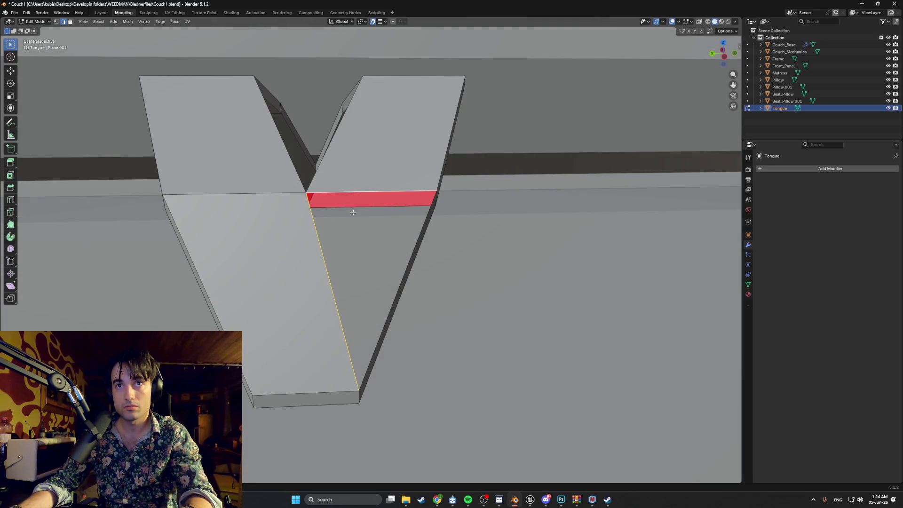
{"action": "key", "text": "f"}
{"action": "mouse_move", "coordinate": [349, 213]}
{"action": "middle_mouse_down"}
{"action": "mouse_move", "coordinate": [397, 151]}
{"action": "mouse_move", "coordinate": [425, 182]}
{"action": "mouse_move", "coordinate": [430, 204]}
{"action": "mouse_move", "coordinate": [517, 223]}
{"action": "middle_mouse_up"}
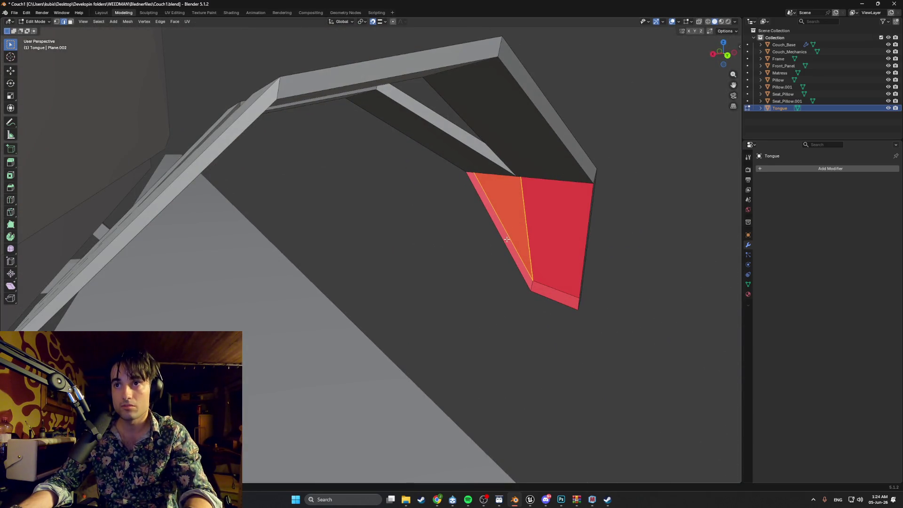
Step: Select the red strip's bottom edge, right face and red triangular face on the Tongue
{"action": "left_click", "coordinate": [559, 299]}
{"action": "left_click", "coordinate": [554, 182], "text": "shift"}
{"action": "key", "text": "shift+n"}
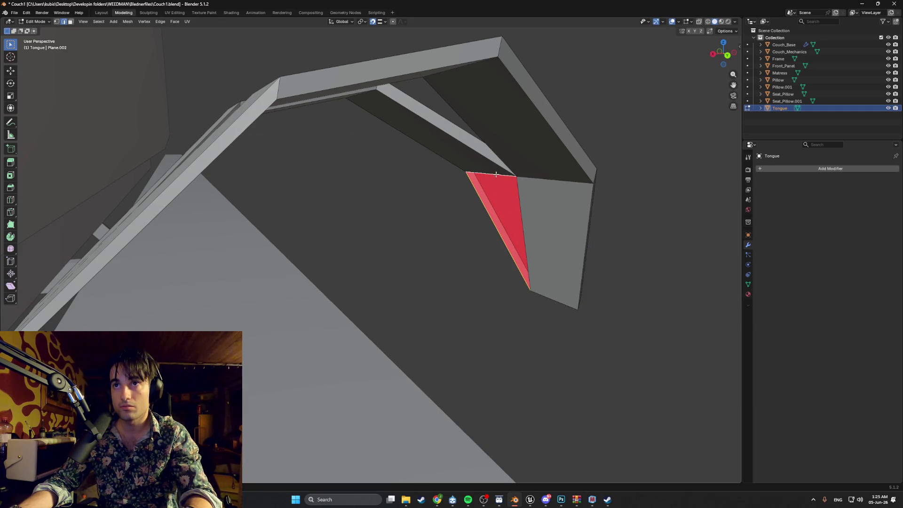
{"action": "left_click", "coordinate": [497, 177]}
{"action": "mouse_move", "coordinate": [487, 196]}
{"action": "middle_mouse_down"}
{"action": "mouse_move", "coordinate": [366, 182]}
{"action": "mouse_move", "coordinate": [411, 216]}
{"action": "mouse_move", "coordinate": [537, 188]}
{"action": "middle_mouse_up"}
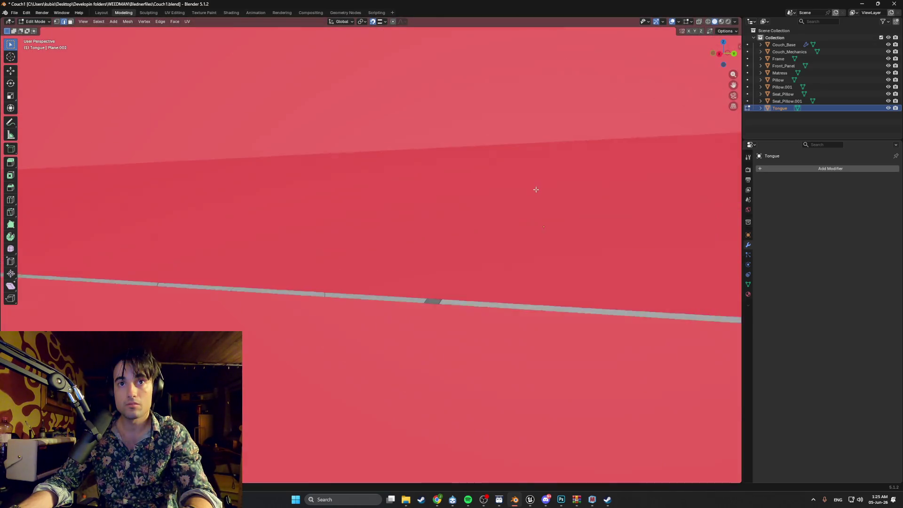
Step: Isolate the Tongue in Local View and orbit to a frontal view of its left front faces
{"action": "key", "text": "KP_Divide"}
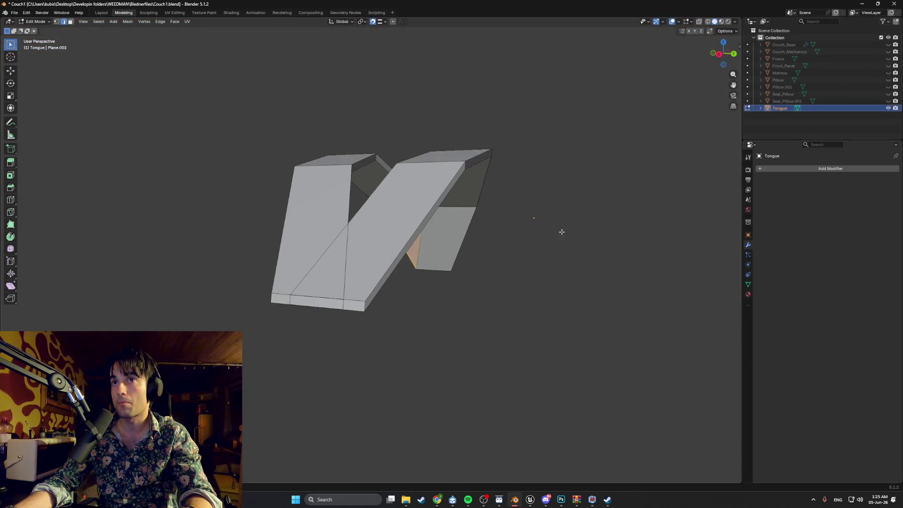
{"action": "middle_click_drag", "start_coordinate": [569, 228], "coordinate": [455, 254]}
{"action": "key", "text": "Tab"}
{"action": "key", "text": "Tab"}
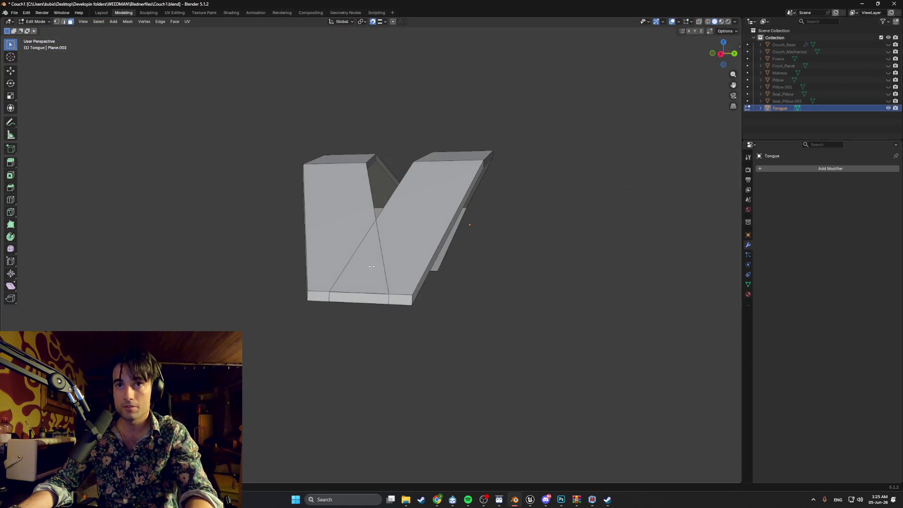
{"action": "left_click", "coordinate": [371, 266]}
{"action": "scroll", "coordinate": [385, 278], "scroll_direction": "up", "scroll_amount": 2}
{"action": "middle_click_drag", "start_coordinate": [391, 251], "coordinate": [415, 270]}
Step: Delete the left and right front faces of the V bracket
{"action": "key", "text": "x"}
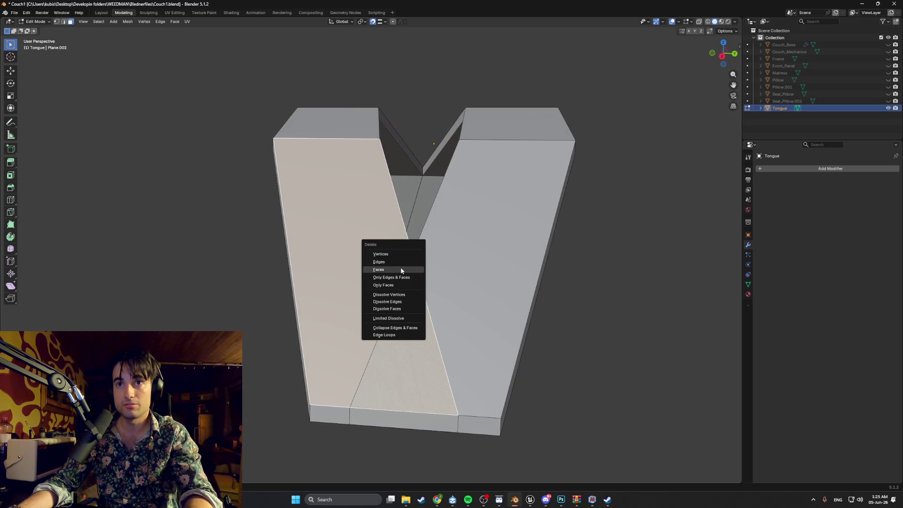
{"action": "left_click", "coordinate": [401, 270]}
{"action": "left_click", "coordinate": [444, 285]}
{"action": "key", "text": "x"}
{"action": "left_click", "coordinate": [444, 285]}
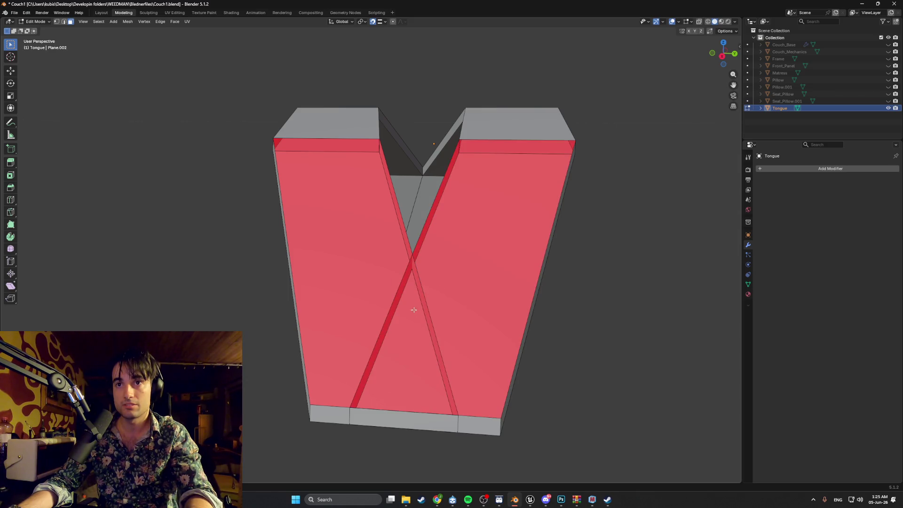
Step: Remove the thin diagonal strip through the right-click menu
{"action": "left_click", "coordinate": [430, 306]}
{"action": "middle_click_drag", "start_coordinate": [428, 305], "coordinate": [378, 307]}
{"action": "right_click", "coordinate": [337, 305]}
{"action": "left_click", "coordinate": [306, 307]}
Step: Triangulate the right-hand face, splitting it with diagonal edges
{"action": "middle_click_drag", "start_coordinate": [306, 306], "coordinate": [301, 196]}
{"action": "key", "text": "2"}
{"action": "mouse_move", "coordinate": [307, 231]}
{"action": "middle_mouse_down"}
{"action": "mouse_move", "coordinate": [353, 238]}
{"action": "mouse_move", "coordinate": [547, 311]}
{"action": "middle_mouse_up"}
{"action": "key", "text": "3"}
{"action": "left_click", "coordinate": [552, 312], "text": "shift"}
{"action": "mouse_move", "coordinate": [551, 312]}
{"action": "middle_mouse_down"}
{"action": "mouse_move", "coordinate": [559, 298]}
{"action": "mouse_move", "coordinate": [500, 270]}
{"action": "middle_mouse_up"}
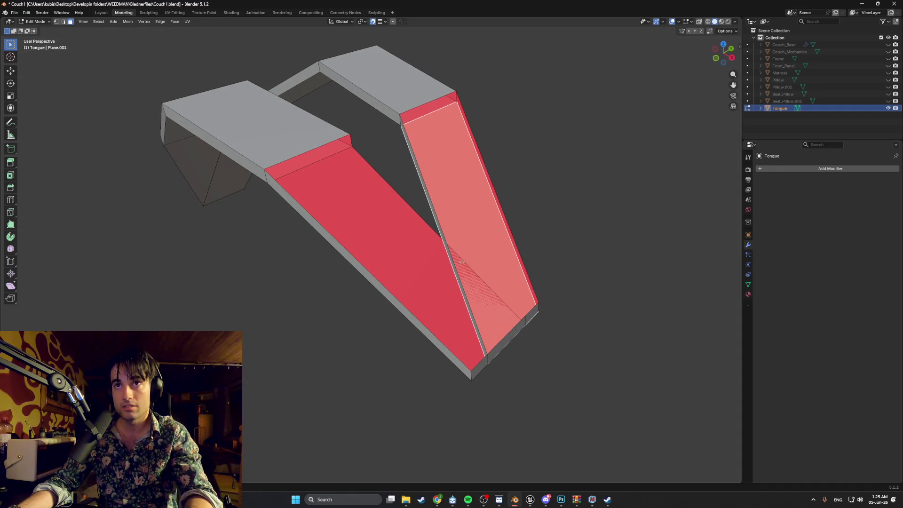
{"action": "middle_click_drag", "start_coordinate": [476, 240], "coordinate": [464, 239]}
{"action": "mouse_move", "coordinate": [425, 277]}
{"action": "middle_mouse_down"}
{"action": "mouse_move", "coordinate": [445, 273]}
{"action": "mouse_move", "coordinate": [444, 229]}
{"action": "mouse_move", "coordinate": [420, 268]}
{"action": "mouse_move", "coordinate": [405, 237]}
{"action": "mouse_move", "coordinate": [382, 227]}
{"action": "mouse_move", "coordinate": [394, 234]}
{"action": "middle_mouse_up"}
{"action": "right_click", "coordinate": [446, 272]}
{"action": "left_click", "coordinate": [446, 272]}
Step: Delete the right faces, leaving the large face active
{"action": "left_click", "coordinate": [419, 268], "text": "shift"}
{"action": "key", "text": "x"}
{"action": "left_click", "coordinate": [377, 227]}
{"action": "left_click", "coordinate": [394, 234], "text": "shift"}
{"action": "right_click", "coordinate": [372, 245]}
{"action": "middle_click_drag", "start_coordinate": [450, 246], "coordinate": [427, 237]}
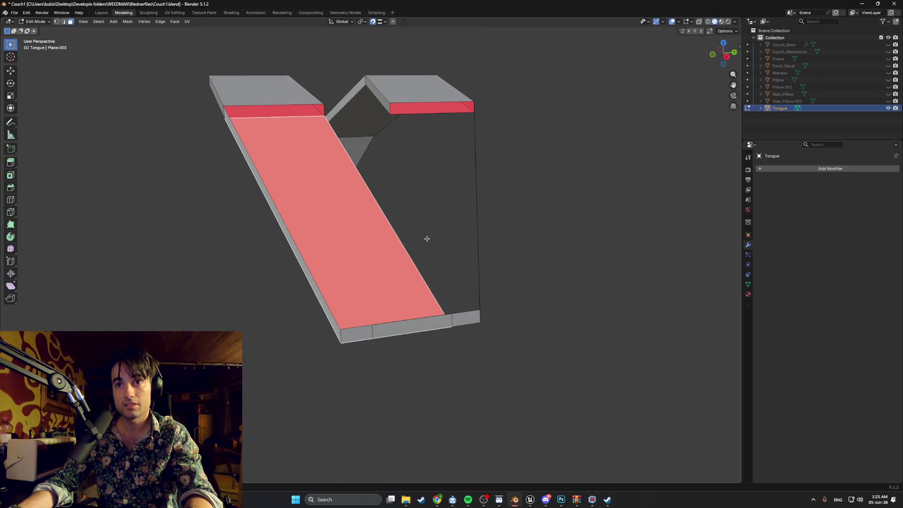
Step: Delete the two stray bottom faces of the Tongue
{"action": "key", "text": "x"}
{"action": "left_click", "coordinate": [379, 331]}
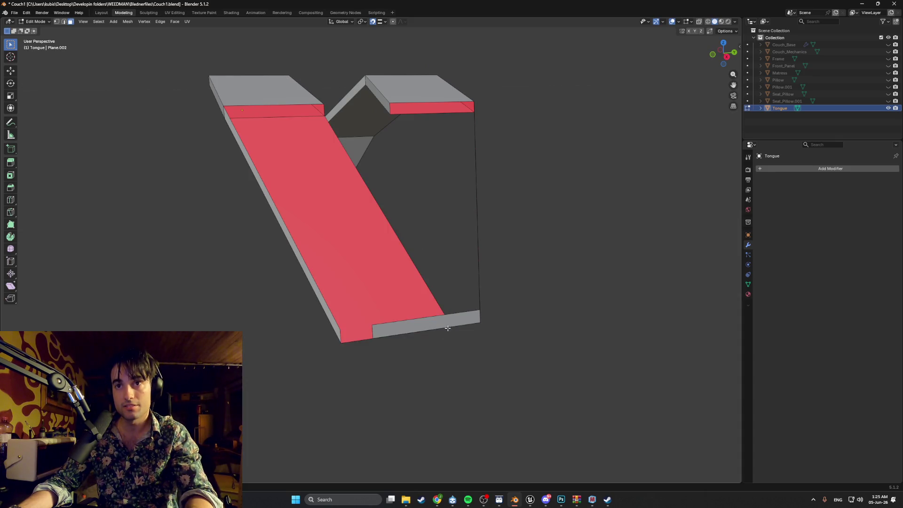
{"action": "left_click", "coordinate": [427, 323]}
{"action": "key", "text": "x"}
{"action": "left_click", "coordinate": [405, 324]}
Step: Fill the open right side with a new front face and select the leftover bottom face
{"action": "mouse_move", "coordinate": [405, 323]}
{"action": "middle_mouse_down"}
{"action": "mouse_move", "coordinate": [420, 305]}
{"action": "mouse_move", "coordinate": [405, 299]}
{"action": "mouse_move", "coordinate": [408, 312]}
{"action": "mouse_move", "coordinate": [399, 222]}
{"action": "middle_mouse_up"}
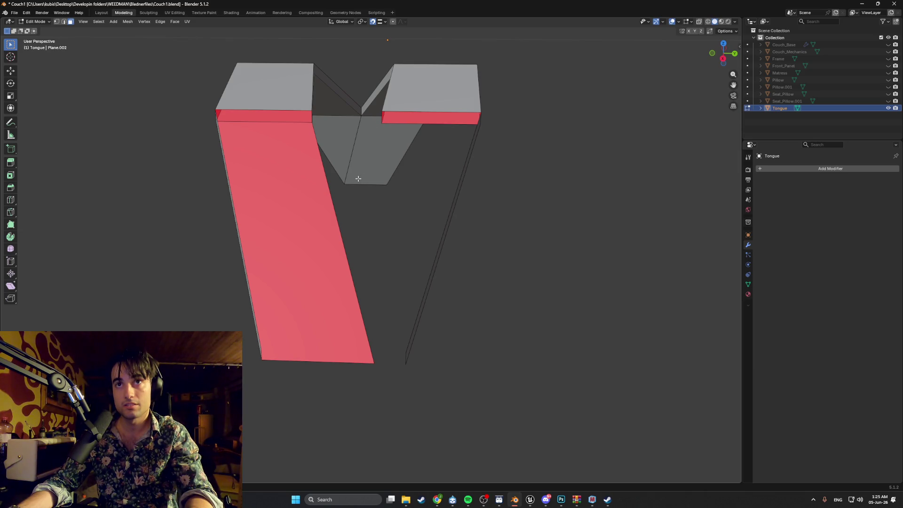
{"action": "key", "text": "f"}
{"action": "key", "text": "f"}
{"action": "key", "text": "f"}
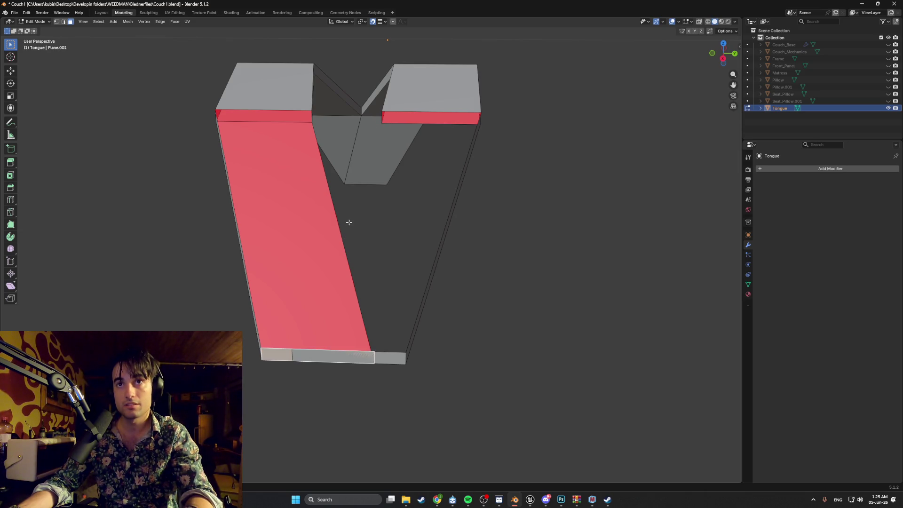
{"action": "left_click", "coordinate": [319, 359]}
{"action": "key", "text": "x"}
{"action": "key", "text": "Escape"}
{"action": "left_click", "coordinate": [320, 358]}
Step: Delete the leftover bottom face and bring the V mesh back into view
{"action": "key", "text": "x"}
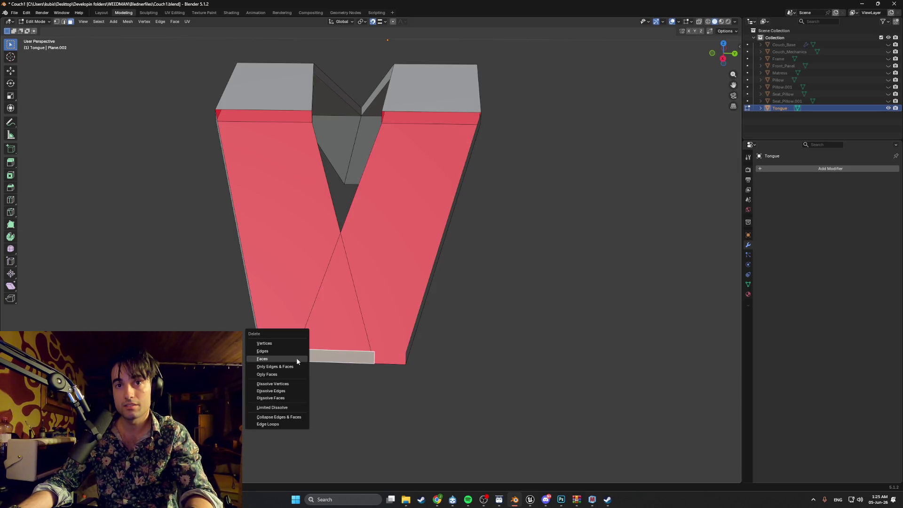
{"action": "left_click", "coordinate": [296, 359]}
{"action": "middle_click_drag", "start_coordinate": [367, 277], "coordinate": [388, 245]}
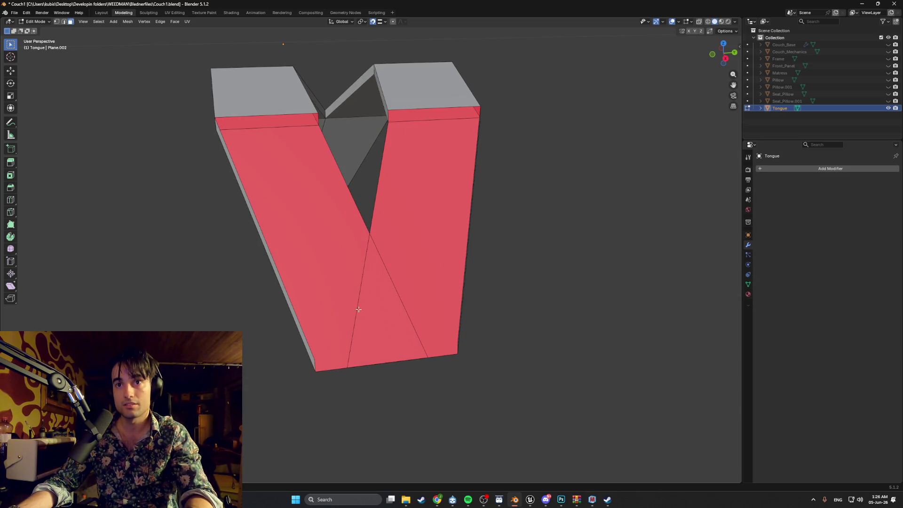
{"action": "middle_click_drag", "start_coordinate": [344, 368], "coordinate": [346, 349]}
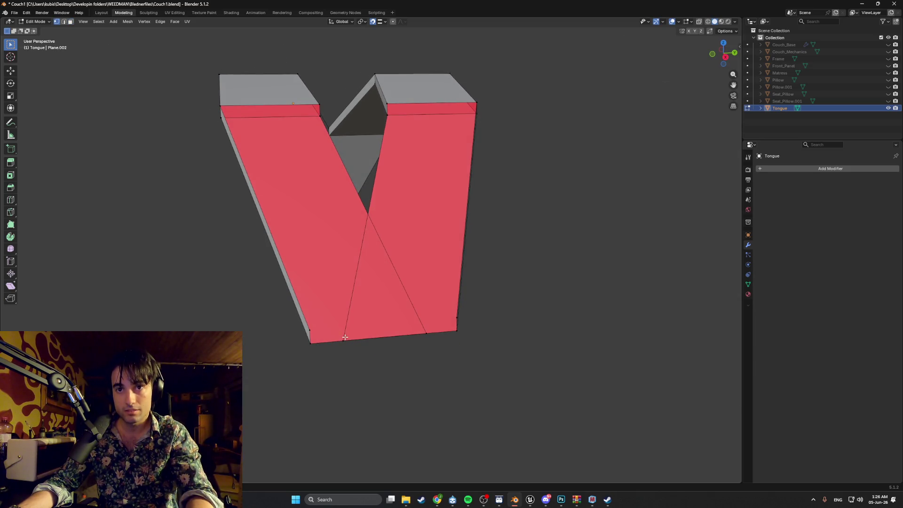
{"action": "scroll", "coordinate": [345, 337], "scroll_direction": "up", "scroll_amount": 2}
{"action": "scroll", "coordinate": [319, 417], "scroll_direction": "down", "scroll_amount": 1}
Step: Knife-cut a new edge from the V's bottom vertex up to the diagonal crossing
{"action": "left_click", "coordinate": [335, 368], "text": "shift"}
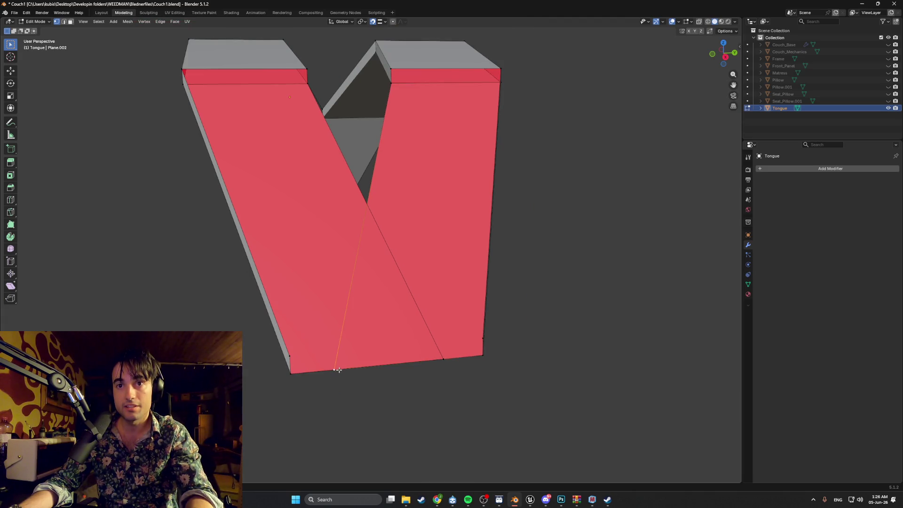
{"action": "left_click", "coordinate": [391, 70]}
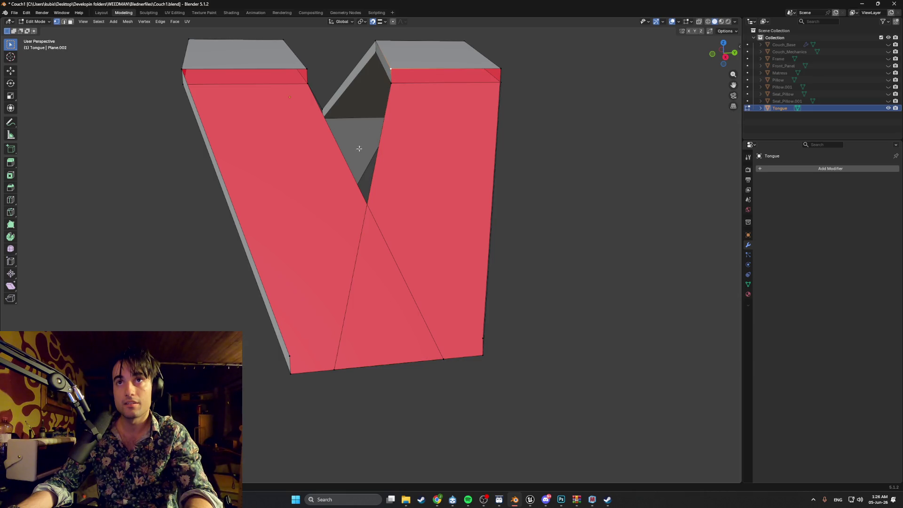
{"action": "left_click", "coordinate": [288, 356]}
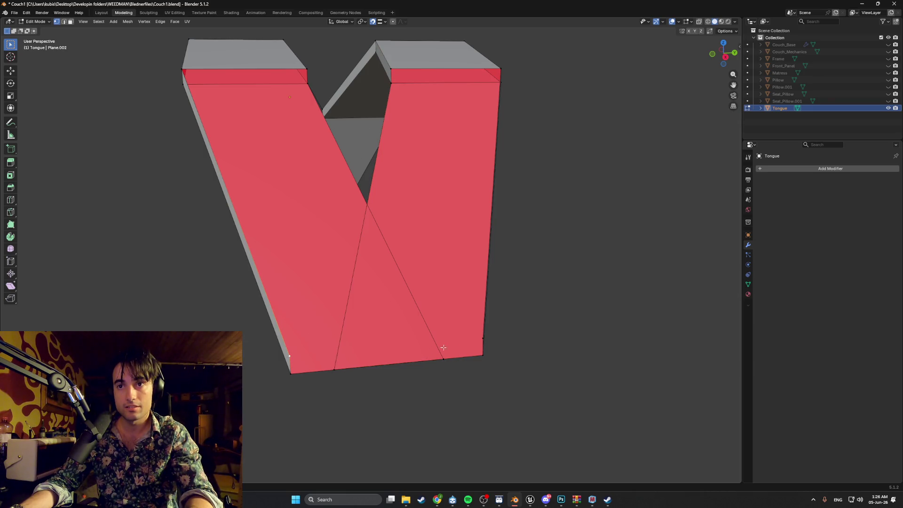
{"action": "left_click", "coordinate": [482, 339]}
{"action": "left_click", "coordinate": [334, 369]}
{"action": "scroll", "coordinate": [343, 348], "scroll_direction": "up", "scroll_amount": 4}
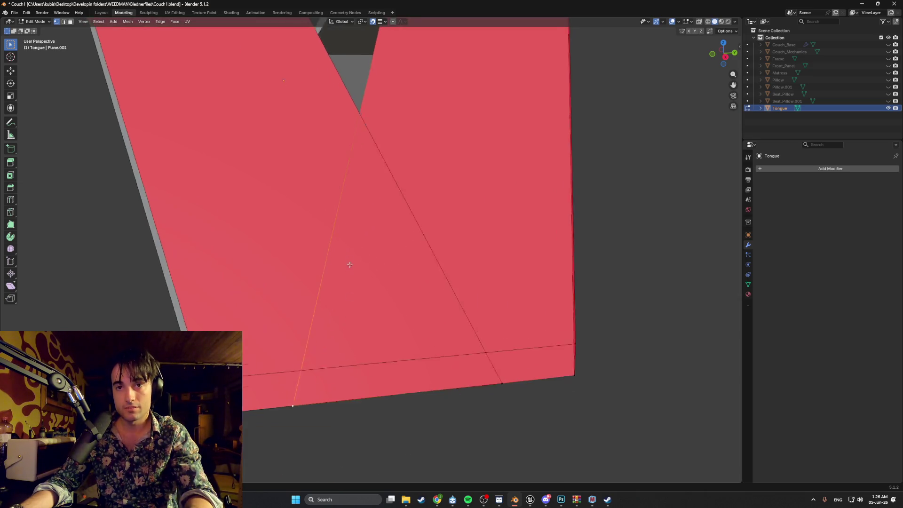
{"action": "scroll", "coordinate": [306, 297], "scroll_direction": "down", "scroll_amount": 4}
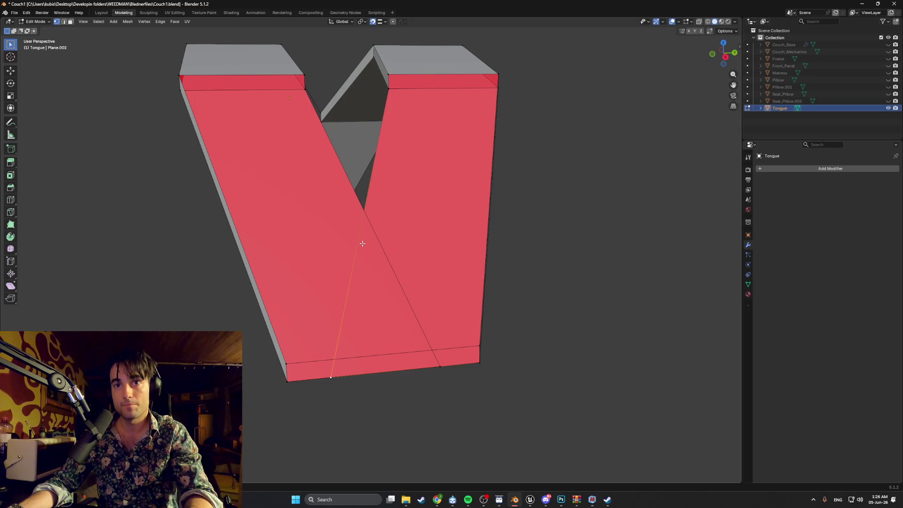
{"action": "left_click", "coordinate": [365, 212]}
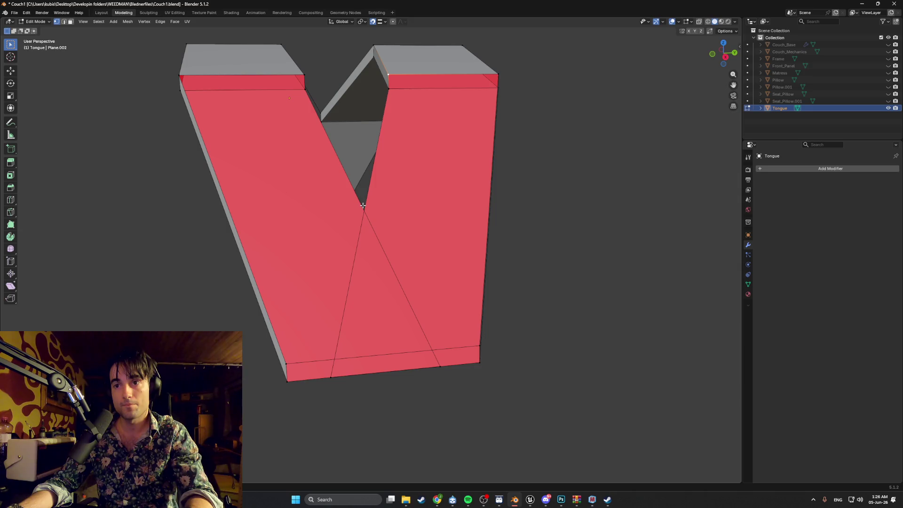
{"action": "mouse_move", "coordinate": [384, 214]}
{"action": "middle_mouse_down"}
{"action": "mouse_move", "coordinate": [367, 196]}
{"action": "mouse_move", "coordinate": [377, 190]}
{"action": "mouse_move", "coordinate": [388, 196]}
{"action": "mouse_move", "coordinate": [343, 242]}
{"action": "mouse_move", "coordinate": [343, 225]}
{"action": "mouse_move", "coordinate": [327, 218]}
{"action": "middle_mouse_up"}
Step: Select the right diagonal face and trial-move it, cancelling to keep the V intact
{"action": "key", "text": "a"}
{"action": "left_click", "coordinate": [335, 197]}
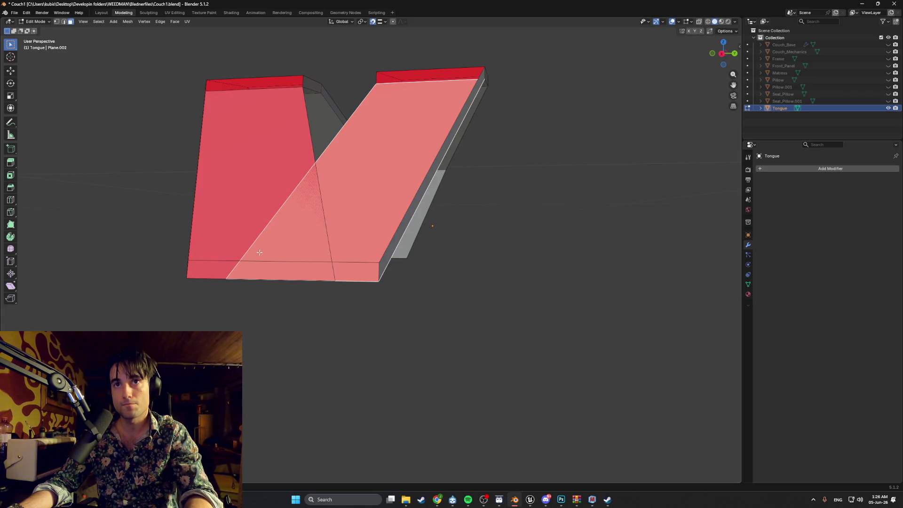
{"action": "key", "text": "g"}
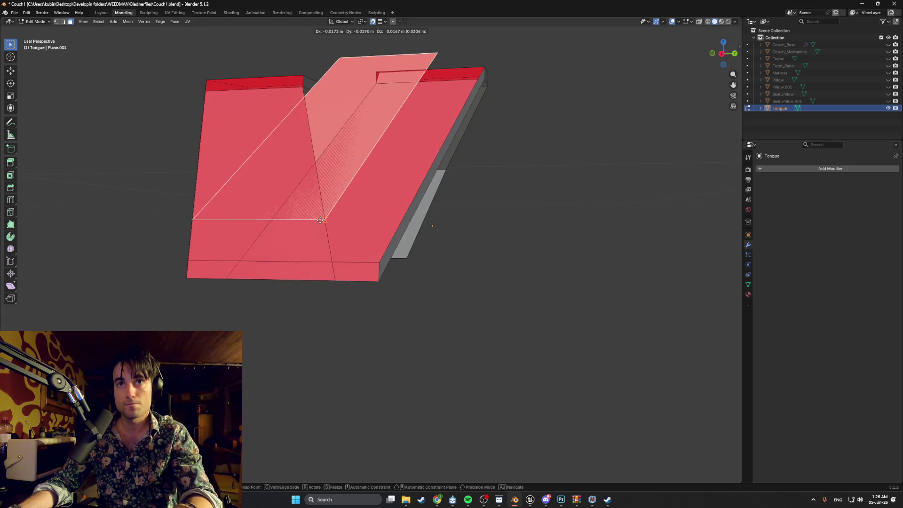
{"action": "right_click", "coordinate": [328, 213]}
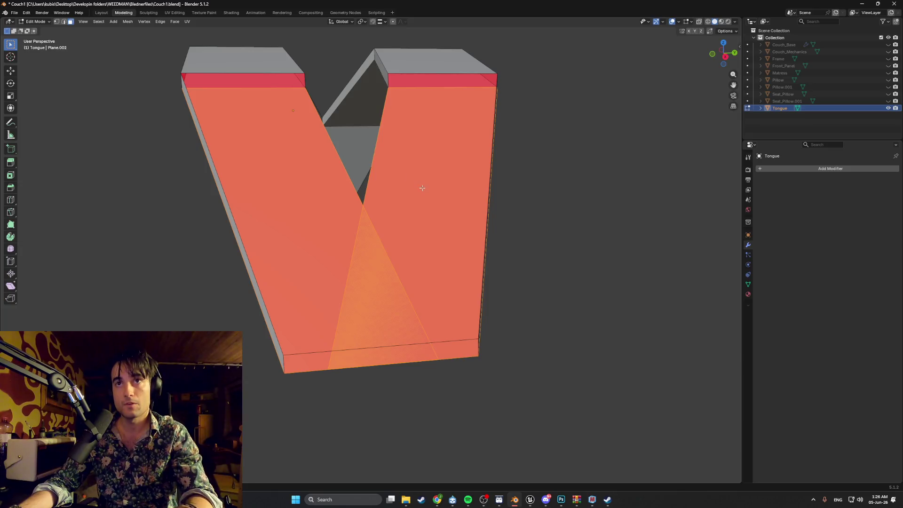
{"action": "key", "text": "Tab"}
{"action": "key", "text": "Tab"}
Step: Knife-cut from the left leg's bottom vertex down to the bottom edge
{"action": "left_click", "coordinate": [317, 305]}
{"action": "key", "text": "1"}
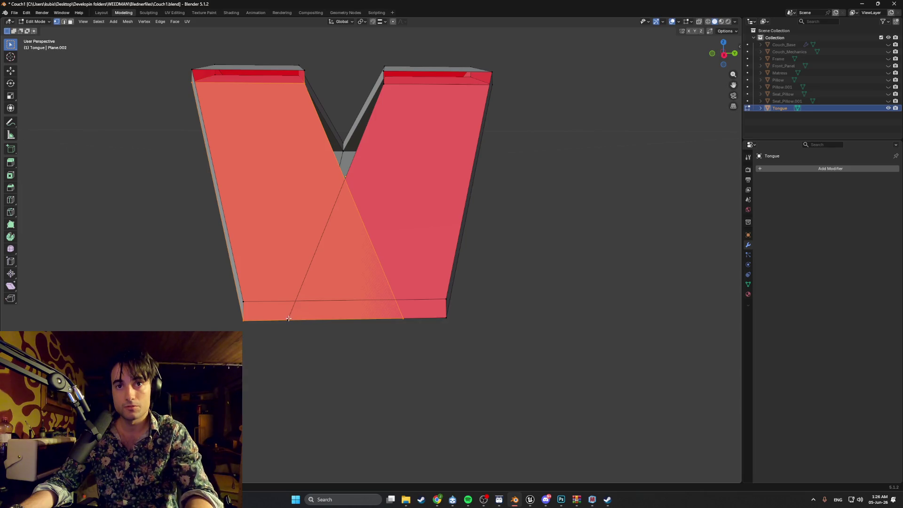
{"action": "left_click", "coordinate": [288, 319]}
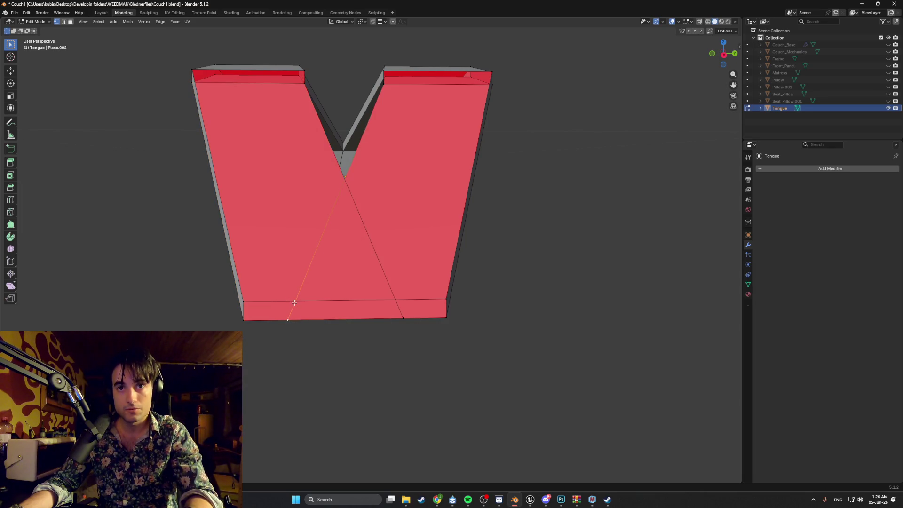
{"action": "scroll", "coordinate": [294, 308], "scroll_direction": "up", "scroll_amount": 2}
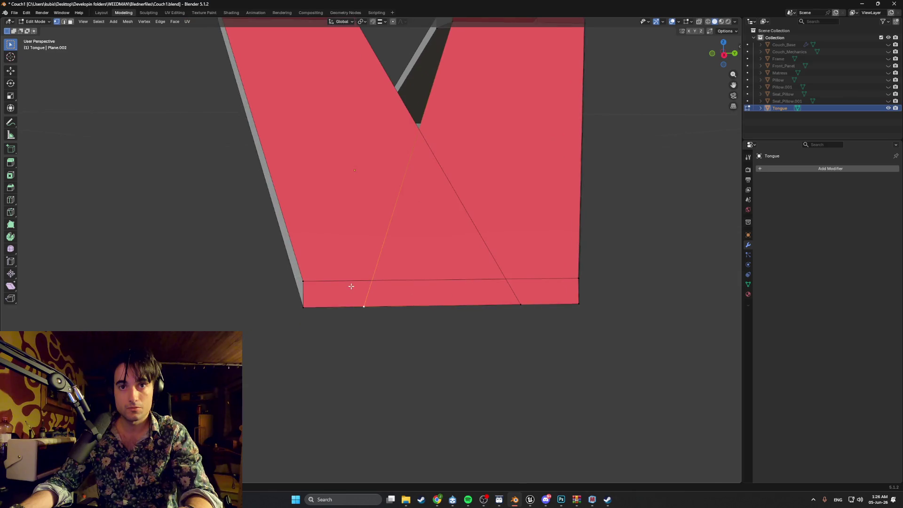
{"action": "key", "text": "k"}
{"action": "left_click", "coordinate": [366, 304]}
{"action": "key", "text": "Return"}
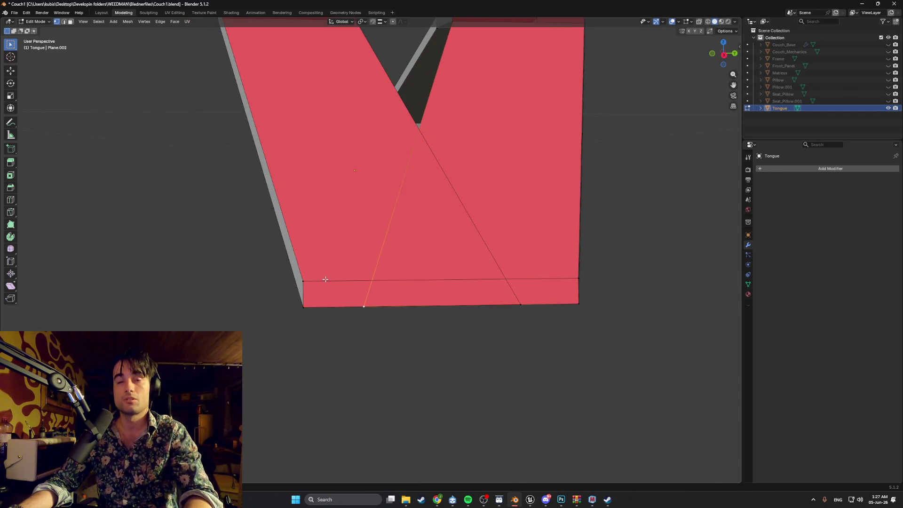
{"action": "middle_click_drag", "start_coordinate": [352, 278], "coordinate": [426, 246]}
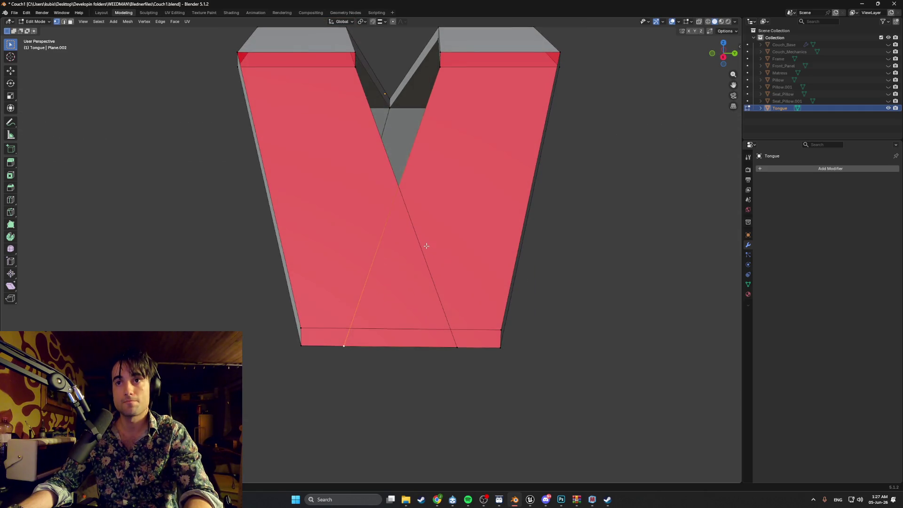
Step: Fill the hole beside the right-hand leg with a new face from its boundary edges
{"action": "key", "text": "3"}
{"action": "left_click", "coordinate": [449, 206]}
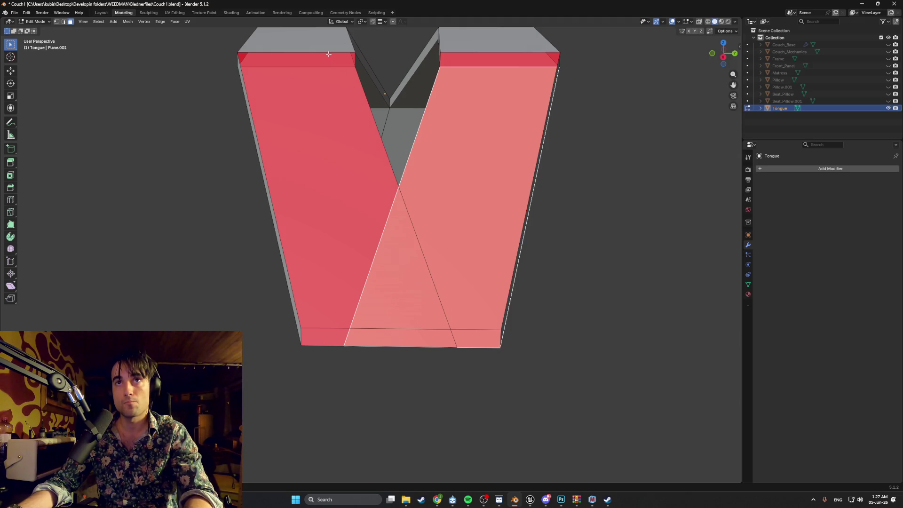
{"action": "key", "text": "2"}
{"action": "left_click", "coordinate": [389, 325], "text": "alt"}
{"action": "key", "text": "f"}
{"action": "mouse_move", "coordinate": [395, 311]}
{"action": "middle_mouse_down"}
{"action": "mouse_move", "coordinate": [405, 272]}
{"action": "mouse_move", "coordinate": [398, 232]}
{"action": "middle_mouse_up"}
Step: Check the edge through the crossing vertex, then select both leg faces
{"action": "key", "text": "Tab"}
{"action": "key", "text": "Tab"}
{"action": "left_click", "coordinate": [382, 230]}
{"action": "scroll", "coordinate": [392, 232], "scroll_direction": "up", "scroll_amount": 3}
{"action": "key", "text": "alt+a"}
{"action": "mouse_move", "coordinate": [383, 209]}
{"action": "middle_mouse_down"}
{"action": "mouse_move", "coordinate": [403, 193]}
{"action": "mouse_move", "coordinate": [412, 243]}
{"action": "middle_mouse_up"}
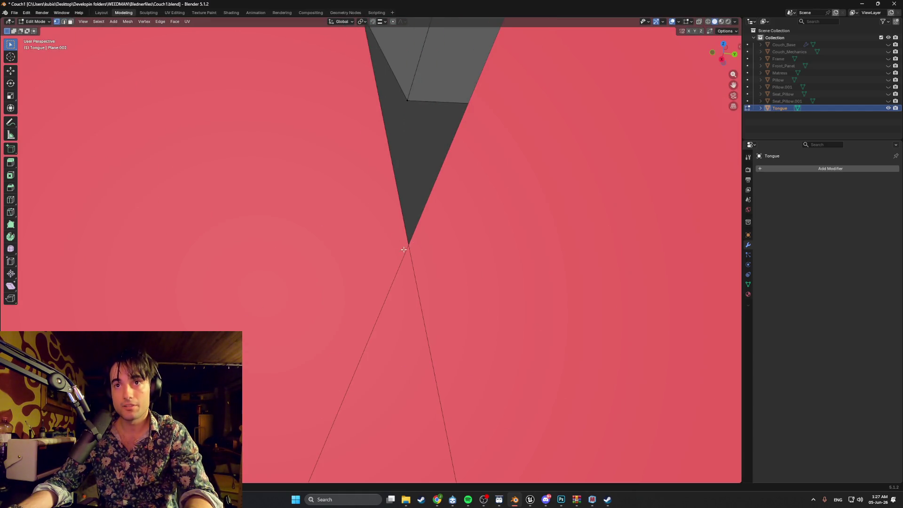
{"action": "scroll", "coordinate": [403, 249], "scroll_direction": "down", "scroll_amount": 6}
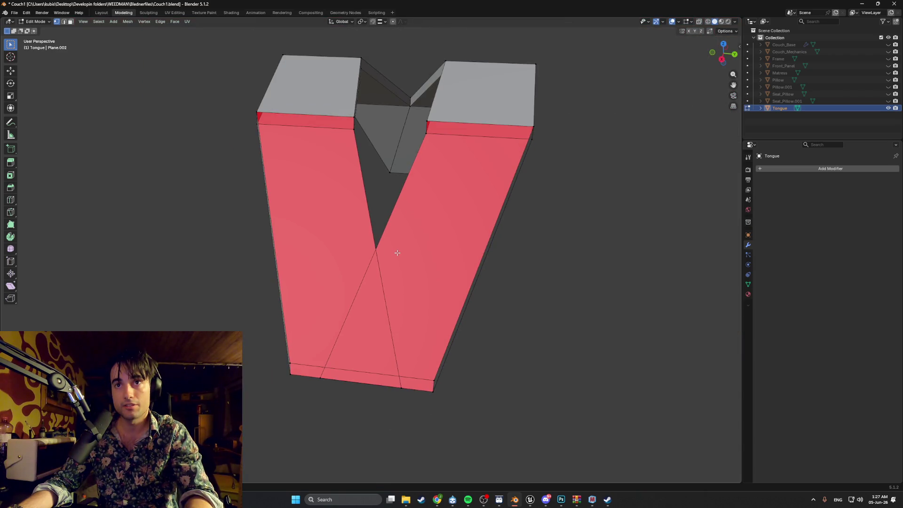
{"action": "left_click", "coordinate": [407, 266]}
{"action": "left_click", "coordinate": [335, 258], "text": "shift"}
{"action": "key", "text": "m"}
{"action": "left_click", "coordinate": [335, 250]}
{"action": "key", "text": "ctrl+z"}
{"action": "key", "text": "m"}
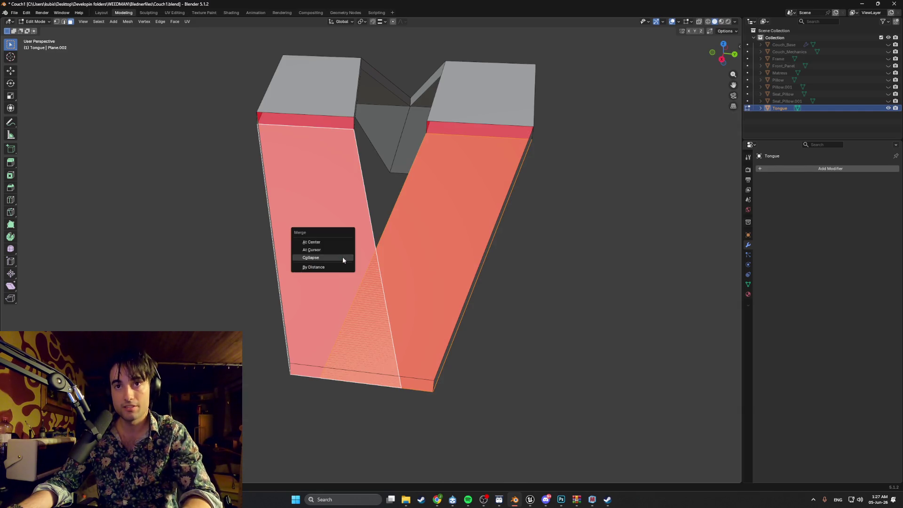
{"action": "left_click", "coordinate": [342, 251]}
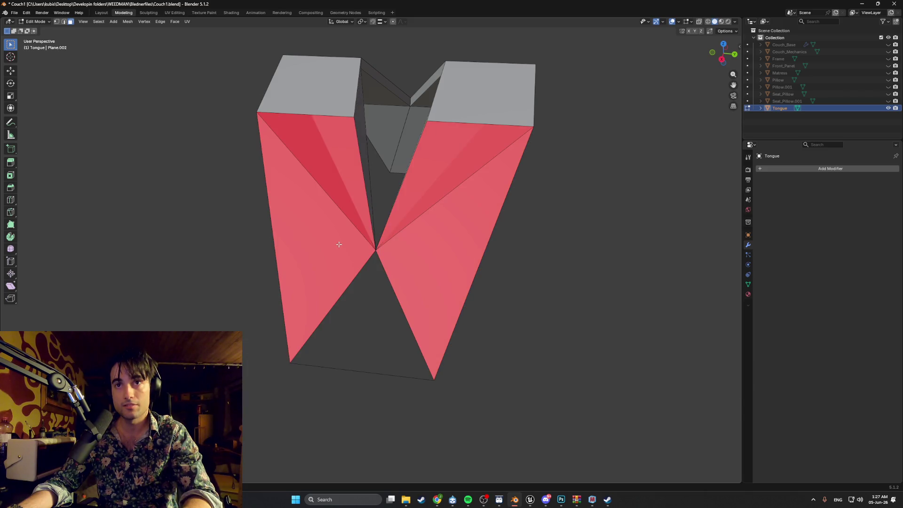
{"action": "key", "text": "ctrl+z"}
{"action": "key", "text": "m"}
{"action": "left_click", "coordinate": [332, 269]}
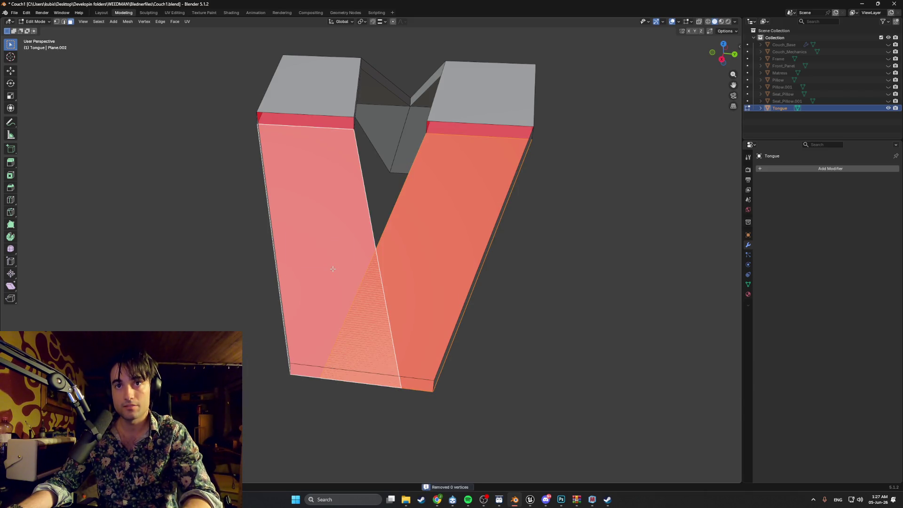
{"action": "mouse_move", "coordinate": [403, 271]}
{"action": "middle_mouse_down"}
{"action": "mouse_move", "coordinate": [387, 233]}
{"action": "mouse_move", "coordinate": [395, 342]}
{"action": "middle_mouse_up"}
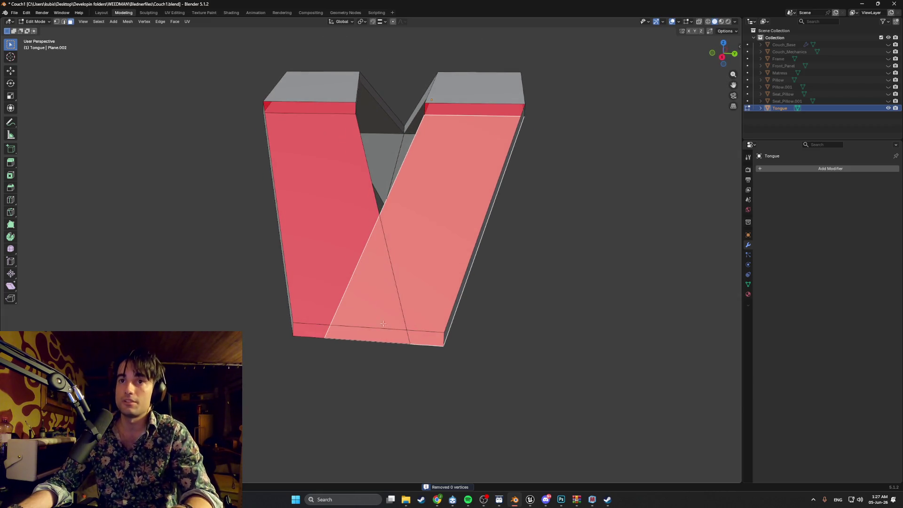
{"action": "key", "text": "2"}
{"action": "left_click", "coordinate": [395, 342]}
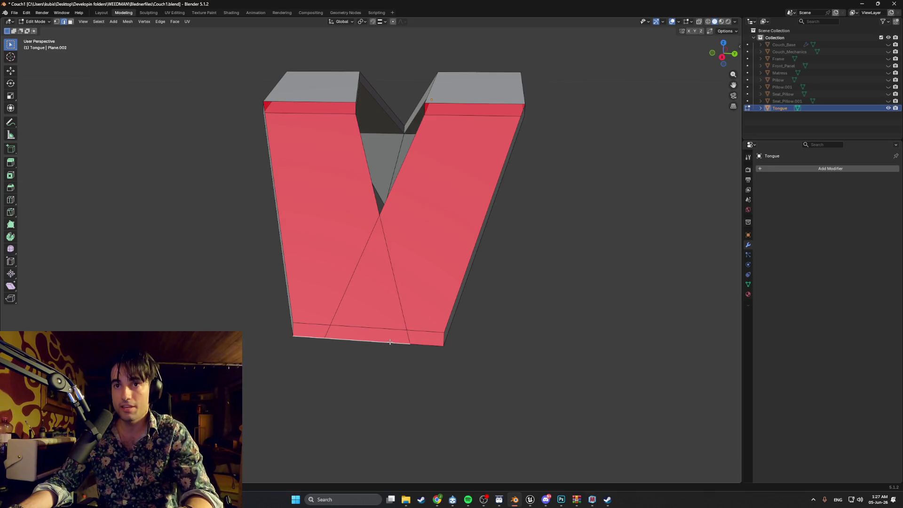
{"action": "left_click", "coordinate": [423, 345]}
{"action": "key", "text": "g"}
{"action": "key", "text": "z"}
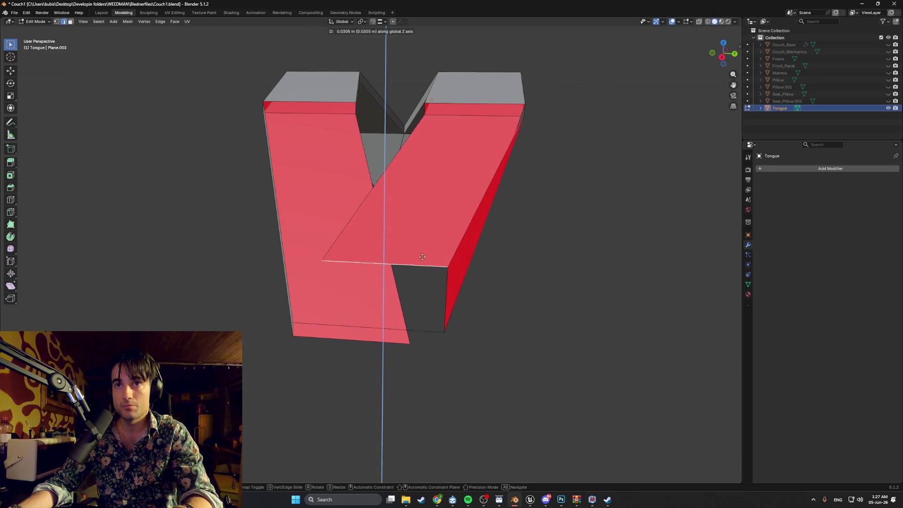
{"action": "key", "text": "Escape"}
{"action": "mouse_move", "coordinate": [417, 234]}
{"action": "middle_mouse_down"}
{"action": "mouse_move", "coordinate": [331, 252]}
{"action": "mouse_move", "coordinate": [288, 225]}
{"action": "mouse_move", "coordinate": [322, 241]}
{"action": "mouse_move", "coordinate": [406, 248]}
{"action": "middle_mouse_up"}
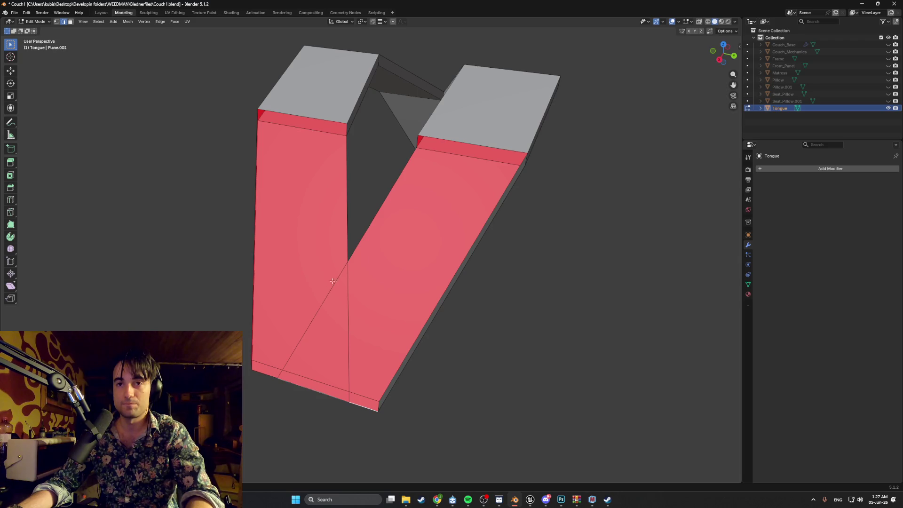
{"action": "middle_click_drag", "start_coordinate": [327, 284], "coordinate": [367, 256]}
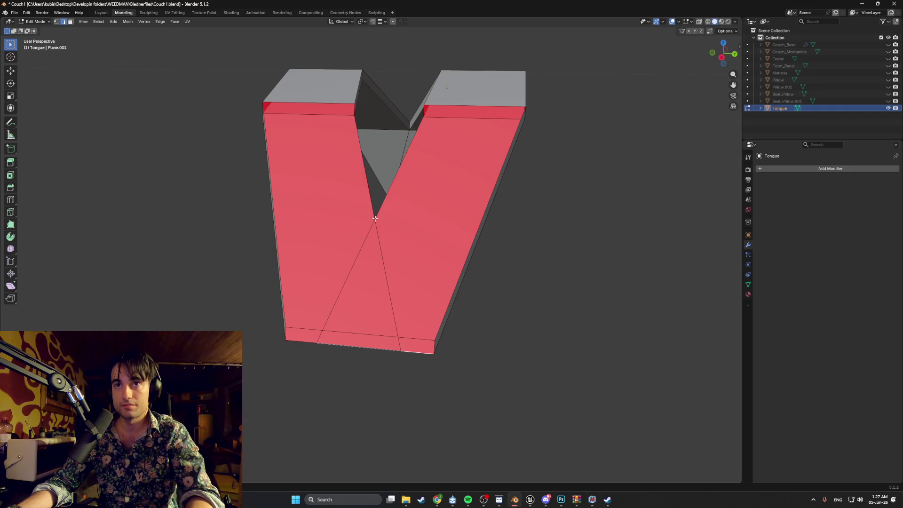
{"action": "scroll", "coordinate": [375, 218], "scroll_direction": "up", "scroll_amount": 5}
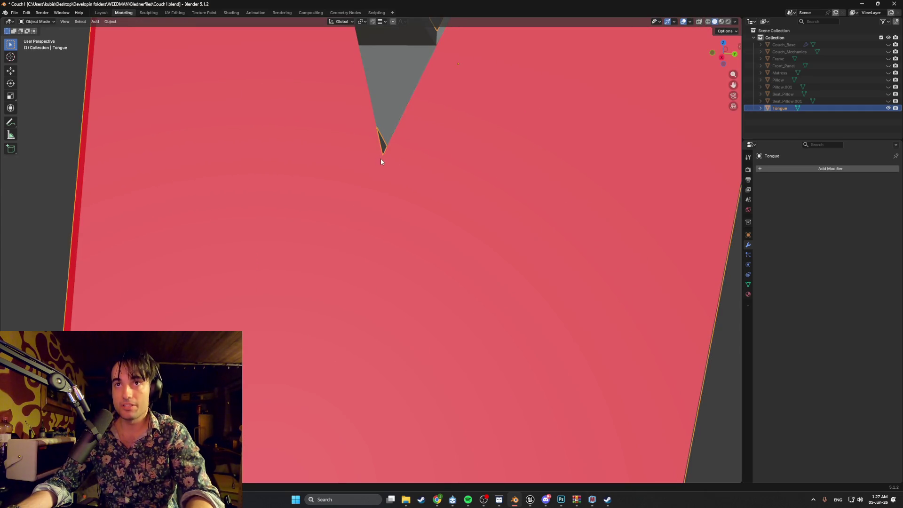
Step: Switch snapping to vertices and retry the knife cut from the crossing point
{"action": "middle_click_drag", "start_coordinate": [381, 159], "coordinate": [391, 173]}
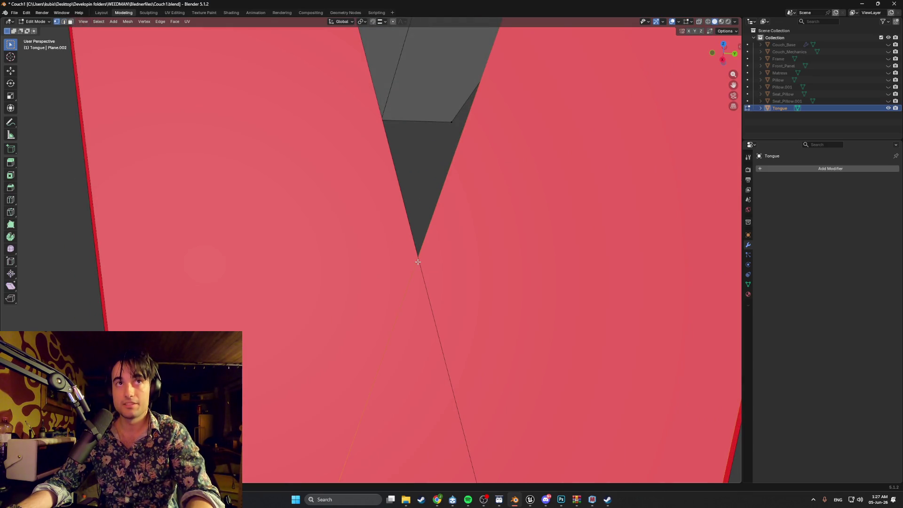
{"action": "key", "text": "k"}
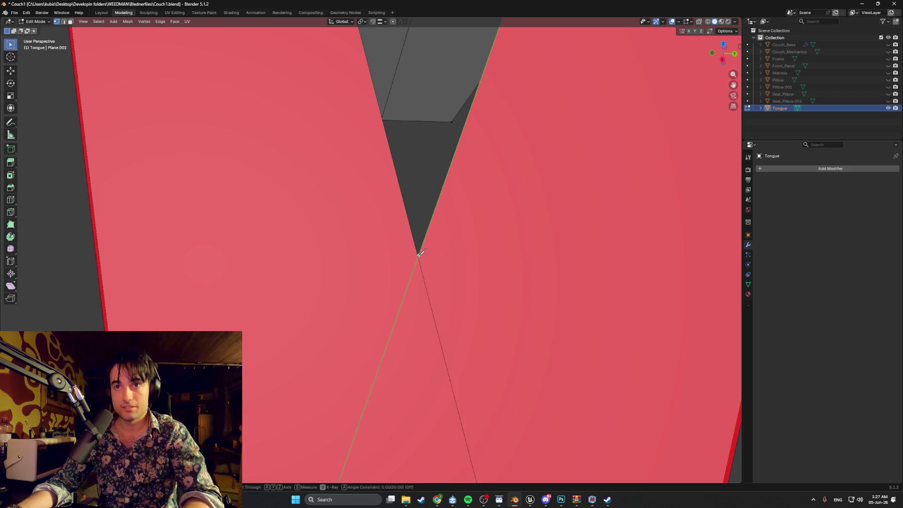
{"action": "key", "text": "Escape"}
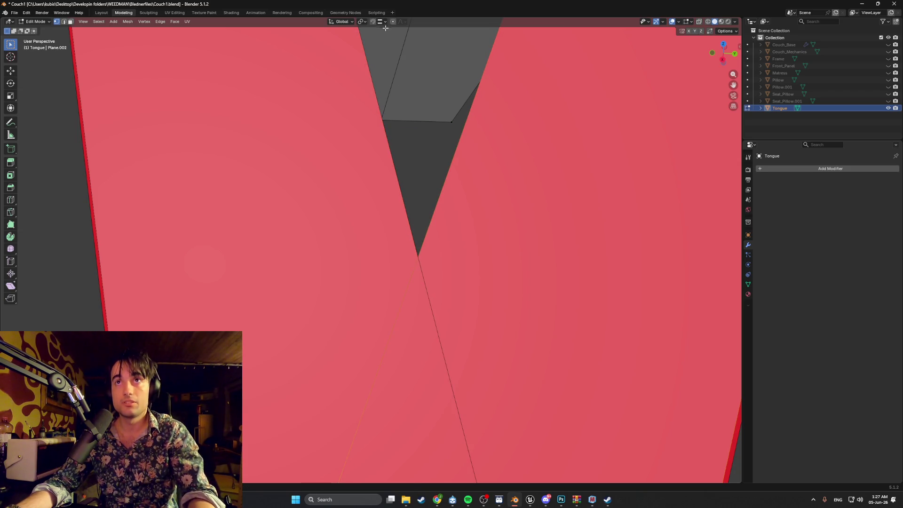
{"action": "left_click", "coordinate": [382, 22]}
{"action": "left_click", "coordinate": [361, 72]}
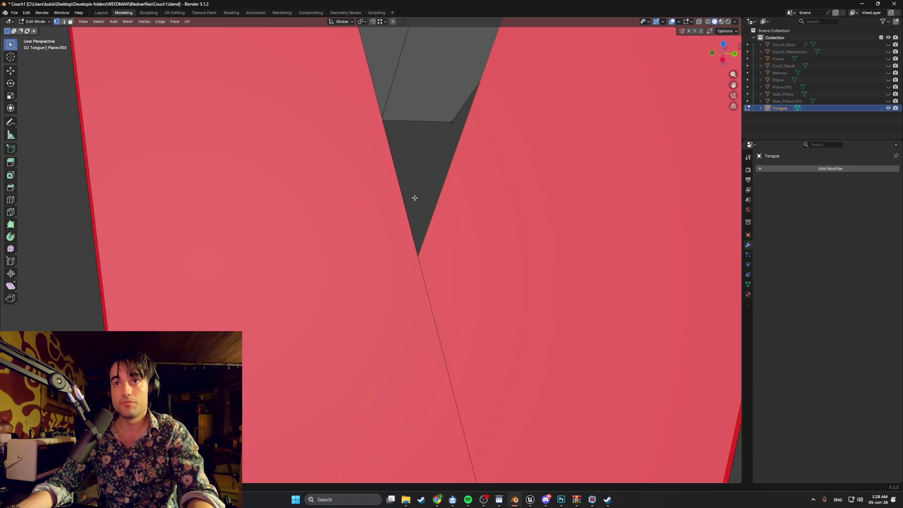
{"action": "key", "text": "k"}
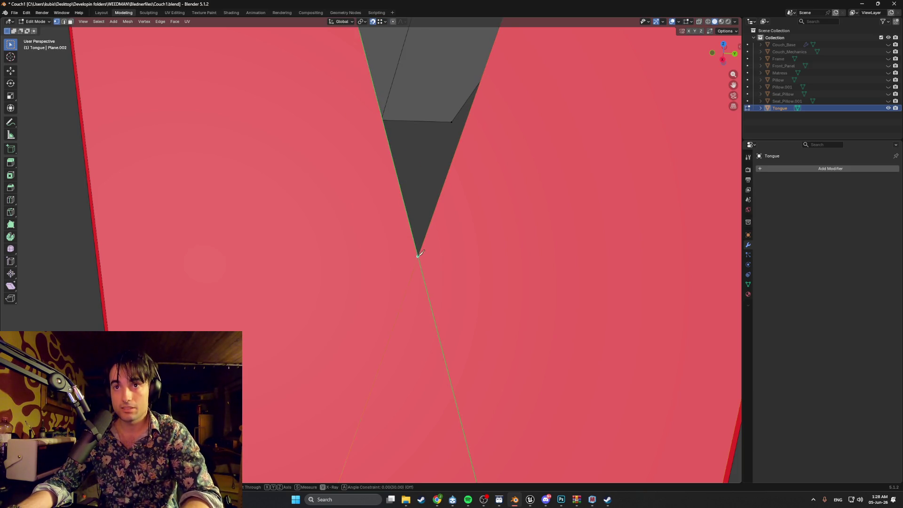
{"action": "key", "text": "Escape"}
Step: Select the cut's bottom vertex and trial-move it along Y and X, then cancel
{"action": "scroll", "coordinate": [414, 228], "scroll_direction": "down", "scroll_amount": 5}
{"action": "scroll", "coordinate": [413, 227], "scroll_direction": "up", "scroll_amount": 2}
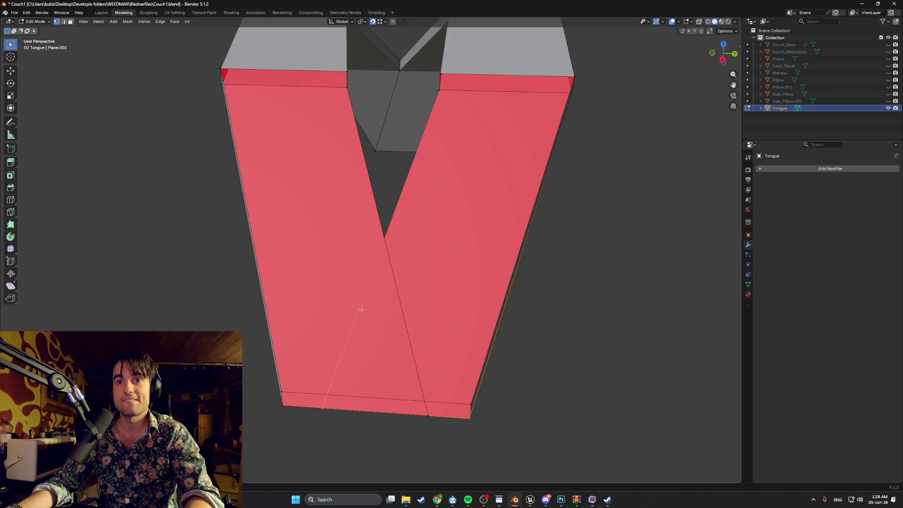
{"action": "left_click", "coordinate": [325, 404]}
{"action": "left_click", "coordinate": [321, 408]}
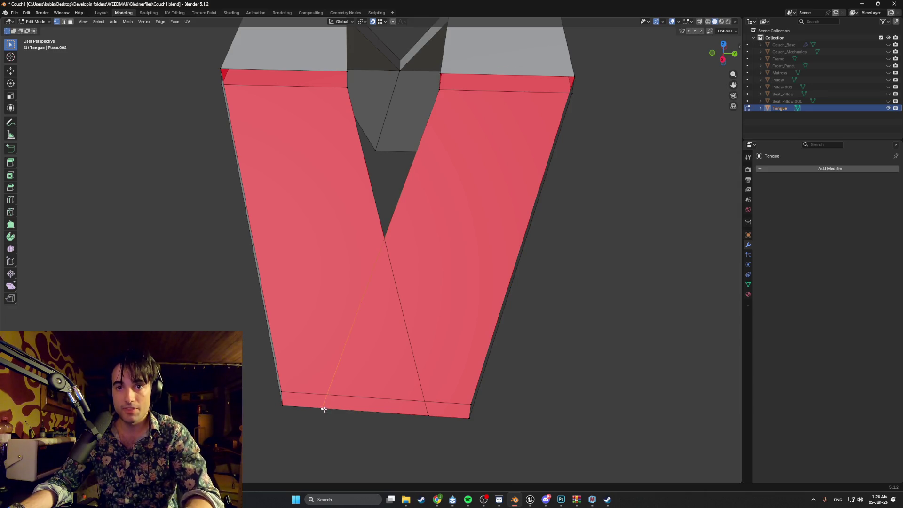
{"action": "key", "text": "g"}
{"action": "key", "text": "y"}
{"action": "key", "text": "x"}
{"action": "key", "text": "Escape"}
Step: Select the large right diagonal face, deselect it, and undo two mesh edits
{"action": "mouse_move", "coordinate": [389, 259]}
{"action": "middle_mouse_down"}
{"action": "mouse_move", "coordinate": [389, 210]}
{"action": "mouse_move", "coordinate": [363, 224]}
{"action": "middle_mouse_up"}
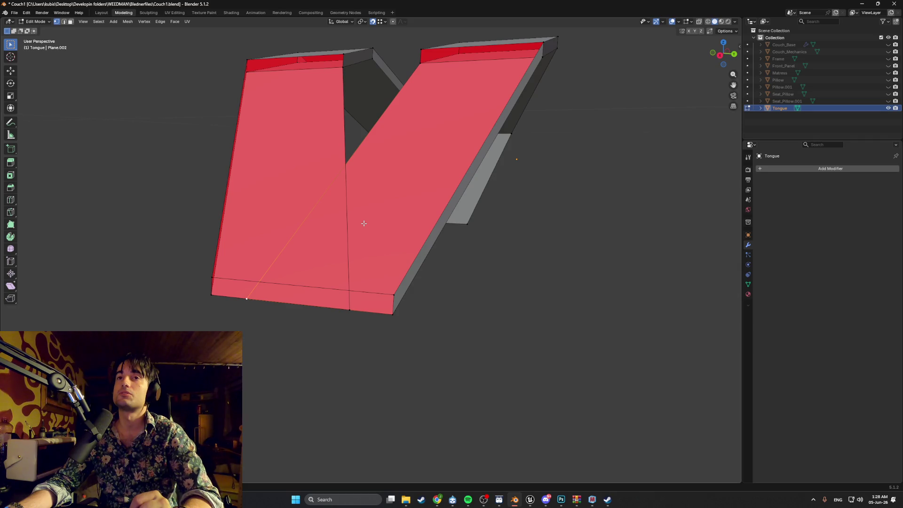
{"action": "middle_click_drag", "start_coordinate": [363, 223], "coordinate": [371, 223]}
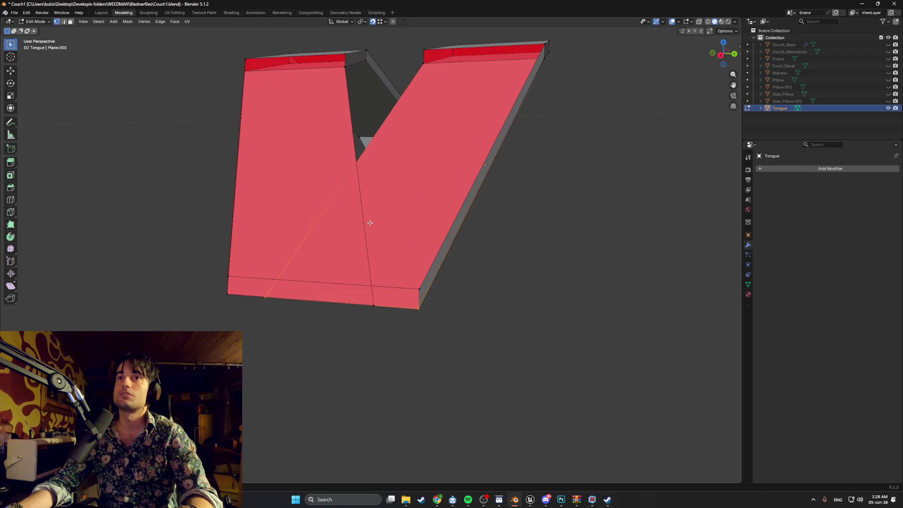
{"action": "key", "text": "3"}
{"action": "left_click", "coordinate": [370, 222]}
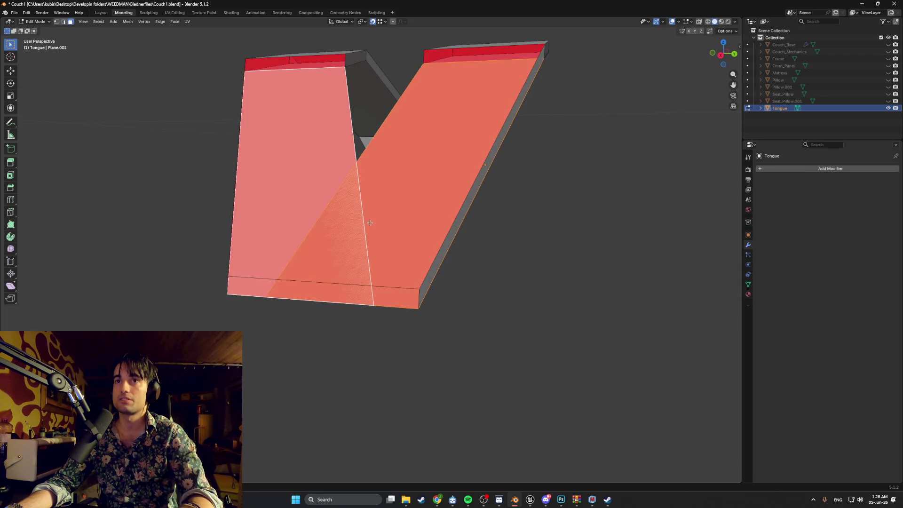
{"action": "key", "text": "ctrl+z"}
{"action": "key", "text": "ctrl+z"}
{"action": "key", "text": "ctrl+shift+z"}
{"action": "key", "text": "ctrl+shift+z"}
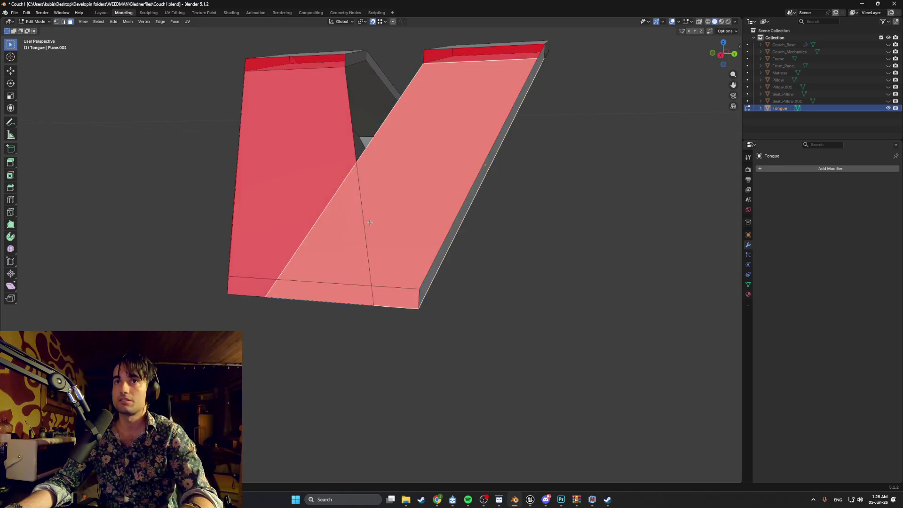
{"action": "key", "text": "alt+a"}
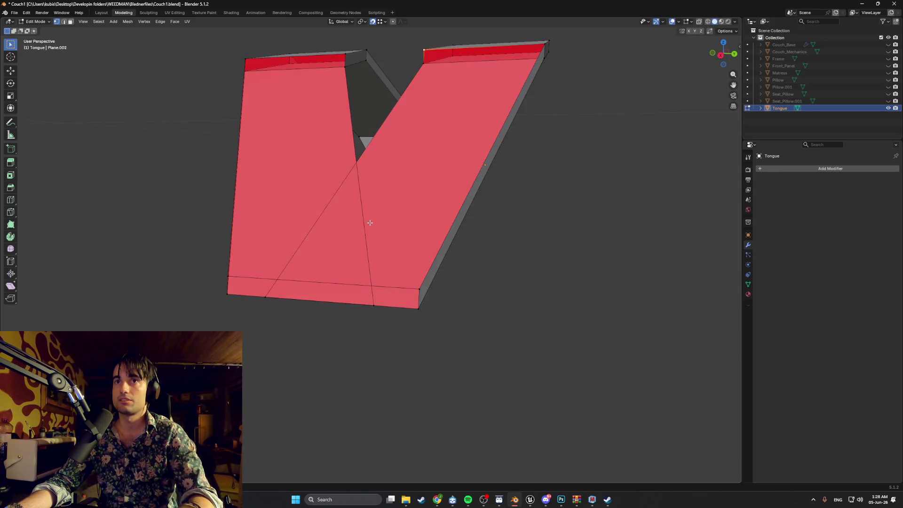
{"action": "key", "text": "ctrl+z"}
{"action": "key", "text": "ctrl+z"}
{"action": "key", "text": "ctrl+z"}
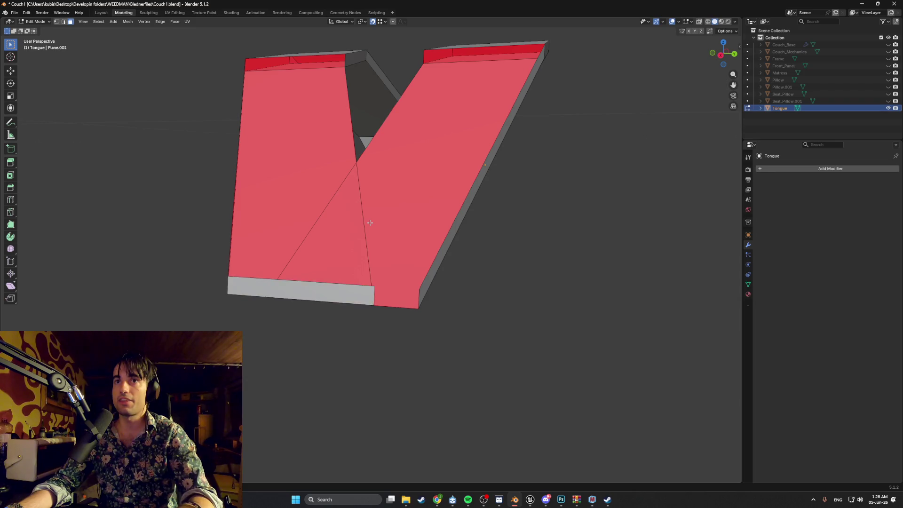
{"action": "key", "text": "ctrl+z"}
{"action": "key", "text": "ctrl+z"}
{"action": "key", "text": "ctrl+z"}
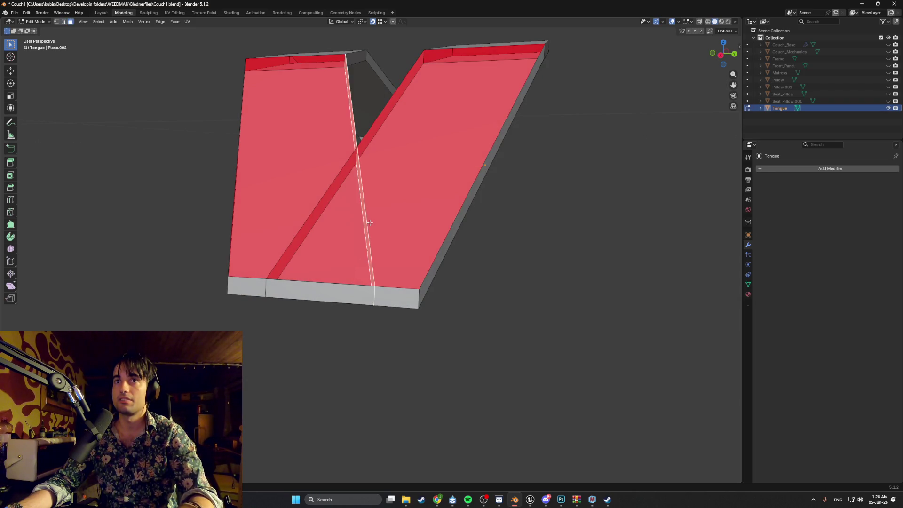
Step: Delete the two narrow side strip faces of the Tongue bracket
{"action": "middle_click_drag", "start_coordinate": [372, 223], "coordinate": [424, 169]}
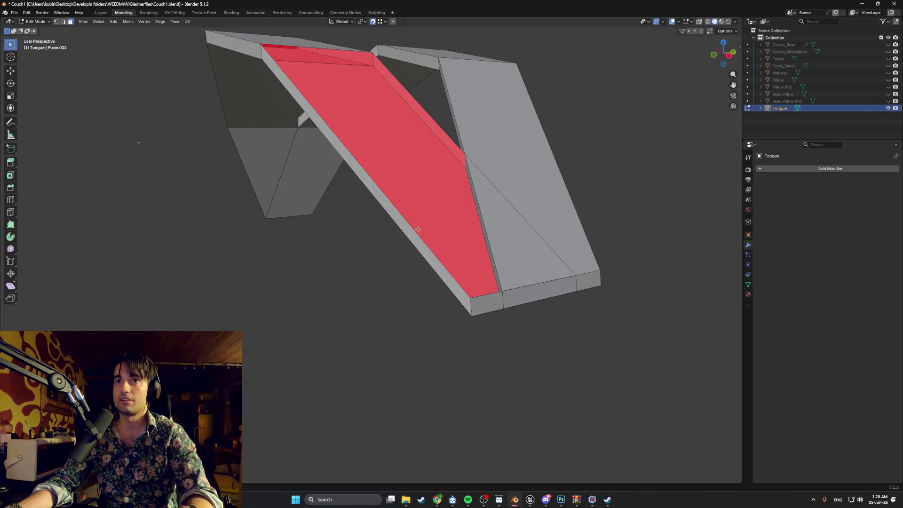
{"action": "key", "text": "x"}
{"action": "key", "text": "Escape"}
{"action": "middle_click_drag", "start_coordinate": [445, 134], "coordinate": [457, 147]}
{"action": "left_click", "coordinate": [455, 147], "text": "shift"}
{"action": "key", "text": "x"}
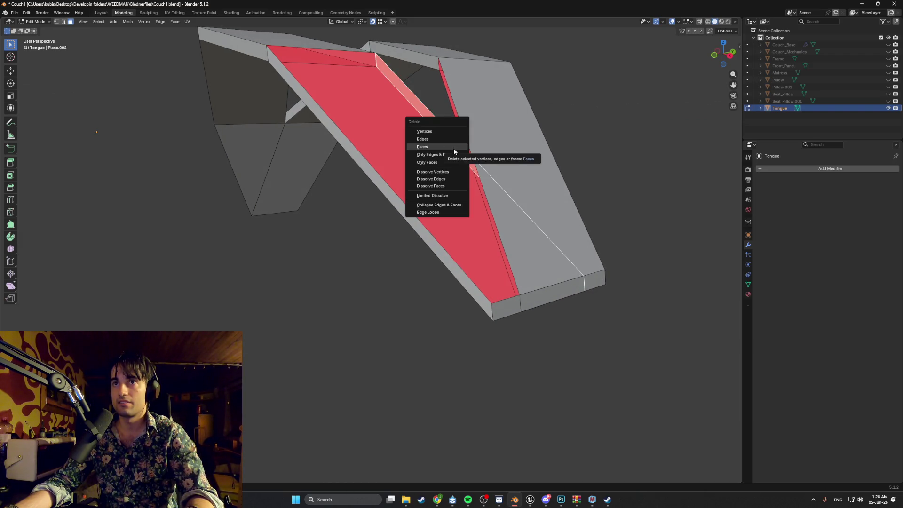
{"action": "left_click", "coordinate": [454, 148]}
{"action": "mouse_move", "coordinate": [454, 148]}
{"action": "middle_mouse_down"}
{"action": "mouse_move", "coordinate": [485, 148]}
{"action": "mouse_move", "coordinate": [320, 129]}
{"action": "mouse_move", "coordinate": [328, 157]}
{"action": "mouse_move", "coordinate": [426, 159]}
{"action": "middle_mouse_up"}
{"action": "left_click", "coordinate": [473, 149], "text": "shift"}
{"action": "key", "text": "x"}
{"action": "left_click", "coordinate": [470, 151]}
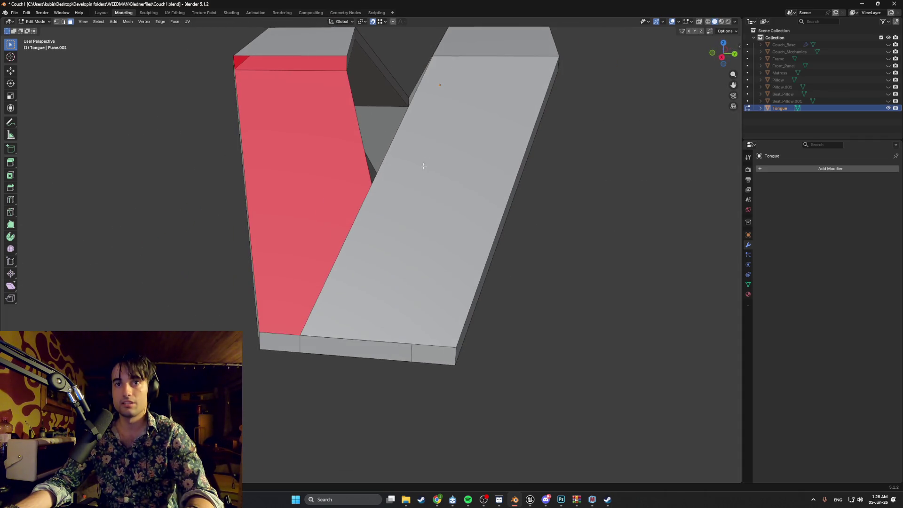
Step: Delete the bottom strip faces and inspect the bracket from several angles
{"action": "left_click", "coordinate": [300, 343], "text": "shift"}
{"action": "key", "text": "x"}
{"action": "left_click", "coordinate": [284, 346]}
{"action": "mouse_move", "coordinate": [285, 346]}
{"action": "middle_mouse_down"}
{"action": "mouse_move", "coordinate": [394, 306]}
{"action": "mouse_move", "coordinate": [408, 324]}
{"action": "mouse_move", "coordinate": [474, 293]}
{"action": "mouse_move", "coordinate": [385, 268]}
{"action": "mouse_move", "coordinate": [322, 271]}
{"action": "mouse_move", "coordinate": [312, 276]}
{"action": "mouse_move", "coordinate": [319, 282]}
{"action": "middle_mouse_up"}
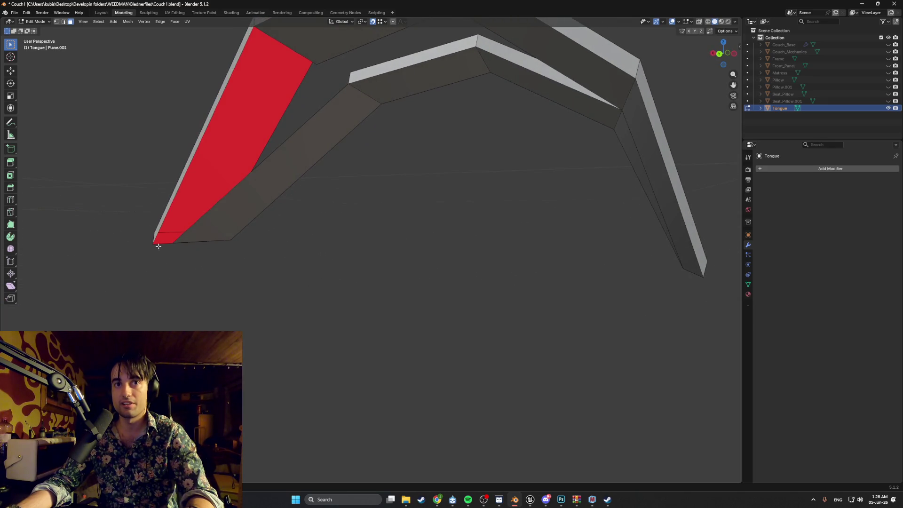
{"action": "mouse_move", "coordinate": [168, 244]}
{"action": "middle_mouse_down"}
{"action": "mouse_move", "coordinate": [260, 236]}
{"action": "mouse_move", "coordinate": [304, 265]}
{"action": "middle_mouse_up"}
{"action": "scroll", "coordinate": [310, 273], "scroll_direction": "up", "scroll_amount": 3}
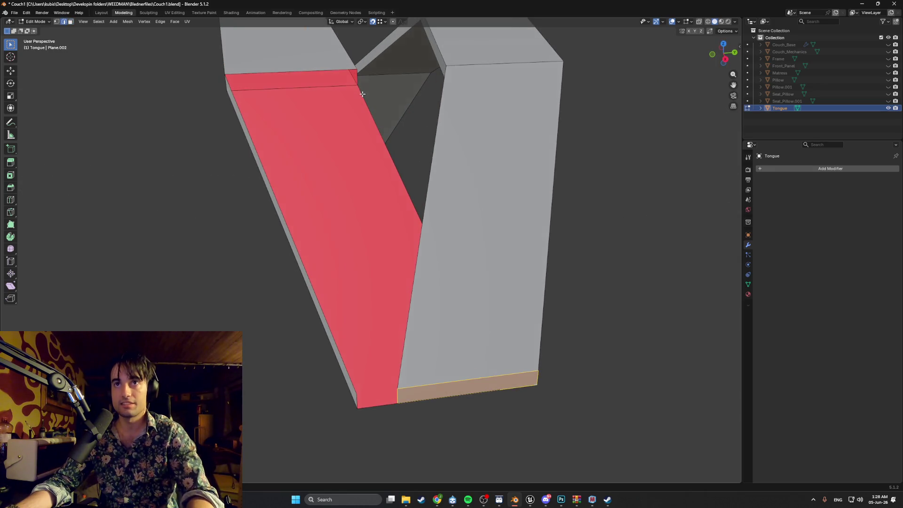
{"action": "mouse_move", "coordinate": [357, 81]}
{"action": "middle_mouse_down"}
{"action": "mouse_move", "coordinate": [383, 113]}
{"action": "mouse_move", "coordinate": [406, 115]}
{"action": "middle_mouse_up"}
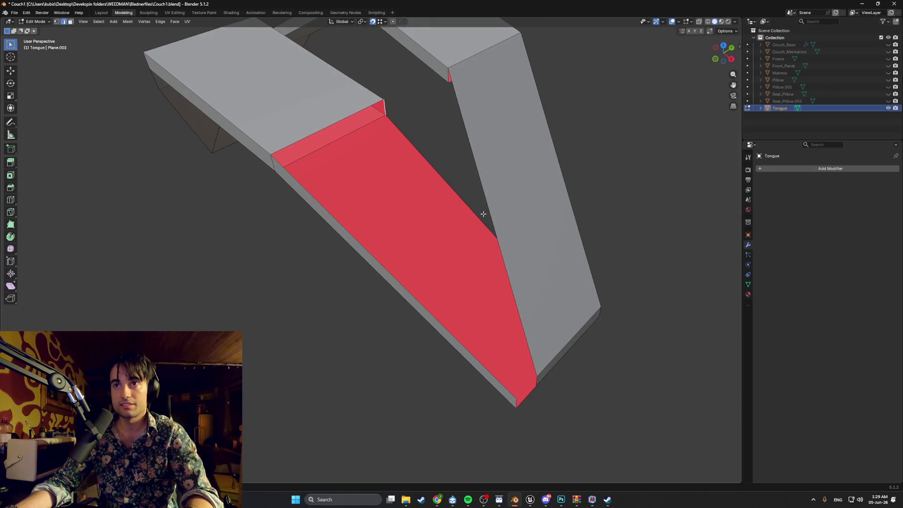
{"action": "scroll", "coordinate": [483, 213], "scroll_direction": "down", "scroll_amount": 3}
{"action": "mouse_move", "coordinate": [480, 207]}
{"action": "middle_mouse_down"}
{"action": "mouse_move", "coordinate": [431, 188]}
{"action": "mouse_move", "coordinate": [451, 219]}
{"action": "mouse_move", "coordinate": [441, 215]}
{"action": "middle_mouse_up"}
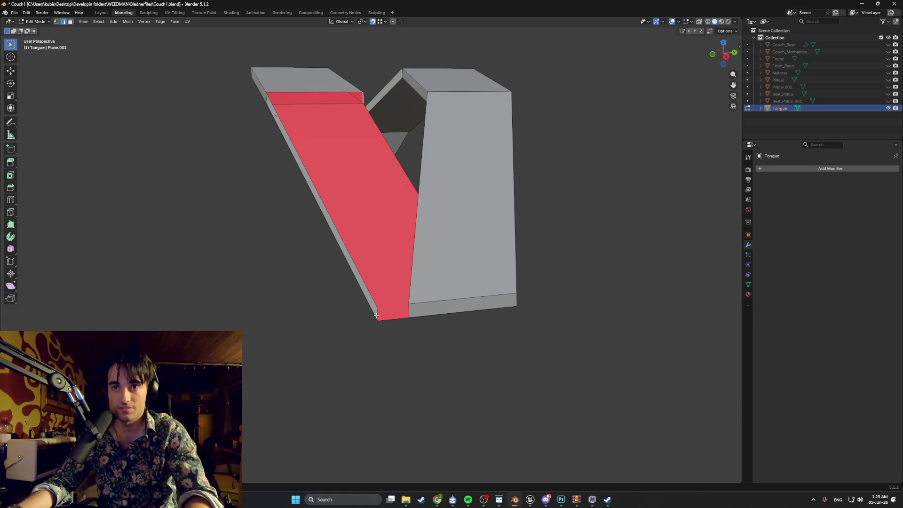
Step: Try selecting the bottom end face and left front face, then study the bent strip
{"action": "left_click", "coordinate": [409, 315]}
{"action": "middle_click_drag", "start_coordinate": [409, 315], "coordinate": [401, 280]}
{"action": "scroll", "coordinate": [401, 279], "scroll_direction": "up", "scroll_amount": 2}
{"action": "key", "text": "alt+a"}
{"action": "left_click", "coordinate": [356, 367]}
{"action": "middle_click_drag", "start_coordinate": [358, 336], "coordinate": [359, 312]}
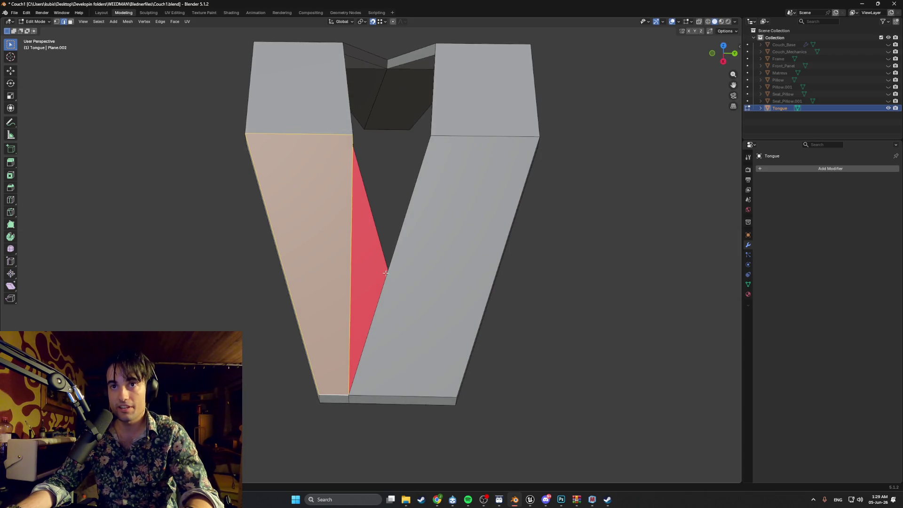
{"action": "key", "text": "alt+a"}
{"action": "scroll", "coordinate": [395, 271], "scroll_direction": "up", "scroll_amount": 3}
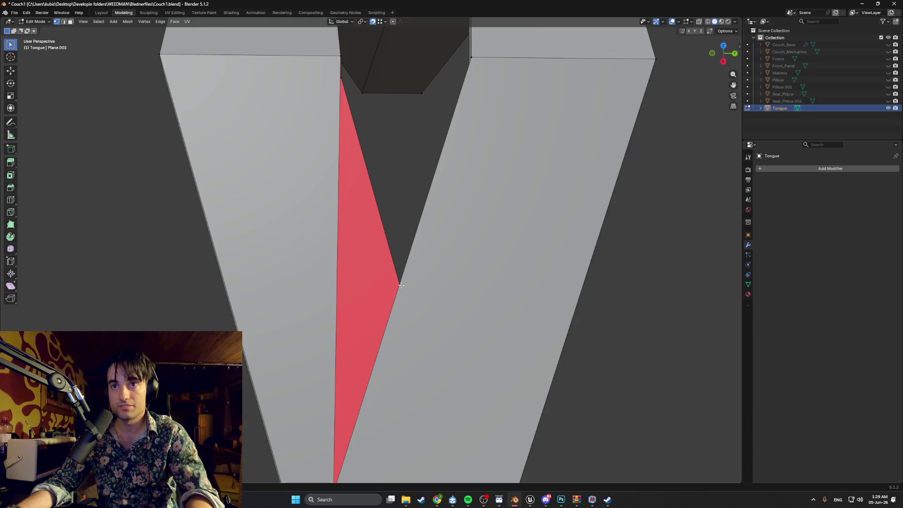
{"action": "scroll", "coordinate": [402, 282], "scroll_direction": "down", "scroll_amount": 2}
{"action": "mouse_move", "coordinate": [407, 282]}
{"action": "middle_mouse_down"}
{"action": "mouse_move", "coordinate": [422, 262]}
{"action": "mouse_move", "coordinate": [500, 248]}
{"action": "middle_mouse_up"}
{"action": "scroll", "coordinate": [500, 248], "scroll_direction": "up", "scroll_amount": 3}
{"action": "scroll", "coordinate": [389, 240], "scroll_direction": "down", "scroll_amount": 6}
{"action": "mouse_move", "coordinate": [389, 231]}
{"action": "middle_mouse_down"}
{"action": "mouse_move", "coordinate": [389, 217]}
{"action": "mouse_move", "coordinate": [304, 187]}
{"action": "mouse_move", "coordinate": [302, 196]}
{"action": "middle_mouse_up"}
{"action": "scroll", "coordinate": [322, 293], "scroll_direction": "up", "scroll_amount": 4}
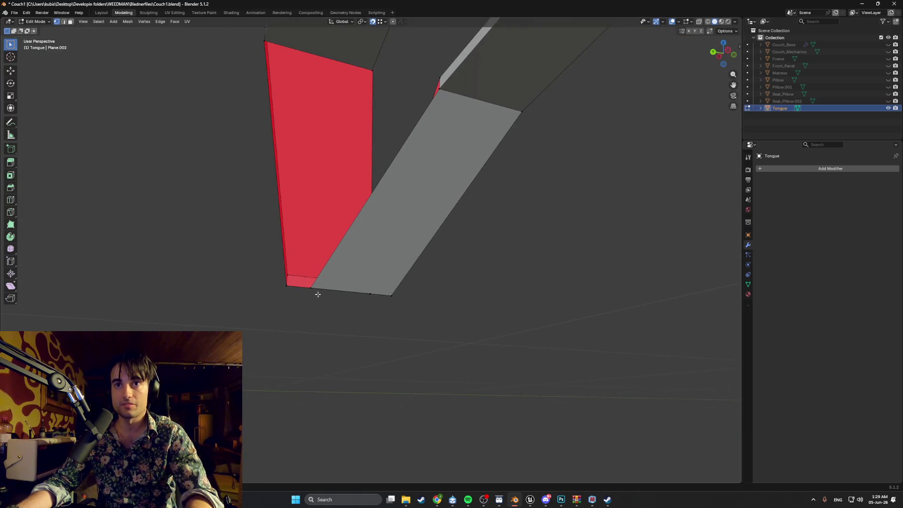
{"action": "mouse_move", "coordinate": [299, 291]}
{"action": "middle_mouse_down"}
{"action": "mouse_move", "coordinate": [346, 263]}
{"action": "mouse_move", "coordinate": [283, 261]}
{"action": "mouse_move", "coordinate": [363, 299]}
{"action": "middle_mouse_up"}
{"action": "scroll", "coordinate": [332, 274], "scroll_direction": "down", "scroll_amount": 5}
Step: In edge mode, select the strip's bottom end cap, then the right arm's large face
{"action": "left_click", "coordinate": [350, 275]}
{"action": "key", "text": "2"}
{"action": "left_click", "coordinate": [353, 229], "text": "alt"}
{"action": "scroll", "coordinate": [362, 204], "scroll_direction": "down", "scroll_amount": 4}
{"action": "mouse_move", "coordinate": [362, 205]}
{"action": "middle_mouse_down"}
{"action": "mouse_move", "coordinate": [420, 227]}
{"action": "mouse_move", "coordinate": [395, 226]}
{"action": "middle_mouse_up"}
{"action": "scroll", "coordinate": [420, 226], "scroll_direction": "up", "scroll_amount": 2}
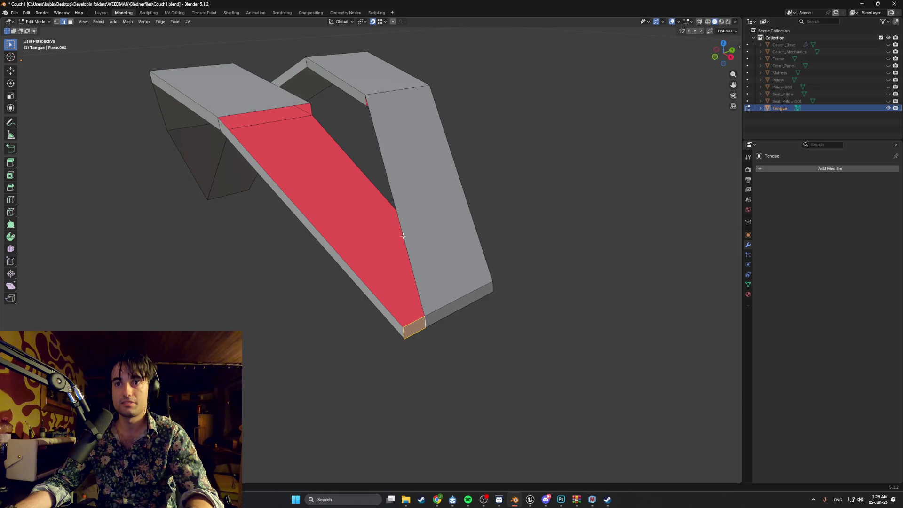
{"action": "left_click", "coordinate": [418, 203]}
Step: Delete the right arm's large face, the long strip face and the small bottom faces
{"action": "key", "text": "x"}
{"action": "left_click", "coordinate": [414, 208]}
{"action": "middle_click_drag", "start_coordinate": [414, 208], "coordinate": [391, 207]}
{"action": "left_click", "coordinate": [331, 216]}
{"action": "key", "text": "x"}
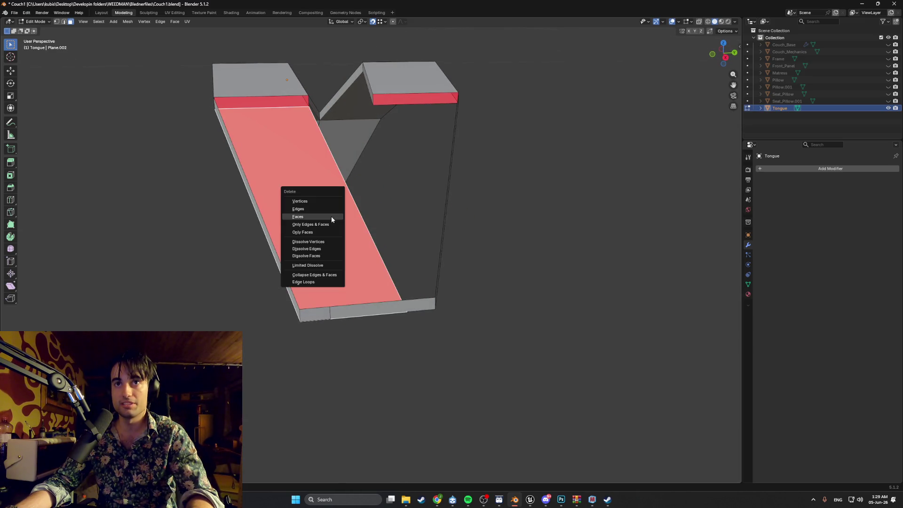
{"action": "left_click", "coordinate": [331, 216]}
{"action": "mouse_move", "coordinate": [336, 216]}
{"action": "middle_mouse_down"}
{"action": "mouse_move", "coordinate": [393, 216]}
{"action": "mouse_move", "coordinate": [357, 207]}
{"action": "mouse_move", "coordinate": [359, 196]}
{"action": "mouse_move", "coordinate": [351, 228]}
{"action": "middle_mouse_up"}
{"action": "left_click", "coordinate": [296, 286]}
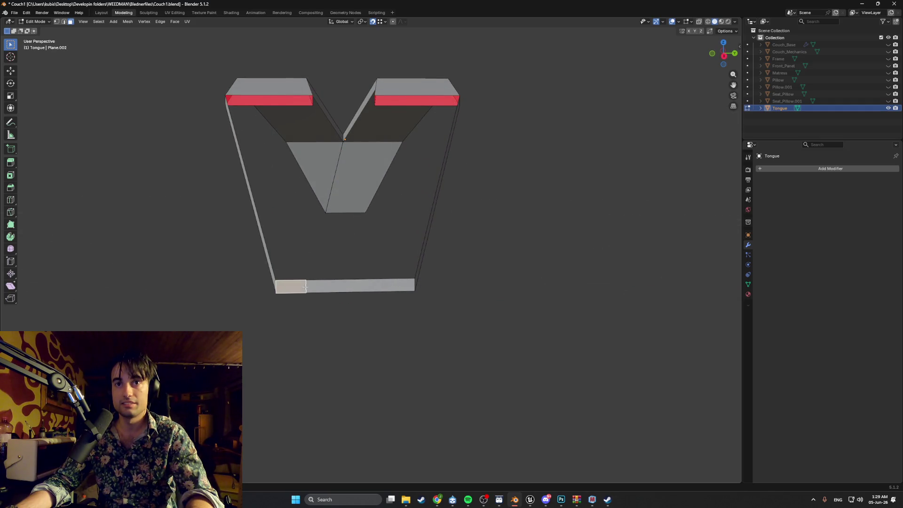
{"action": "key", "text": "x"}
{"action": "left_click", "coordinate": [315, 287]}
{"action": "key", "text": "x"}
{"action": "left_click", "coordinate": [338, 291]}
Step: Split the bottom strip with a centred loop cut in vertex mode
{"action": "middle_click_drag", "start_coordinate": [332, 282], "coordinate": [316, 280]}
{"action": "mouse_move", "coordinate": [302, 277]}
{"action": "middle_mouse_down"}
{"action": "mouse_move", "coordinate": [298, 260]}
{"action": "mouse_move", "coordinate": [233, 264]}
{"action": "middle_mouse_up"}
{"action": "key", "text": "1"}
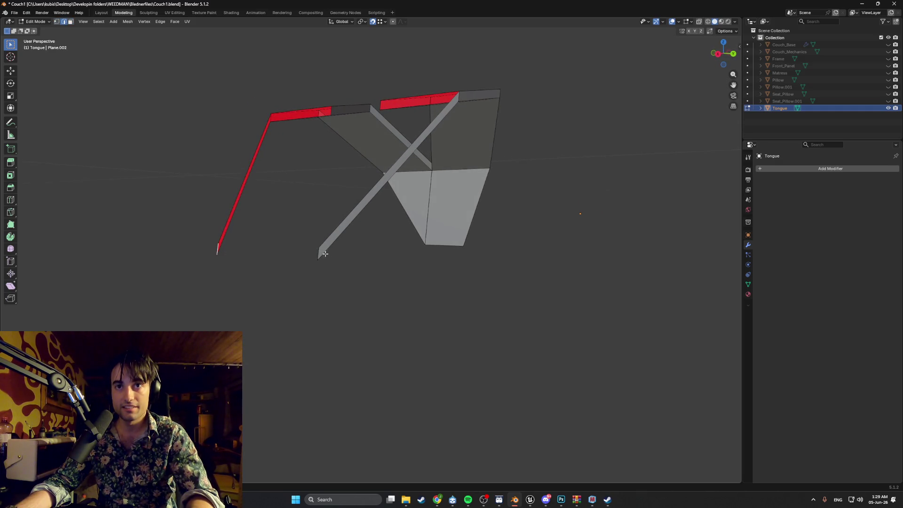
{"action": "mouse_move", "coordinate": [317, 254]}
{"action": "middle_mouse_down"}
{"action": "mouse_move", "coordinate": [310, 242]}
{"action": "mouse_move", "coordinate": [328, 249]}
{"action": "middle_mouse_up"}
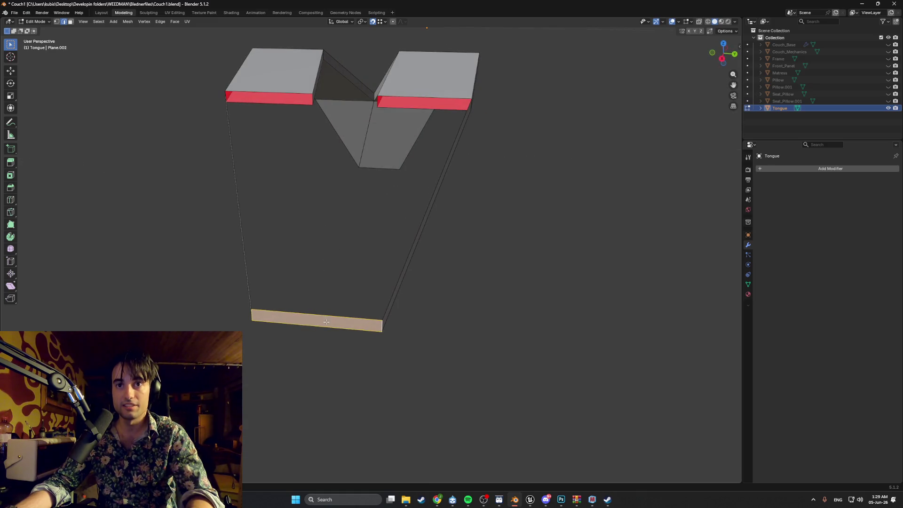
{"action": "key", "text": "ctrl+r"}
{"action": "left_click", "coordinate": [318, 337]}
{"action": "right_click", "coordinate": [316, 342]}
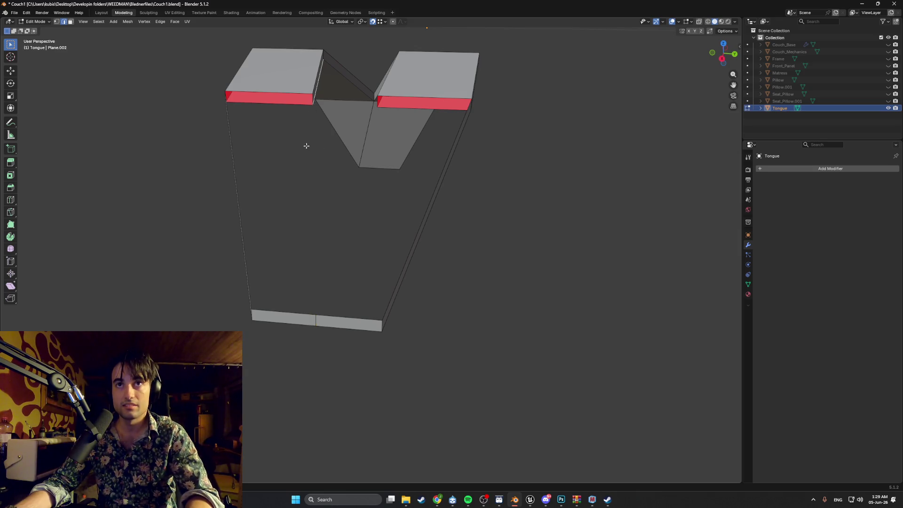
{"action": "key", "text": "g"}
{"action": "right_click", "coordinate": [329, 288]}
Step: Knife-cut a new edge from the top vertex down to the bottom edge
{"action": "left_click", "coordinate": [329, 282], "text": "alt"}
{"action": "mouse_move", "coordinate": [329, 282]}
{"action": "middle_mouse_down"}
{"action": "mouse_move", "coordinate": [303, 266]}
{"action": "mouse_move", "coordinate": [377, 161]}
{"action": "middle_mouse_up"}
{"action": "key", "text": "k"}
{"action": "left_click", "coordinate": [346, 84]}
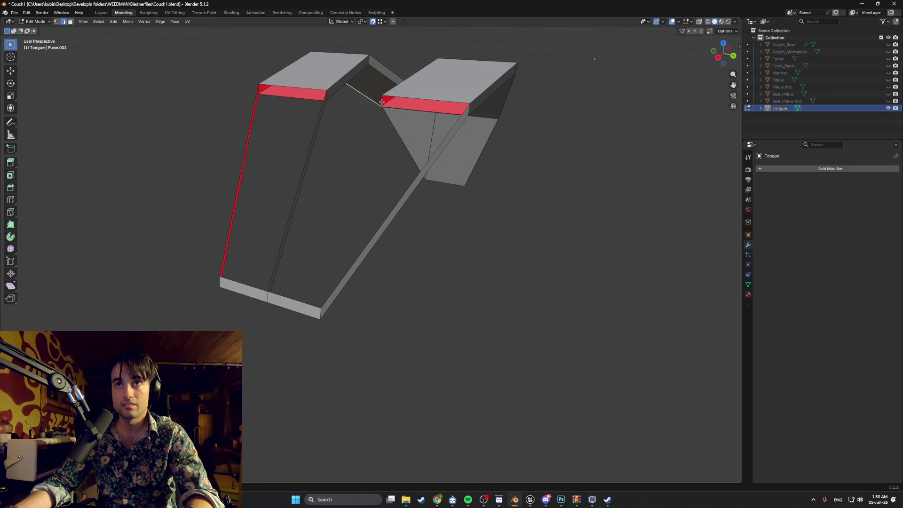
{"action": "left_click", "coordinate": [267, 298]}
{"action": "key", "text": "Return"}
Step: Select the red diagonal edge and then the right front panel
{"action": "mouse_move", "coordinate": [299, 274]}
{"action": "middle_mouse_down"}
{"action": "mouse_move", "coordinate": [357, 262]}
{"action": "mouse_move", "coordinate": [362, 281]}
{"action": "middle_mouse_up"}
{"action": "left_click", "coordinate": [372, 236]}
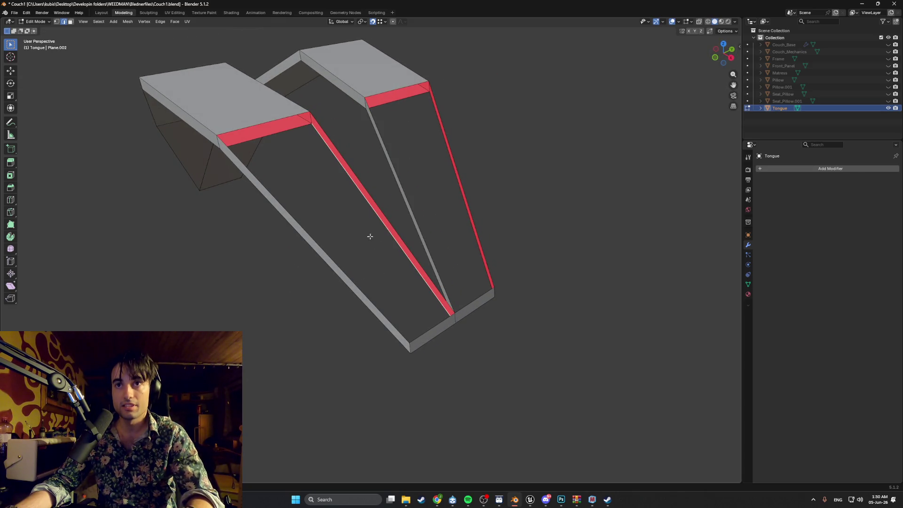
{"action": "mouse_move", "coordinate": [332, 256]}
{"action": "middle_mouse_down"}
{"action": "mouse_move", "coordinate": [363, 250]}
{"action": "mouse_move", "coordinate": [353, 223]}
{"action": "middle_mouse_up"}
{"action": "left_click", "coordinate": [352, 223]}
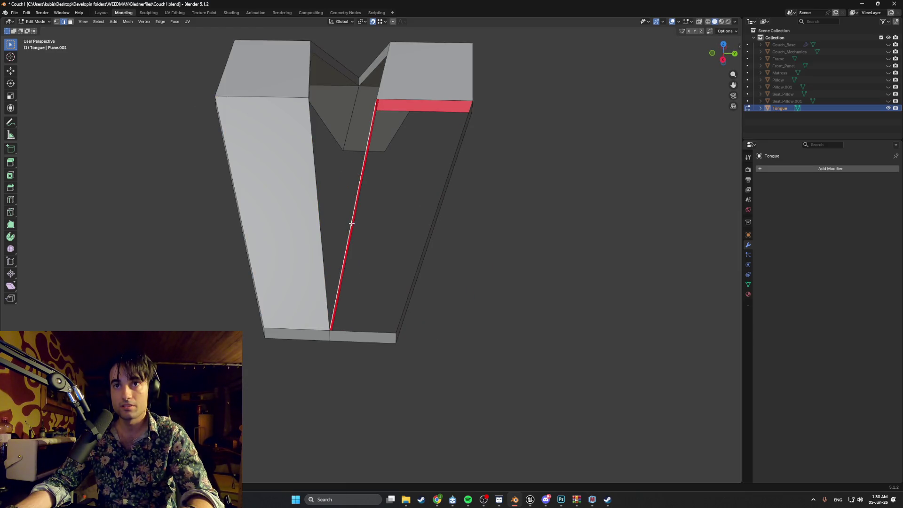
{"action": "mouse_move", "coordinate": [422, 269]}
{"action": "middle_mouse_down"}
{"action": "mouse_move", "coordinate": [357, 250]}
{"action": "mouse_move", "coordinate": [418, 252]}
{"action": "mouse_move", "coordinate": [394, 262]}
{"action": "mouse_move", "coordinate": [365, 309]}
{"action": "middle_mouse_up"}
{"action": "left_click", "coordinate": [363, 256], "text": "alt"}
Step: Turn on X-ray and test-move the panel's bottom vertex along X, then cancel
{"action": "key", "text": "alt+z"}
{"action": "left_click", "coordinate": [366, 308]}
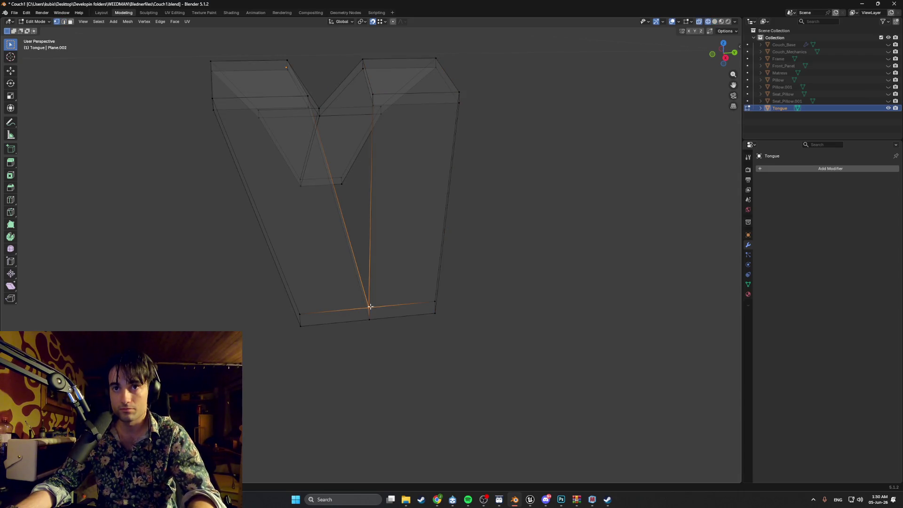
{"action": "key", "text": "g"}
{"action": "key", "text": "x"}
{"action": "key", "text": "Escape"}
Step: Pick the front panel's long and cross edges in edge mode, then return to solid shading
{"action": "middle_click_drag", "start_coordinate": [398, 288], "coordinate": [422, 276]}
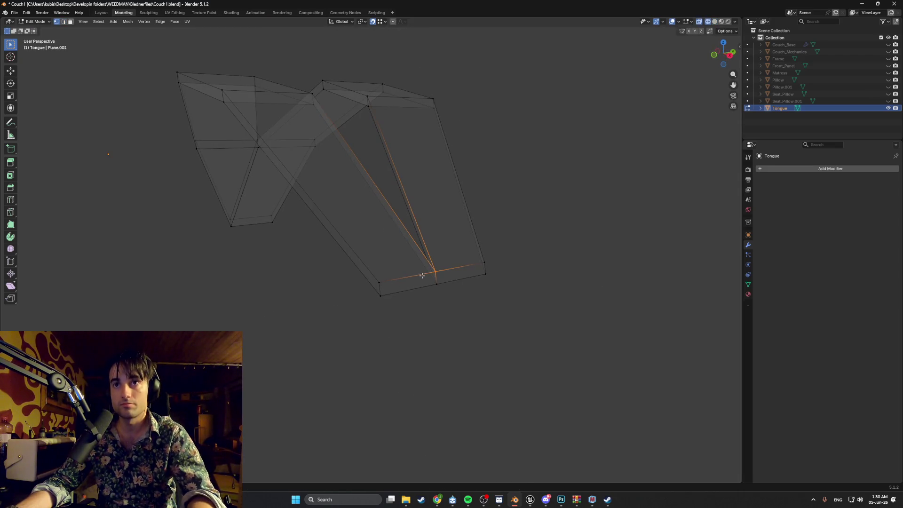
{"action": "key", "text": "3"}
{"action": "left_click", "coordinate": [422, 270]}
{"action": "key", "text": "2"}
{"action": "left_click", "coordinate": [423, 271]}
{"action": "left_click", "coordinate": [426, 273], "text": "ctrl+alt"}
{"action": "left_click", "coordinate": [425, 273]}
{"action": "left_click", "coordinate": [425, 273], "text": "alt"}
{"action": "left_click", "coordinate": [425, 273], "text": "shift"}
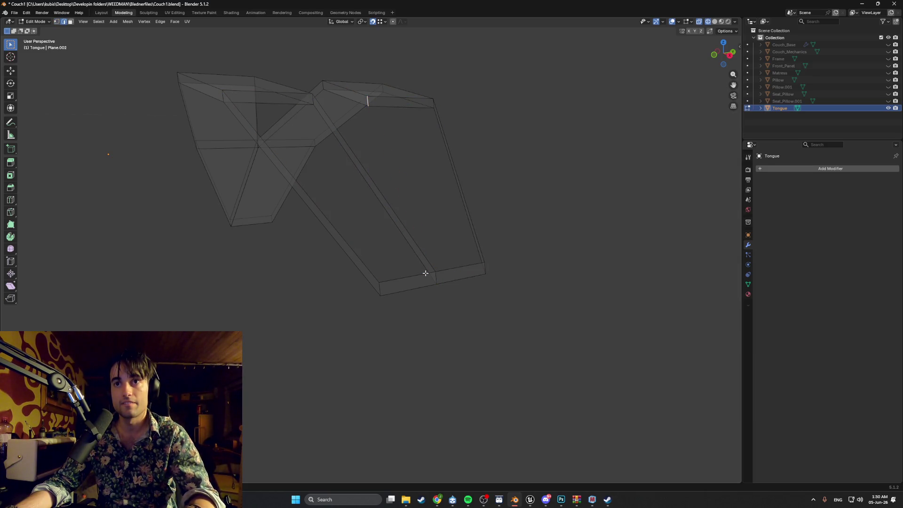
{"action": "left_click", "coordinate": [425, 273]}
{"action": "mouse_move", "coordinate": [429, 276]}
{"action": "middle_mouse_down"}
{"action": "mouse_move", "coordinate": [405, 268]}
{"action": "mouse_move", "coordinate": [395, 284]}
{"action": "mouse_move", "coordinate": [383, 272]}
{"action": "middle_mouse_up"}
{"action": "key", "text": "z"}
{"action": "left_click", "coordinate": [415, 282]}
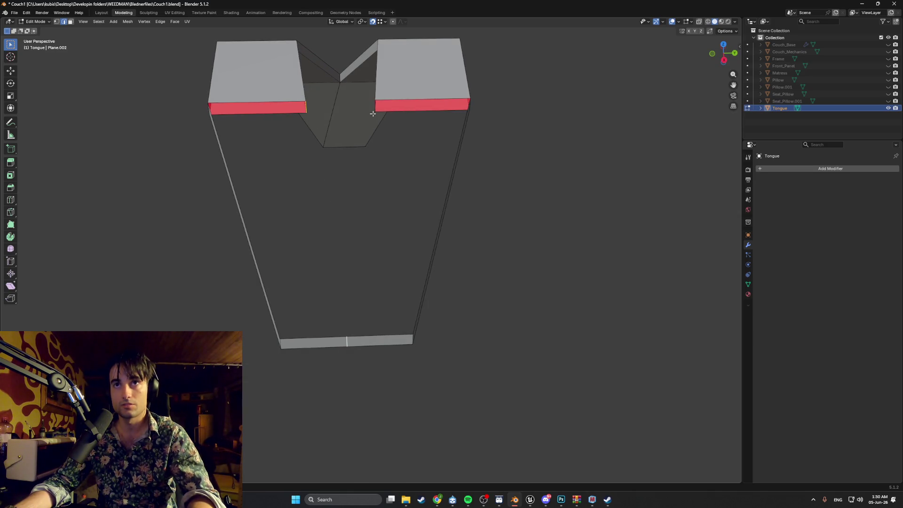
Step: Join the left arm's inner top corner to the base strip's centre with a J-connected edge
{"action": "middle_click_drag", "start_coordinate": [373, 113], "coordinate": [370, 128]}
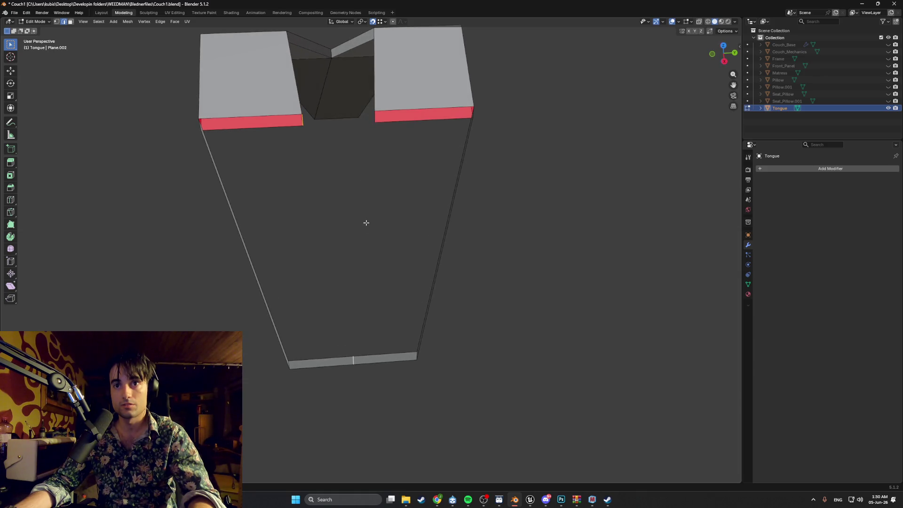
{"action": "middle_click_drag", "start_coordinate": [366, 219], "coordinate": [386, 220]}
{"action": "mouse_move", "coordinate": [434, 288]}
{"action": "middle_mouse_down"}
{"action": "mouse_move", "coordinate": [453, 334]}
{"action": "mouse_move", "coordinate": [424, 318]}
{"action": "middle_mouse_up"}
{"action": "middle_click_drag", "start_coordinate": [318, 202], "coordinate": [324, 217]}
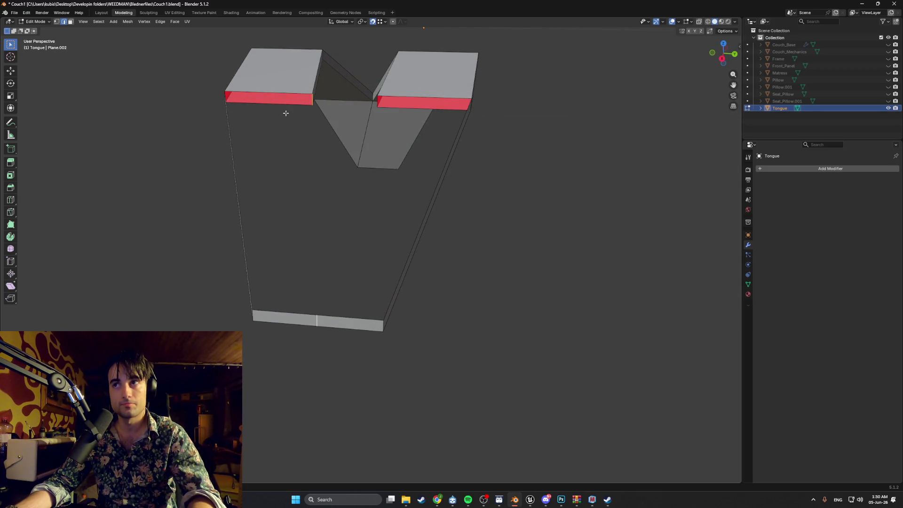
{"action": "middle_click_drag", "start_coordinate": [285, 114], "coordinate": [347, 136]}
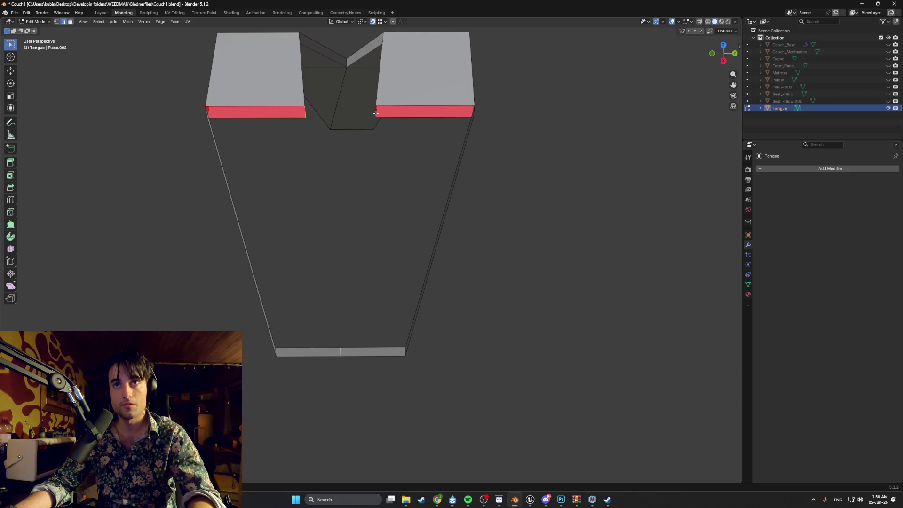
{"action": "middle_click_drag", "start_coordinate": [380, 129], "coordinate": [345, 150]}
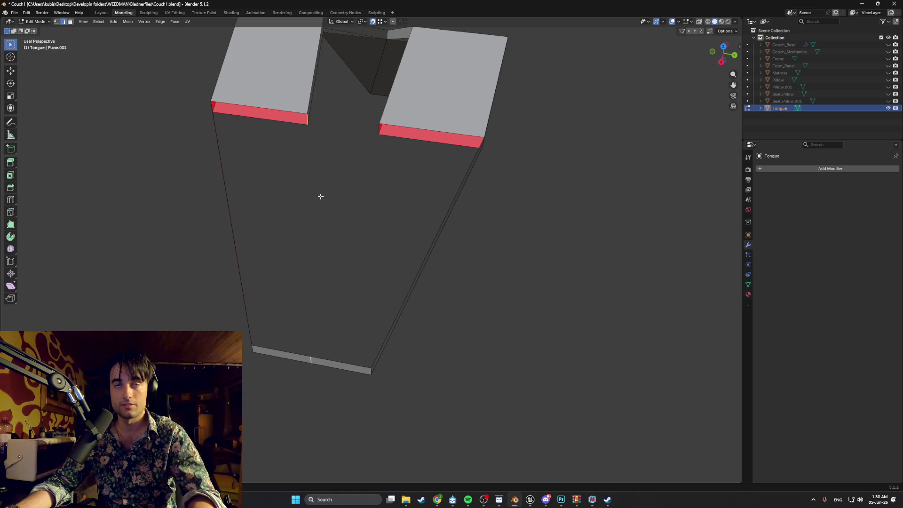
{"action": "mouse_move", "coordinate": [305, 125]}
{"action": "middle_mouse_down"}
{"action": "mouse_move", "coordinate": [428, 228]}
{"action": "mouse_move", "coordinate": [542, 228]}
{"action": "mouse_move", "coordinate": [523, 223]}
{"action": "middle_mouse_up"}
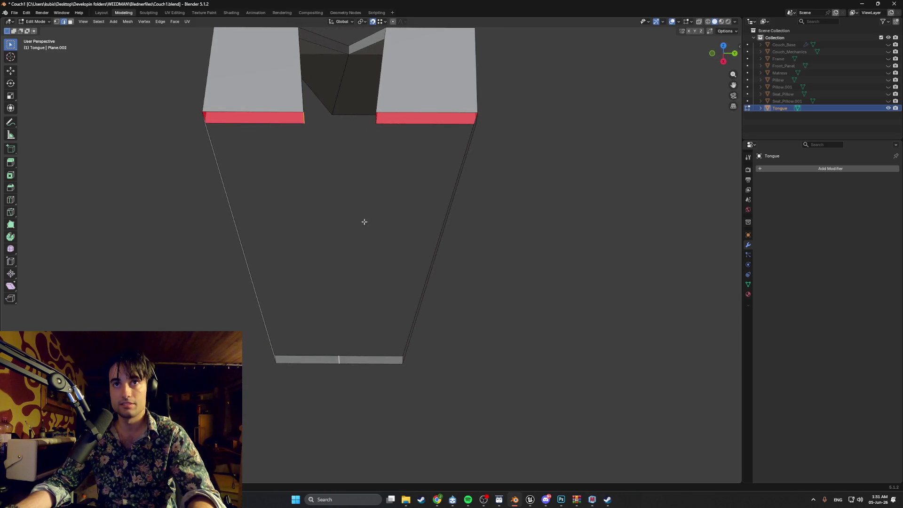
{"action": "middle_click_drag", "start_coordinate": [382, 218], "coordinate": [453, 312]}
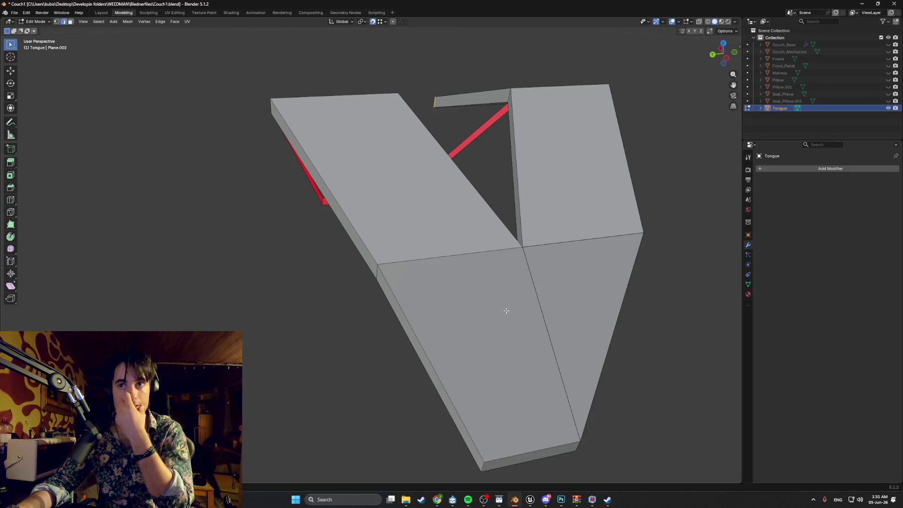
{"action": "scroll", "coordinate": [428, 280], "scroll_direction": "up", "scroll_amount": 2}
{"action": "mouse_move", "coordinate": [429, 281]}
{"action": "middle_mouse_down"}
{"action": "mouse_move", "coordinate": [419, 296]}
{"action": "mouse_move", "coordinate": [488, 294]}
{"action": "mouse_move", "coordinate": [350, 275]}
{"action": "mouse_move", "coordinate": [455, 288]}
{"action": "mouse_move", "coordinate": [453, 300]}
{"action": "mouse_move", "coordinate": [435, 290]}
{"action": "mouse_move", "coordinate": [468, 298]}
{"action": "mouse_move", "coordinate": [453, 267]}
{"action": "mouse_move", "coordinate": [429, 262]}
{"action": "mouse_move", "coordinate": [507, 281]}
{"action": "mouse_move", "coordinate": [557, 281]}
{"action": "mouse_move", "coordinate": [395, 241]}
{"action": "mouse_move", "coordinate": [374, 214]}
{"action": "middle_mouse_up"}
{"action": "scroll", "coordinate": [350, 276], "scroll_direction": "down", "scroll_amount": 3}
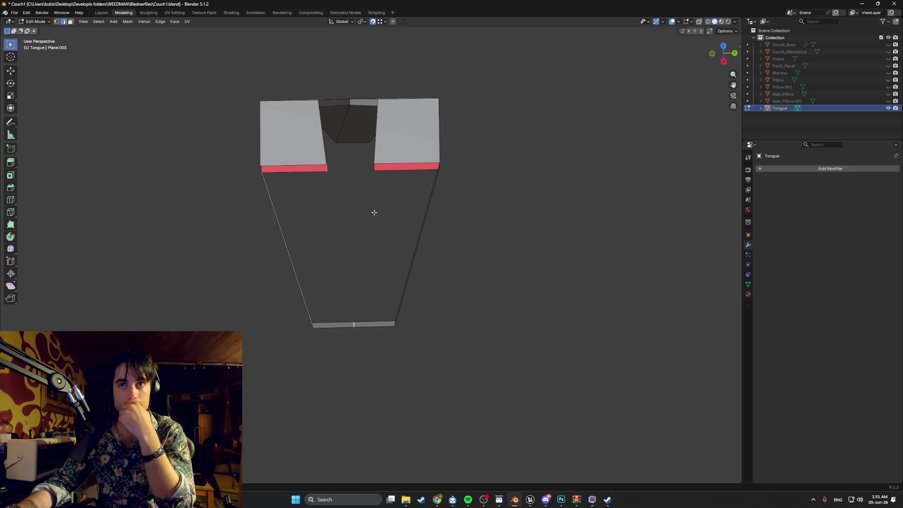
{"action": "key", "text": "j"}
{"action": "mouse_move", "coordinate": [375, 175]}
{"action": "middle_mouse_down"}
{"action": "mouse_move", "coordinate": [358, 196]}
{"action": "mouse_move", "coordinate": [347, 192]}
{"action": "mouse_move", "coordinate": [329, 264]}
{"action": "mouse_move", "coordinate": [304, 262]}
{"action": "mouse_move", "coordinate": [347, 262]}
{"action": "mouse_move", "coordinate": [315, 257]}
{"action": "middle_mouse_up"}
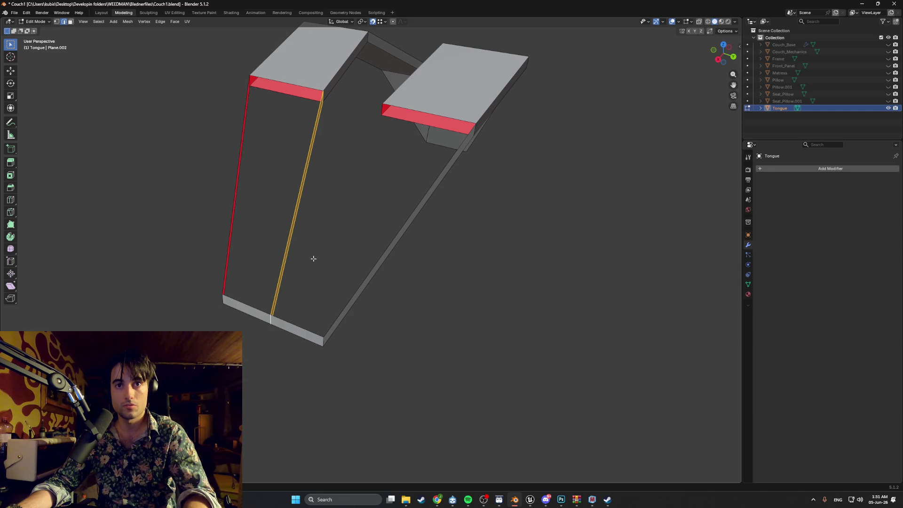
Step: Undo back to the restored front faces, select the bottom rim edge loop, and enable X-ray
{"action": "key", "text": "ctrl+z"}
{"action": "key", "text": "ctrl+z"}
{"action": "key", "text": "ctrl+z"}
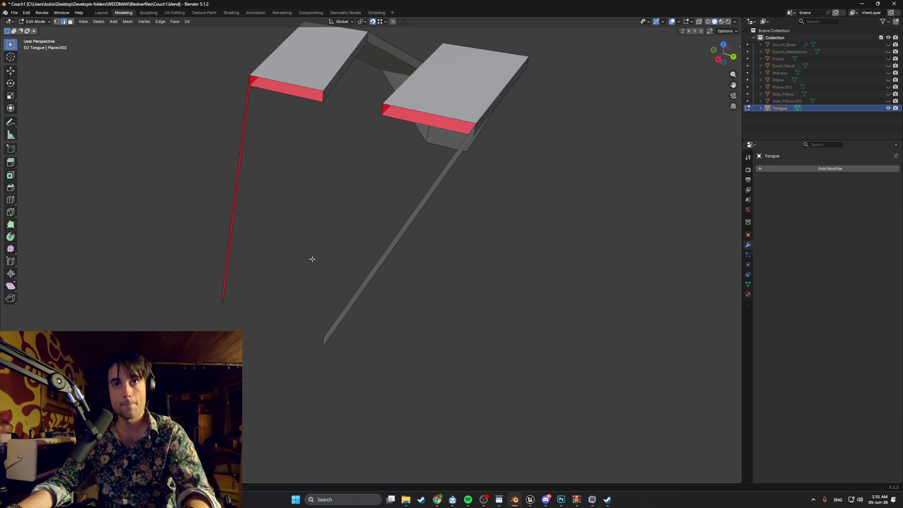
{"action": "key", "text": "ctrl+z"}
{"action": "middle_click_drag", "start_coordinate": [312, 259], "coordinate": [360, 257]}
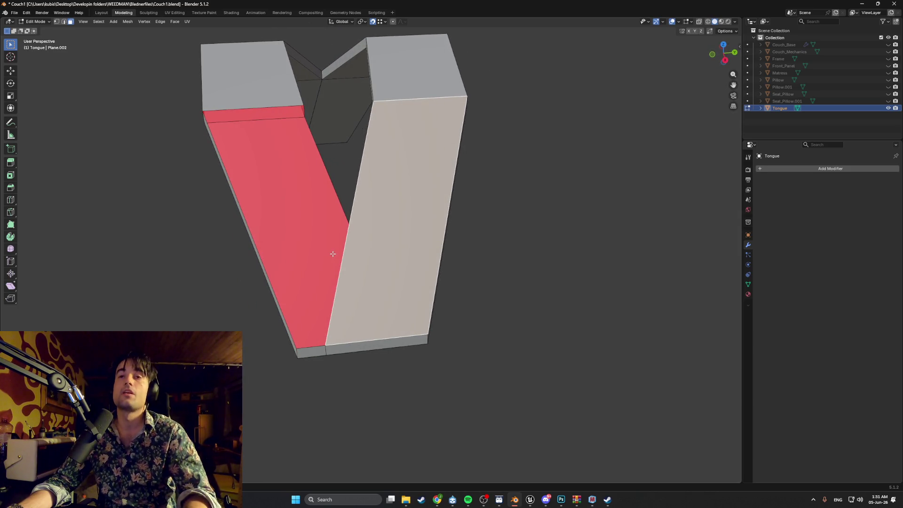
{"action": "key", "text": "ctrl+z"}
{"action": "key", "text": "ctrl+z"}
{"action": "key", "text": "ctrl+z"}
{"action": "key", "text": "ctrl+z"}
{"action": "key", "text": "ctrl+z"}
{"action": "key", "text": "ctrl+z"}
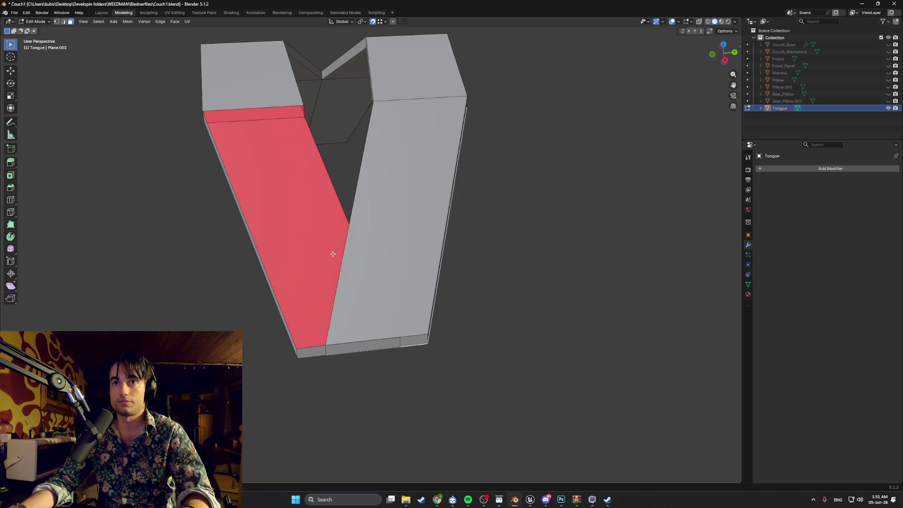
{"action": "mouse_move", "coordinate": [333, 253]}
{"action": "middle_mouse_down"}
{"action": "mouse_move", "coordinate": [258, 178]}
{"action": "mouse_move", "coordinate": [244, 220]}
{"action": "mouse_move", "coordinate": [282, 237]}
{"action": "mouse_move", "coordinate": [337, 241]}
{"action": "middle_mouse_up"}
{"action": "left_click", "coordinate": [299, 318], "text": "alt"}
{"action": "key", "text": "alt+z"}
Step: Test-move a bottom vertical edge along X, cancel it, and turn X-ray off
{"action": "left_click", "coordinate": [285, 319]}
{"action": "key", "text": "x"}
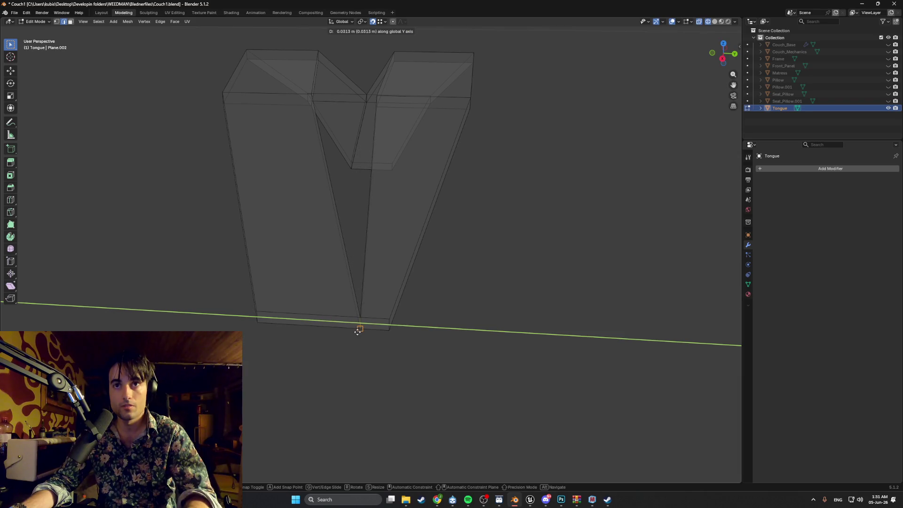
{"action": "key", "text": "Escape"}
{"action": "scroll", "coordinate": [336, 213], "scroll_direction": "up", "scroll_amount": 5}
{"action": "mouse_move", "coordinate": [334, 195]}
{"action": "middle_mouse_down"}
{"action": "mouse_move", "coordinate": [355, 248]}
{"action": "mouse_move", "coordinate": [338, 382]}
{"action": "middle_mouse_up"}
{"action": "middle_click_drag", "start_coordinate": [378, 410], "coordinate": [369, 337]}
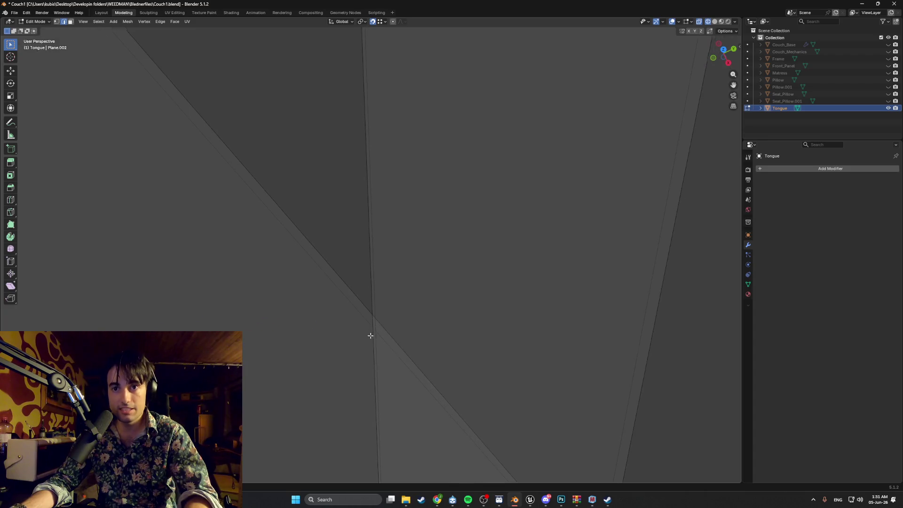
{"action": "key", "text": "alt+z"}
{"action": "mouse_move", "coordinate": [447, 327]}
{"action": "middle_mouse_down"}
{"action": "mouse_move", "coordinate": [410, 317]}
{"action": "mouse_move", "coordinate": [433, 332]}
{"action": "mouse_move", "coordinate": [508, 329]}
{"action": "mouse_move", "coordinate": [521, 244]}
{"action": "mouse_move", "coordinate": [501, 240]}
{"action": "mouse_move", "coordinate": [539, 202]}
{"action": "mouse_move", "coordinate": [522, 174]}
{"action": "middle_mouse_up"}
Step: Select the upper inner face and its neighbour in face mode and begin a knife cut
{"action": "mouse_move", "coordinate": [620, 147]}
{"action": "middle_mouse_down"}
{"action": "mouse_move", "coordinate": [630, 147]}
{"action": "mouse_move", "coordinate": [582, 135]}
{"action": "mouse_move", "coordinate": [594, 154]}
{"action": "mouse_move", "coordinate": [594, 171]}
{"action": "mouse_move", "coordinate": [583, 174]}
{"action": "middle_mouse_up"}
{"action": "key", "text": "3"}
{"action": "left_click", "coordinate": [548, 124]}
{"action": "key", "text": "k"}
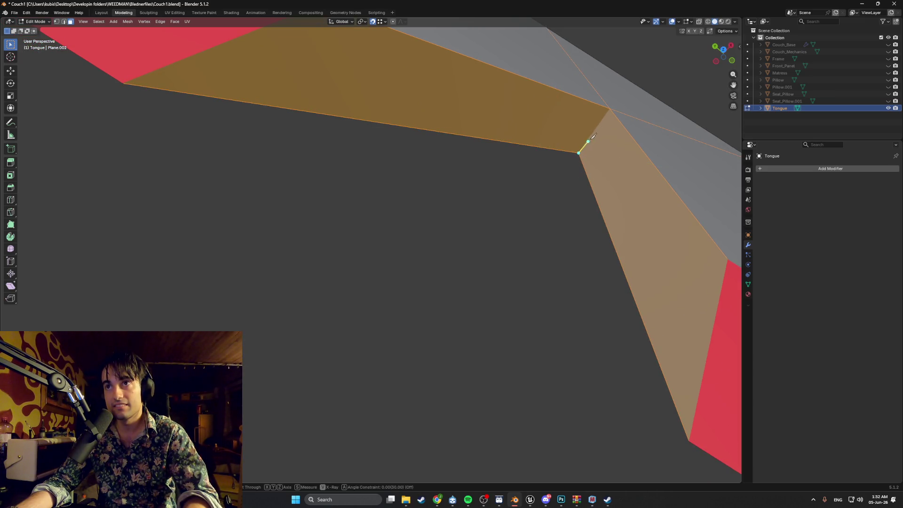
Step: Cancel the knife cut and flip the normals of the Tongue's large upper face
{"action": "key", "text": "Escape"}
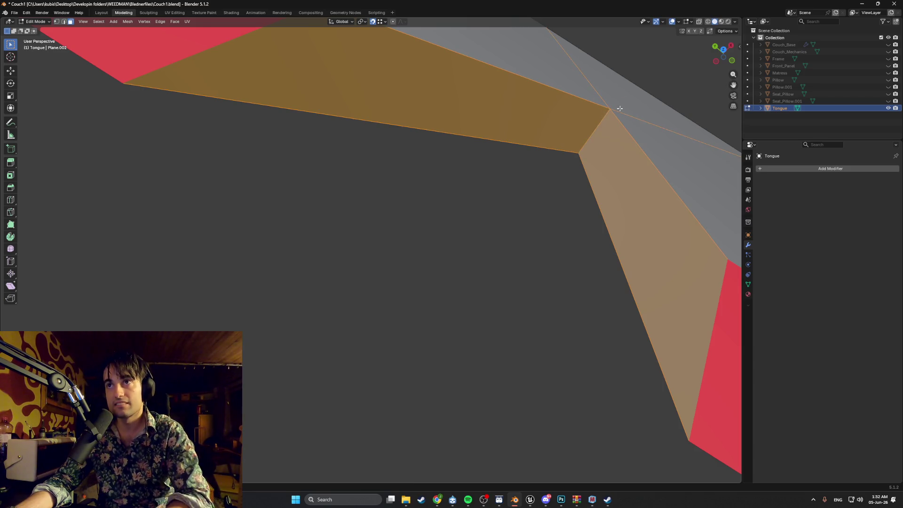
{"action": "scroll", "coordinate": [612, 122], "scroll_direction": "up", "scroll_amount": 6}
{"action": "key", "text": "1"}
{"action": "mouse_move", "coordinate": [542, 328]}
{"action": "middle_mouse_down"}
{"action": "mouse_move", "coordinate": [465, 299]}
{"action": "mouse_move", "coordinate": [436, 262]}
{"action": "mouse_move", "coordinate": [382, 243]}
{"action": "mouse_move", "coordinate": [445, 220]}
{"action": "mouse_move", "coordinate": [476, 190]}
{"action": "middle_mouse_up"}
{"action": "key", "text": "3"}
{"action": "left_click", "coordinate": [416, 219]}
{"action": "key", "text": "alt+n"}
{"action": "left_click", "coordinate": [445, 220]}
Step: Delete only the stray red face on the Tongue, keeping its edges
{"action": "left_click", "coordinate": [476, 190]}
{"action": "key", "text": "x"}
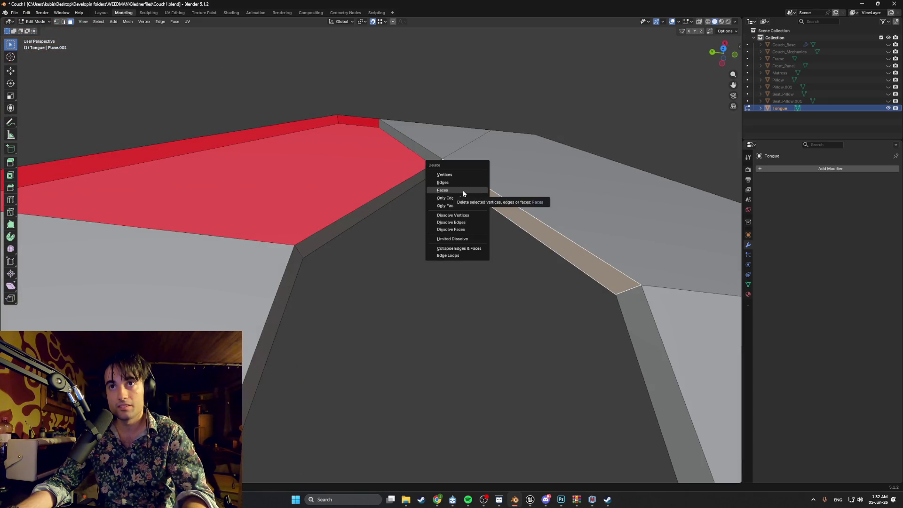
{"action": "key", "text": "Escape"}
{"action": "middle_click_drag", "start_coordinate": [440, 141], "coordinate": [387, 146]}
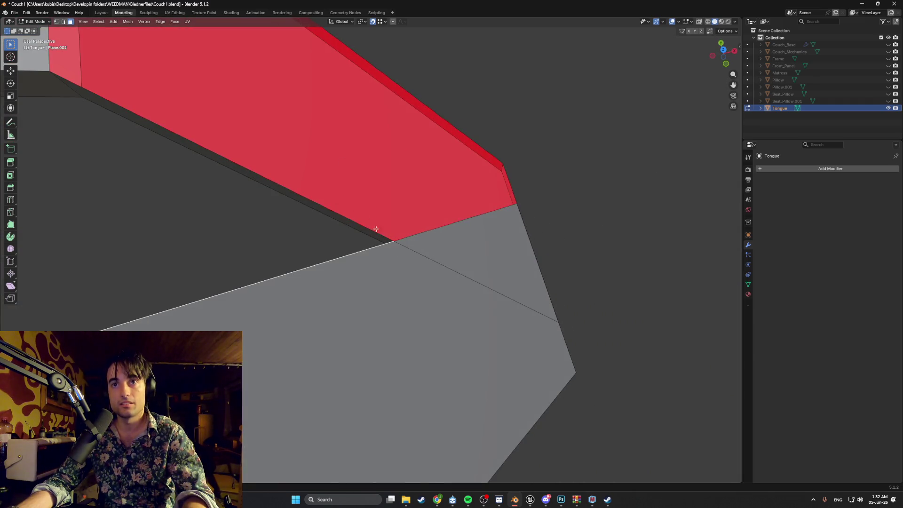
{"action": "left_click", "coordinate": [384, 241]}
{"action": "mouse_move", "coordinate": [383, 237]}
{"action": "middle_mouse_down"}
{"action": "mouse_move", "coordinate": [455, 232]}
{"action": "mouse_move", "coordinate": [460, 212]}
{"action": "mouse_move", "coordinate": [387, 202]}
{"action": "middle_mouse_up"}
{"action": "key", "text": "x"}
{"action": "key", "text": "Escape"}
{"action": "key", "text": "x"}
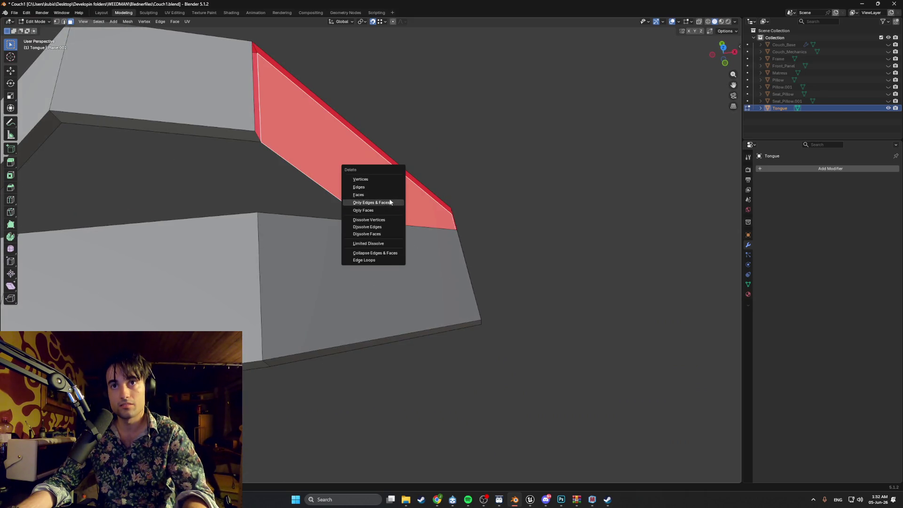
{"action": "left_click", "coordinate": [389, 195]}
{"action": "mouse_move", "coordinate": [389, 196]}
{"action": "middle_mouse_down"}
{"action": "mouse_move", "coordinate": [362, 184]}
{"action": "mouse_move", "coordinate": [312, 194]}
{"action": "mouse_move", "coordinate": [353, 148]}
{"action": "mouse_move", "coordinate": [339, 193]}
{"action": "mouse_move", "coordinate": [355, 260]}
{"action": "mouse_move", "coordinate": [385, 255]}
{"action": "mouse_move", "coordinate": [387, 268]}
{"action": "mouse_move", "coordinate": [450, 157]}
{"action": "mouse_move", "coordinate": [446, 98]}
{"action": "mouse_move", "coordinate": [417, 145]}
{"action": "mouse_move", "coordinate": [277, 275]}
{"action": "middle_mouse_up"}
Step: Fill a thin face between the long panel edge and the Tongue's corner edge
{"action": "key", "text": "2"}
{"action": "left_click", "coordinate": [294, 273]}
{"action": "left_click", "coordinate": [467, 121], "text": "shift"}
{"action": "key", "text": "f"}
{"action": "mouse_move", "coordinate": [379, 207]}
{"action": "middle_mouse_down"}
{"action": "mouse_move", "coordinate": [440, 188]}
{"action": "mouse_move", "coordinate": [470, 191]}
{"action": "mouse_move", "coordinate": [437, 189]}
{"action": "middle_mouse_up"}
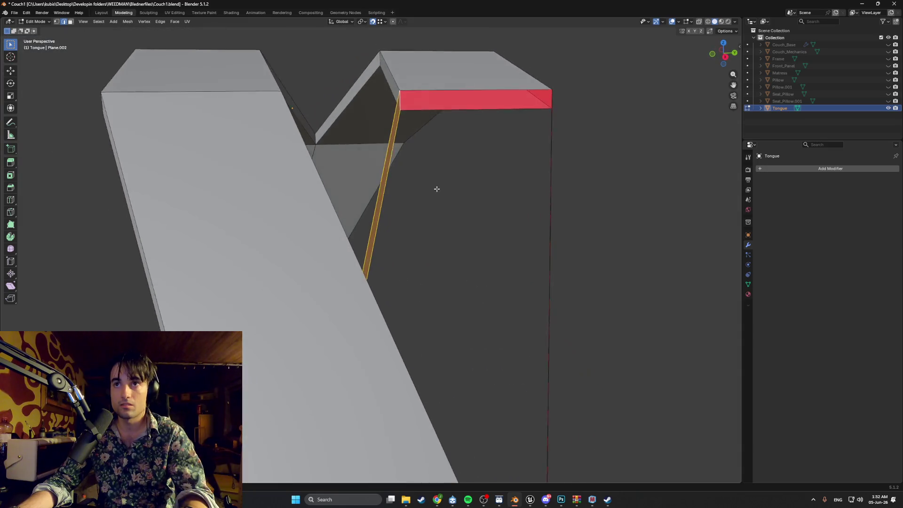
Step: Fill the gap between the Tongue's strip and the panel's long edge
{"action": "scroll", "coordinate": [437, 189], "scroll_direction": "down", "scroll_amount": 2}
{"action": "left_click", "coordinate": [393, 316], "text": "shift"}
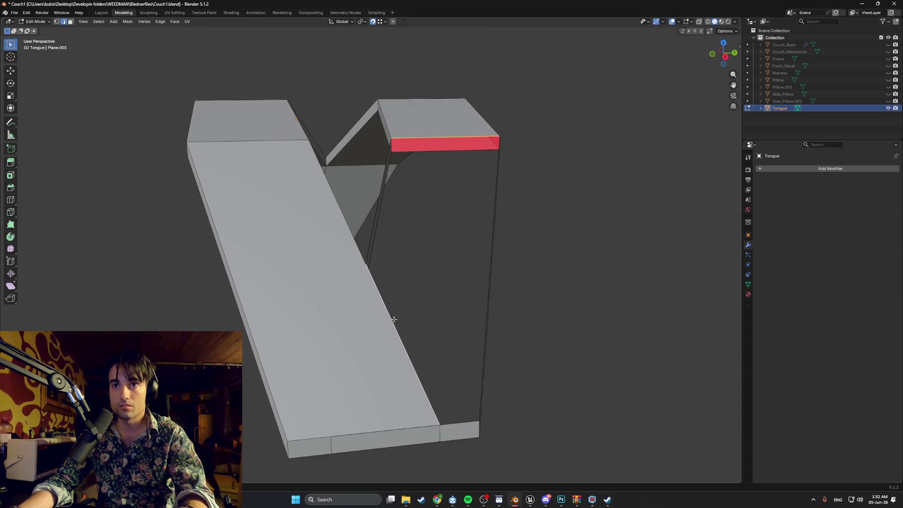
{"action": "key", "text": "f"}
{"action": "mouse_move", "coordinate": [394, 316]}
{"action": "middle_mouse_down"}
{"action": "mouse_move", "coordinate": [395, 290]}
{"action": "mouse_move", "coordinate": [432, 331]}
{"action": "mouse_move", "coordinate": [451, 319]}
{"action": "mouse_move", "coordinate": [456, 260]}
{"action": "middle_mouse_up"}
Step: Remove the bad red face and close the gap at its inner edge
{"action": "key", "text": "3"}
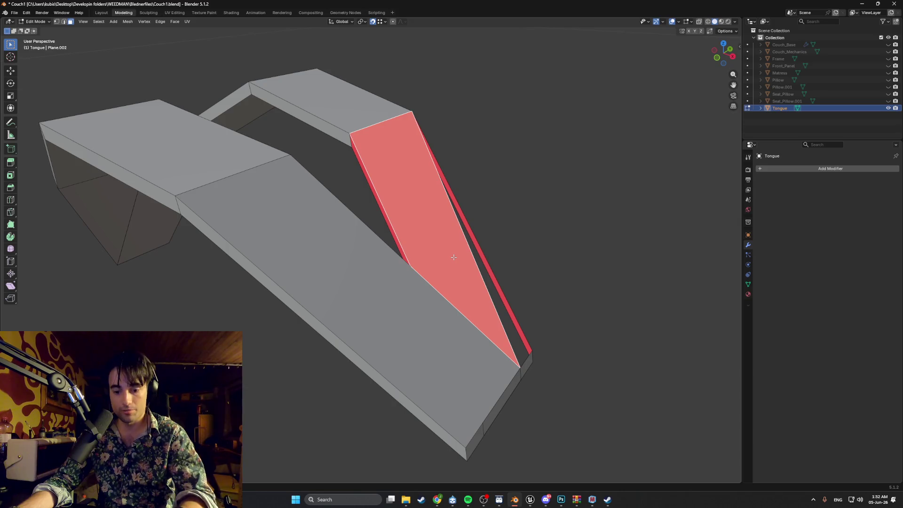
{"action": "right_click", "coordinate": [445, 256]}
{"action": "left_click", "coordinate": [444, 259]}
{"action": "middle_click_drag", "start_coordinate": [444, 259], "coordinate": [385, 213]}
{"action": "right_click", "coordinate": [383, 214]}
{"action": "left_click", "coordinate": [383, 214]}
Step: Flip the normals of the Tongue's front-left face
{"action": "key", "text": "2"}
{"action": "left_click", "coordinate": [432, 406]}
{"action": "left_click", "coordinate": [392, 398], "text": "shift"}
{"action": "mouse_move", "coordinate": [392, 398]}
{"action": "middle_mouse_down"}
{"action": "mouse_move", "coordinate": [390, 314]}
{"action": "mouse_move", "coordinate": [442, 339]}
{"action": "mouse_move", "coordinate": [409, 298]}
{"action": "mouse_move", "coordinate": [324, 304]}
{"action": "mouse_move", "coordinate": [331, 329]}
{"action": "middle_mouse_up"}
{"action": "scroll", "coordinate": [329, 296], "scroll_direction": "down", "scroll_amount": 6}
{"action": "middle_click_drag", "start_coordinate": [330, 297], "coordinate": [418, 301]}
{"action": "left_click", "coordinate": [245, 277]}
{"action": "mouse_move", "coordinate": [390, 271]}
{"action": "middle_mouse_down"}
{"action": "mouse_move", "coordinate": [245, 277]}
{"action": "mouse_move", "coordinate": [325, 300]}
{"action": "middle_mouse_up"}
{"action": "right_click", "coordinate": [263, 249]}
{"action": "left_click", "coordinate": [283, 292]}
Step: Flip the strip face beside the red face, then pick the red face's corner vertex
{"action": "left_click", "coordinate": [325, 300]}
{"action": "right_click", "coordinate": [324, 301]}
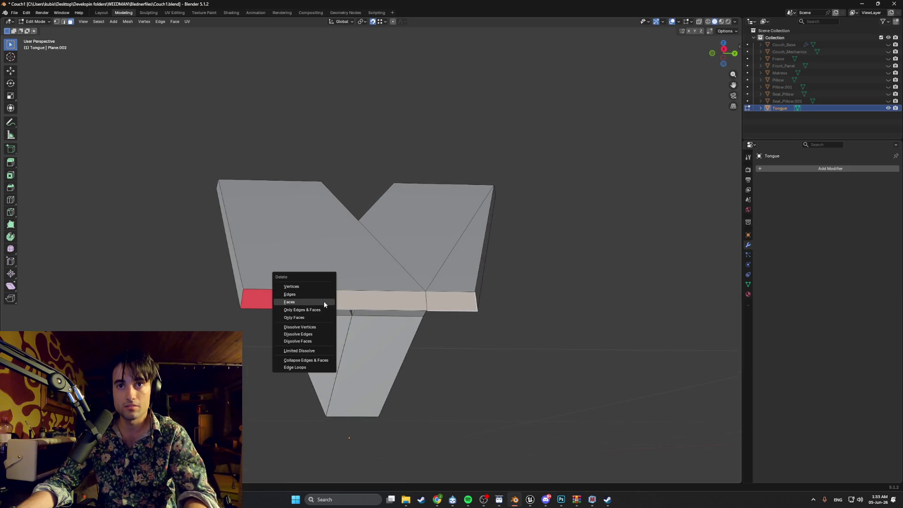
{"action": "left_click", "coordinate": [323, 300]}
{"action": "mouse_move", "coordinate": [396, 301]}
{"action": "middle_mouse_down"}
{"action": "mouse_move", "coordinate": [301, 294]}
{"action": "mouse_move", "coordinate": [340, 305]}
{"action": "mouse_move", "coordinate": [329, 289]}
{"action": "mouse_move", "coordinate": [349, 263]}
{"action": "mouse_move", "coordinate": [371, 278]}
{"action": "mouse_move", "coordinate": [388, 270]}
{"action": "middle_mouse_up"}
{"action": "left_click", "coordinate": [294, 289]}
{"action": "middle_click_drag", "start_coordinate": [424, 293], "coordinate": [340, 269]}
{"action": "key", "text": "2"}
{"action": "left_click", "coordinate": [339, 269]}
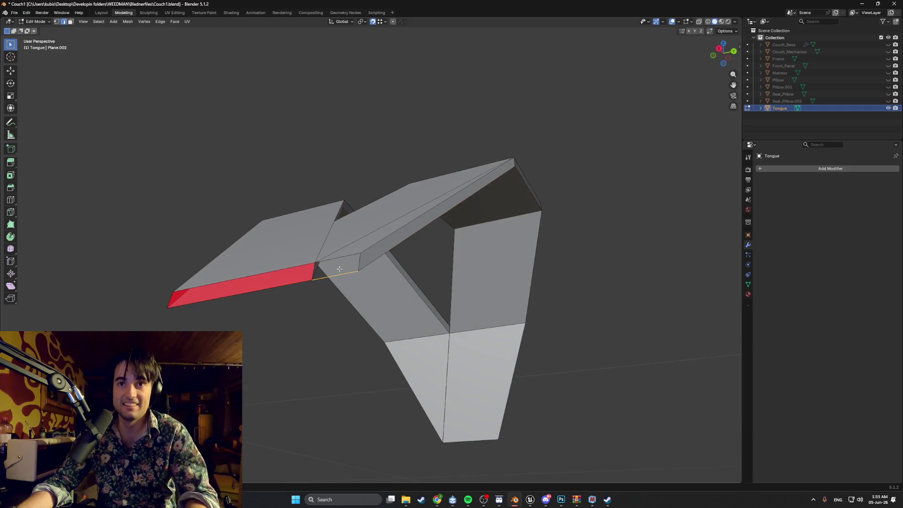
{"action": "left_click", "coordinate": [345, 271]}
{"action": "key", "text": "KP_Decimal"}
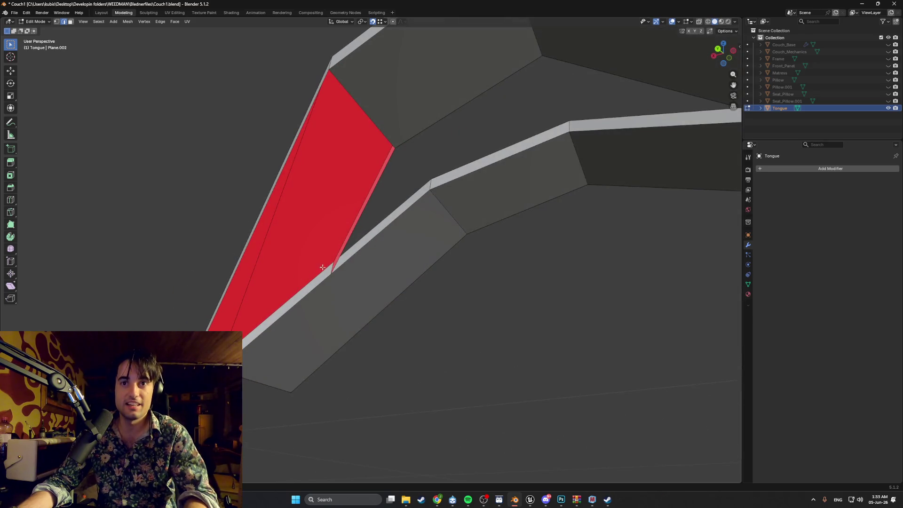
{"action": "key", "text": "3"}
{"action": "mouse_move", "coordinate": [343, 270]}
{"action": "middle_mouse_down"}
{"action": "mouse_move", "coordinate": [295, 260]}
{"action": "mouse_move", "coordinate": [313, 203]}
{"action": "middle_mouse_up"}
{"action": "key", "text": "2"}
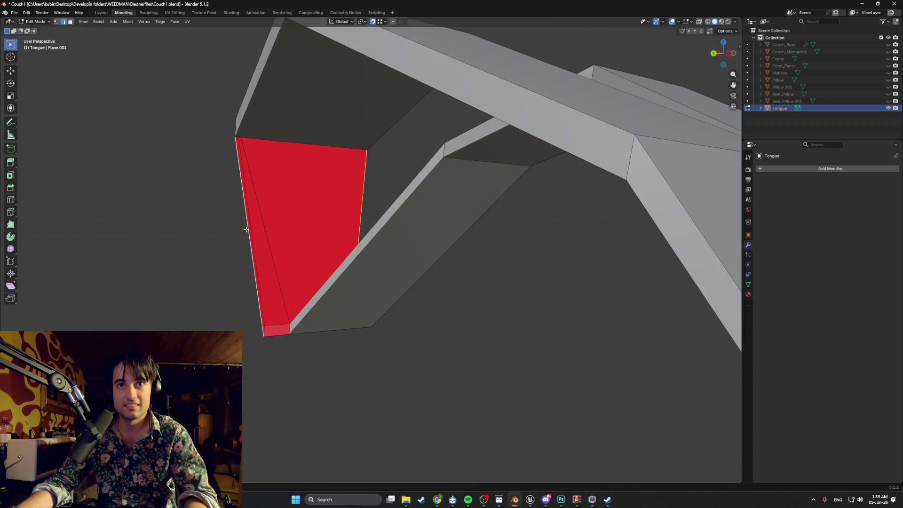
{"action": "left_click", "coordinate": [269, 252]}
{"action": "key", "text": "KP_Decimal"}
{"action": "left_click", "coordinate": [285, 320]}
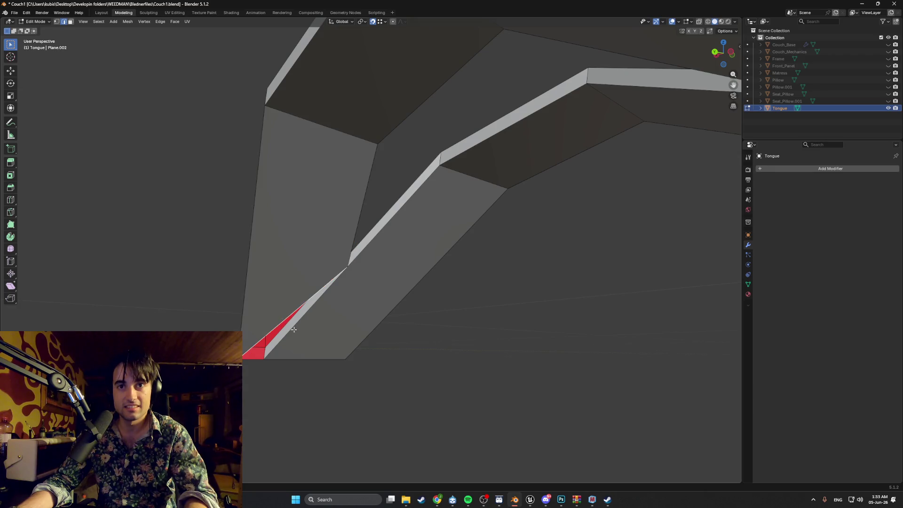
{"action": "mouse_move", "coordinate": [285, 320]}
{"action": "middle_mouse_down"}
{"action": "mouse_move", "coordinate": [383, 337]}
{"action": "mouse_move", "coordinate": [482, 385]}
{"action": "mouse_move", "coordinate": [337, 379]}
{"action": "middle_mouse_up"}
{"action": "key", "text": "2"}
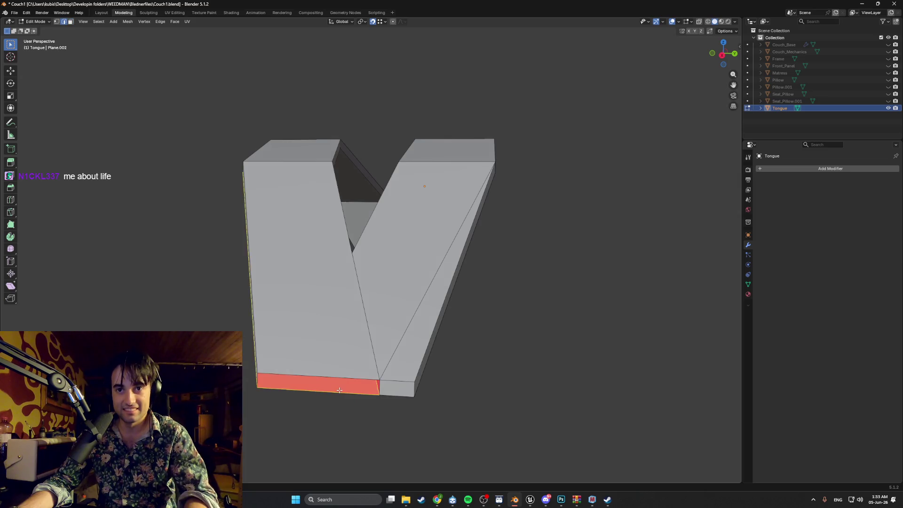
{"action": "left_click", "coordinate": [338, 381]}
{"action": "left_click", "coordinate": [489, 367]}
{"action": "mouse_move", "coordinate": [480, 369]}
{"action": "middle_mouse_down"}
{"action": "mouse_move", "coordinate": [414, 369]}
{"action": "mouse_move", "coordinate": [421, 345]}
{"action": "mouse_move", "coordinate": [399, 347]}
{"action": "mouse_move", "coordinate": [427, 297]}
{"action": "mouse_move", "coordinate": [488, 284]}
{"action": "mouse_move", "coordinate": [418, 266]}
{"action": "mouse_move", "coordinate": [478, 303]}
{"action": "mouse_move", "coordinate": [456, 287]}
{"action": "mouse_move", "coordinate": [462, 222]}
{"action": "mouse_move", "coordinate": [471, 276]}
{"action": "mouse_move", "coordinate": [300, 296]}
{"action": "mouse_move", "coordinate": [338, 282]}
{"action": "middle_mouse_up"}
{"action": "key", "text": "a"}
Step: Merge the Tongue's vertices by distance, deselect, and unhide the couch to view the bracket
{"action": "key", "text": "m"}
{"action": "left_click", "coordinate": [456, 300]}
{"action": "key", "text": "alt+a"}
{"action": "key", "text": "alt+h"}
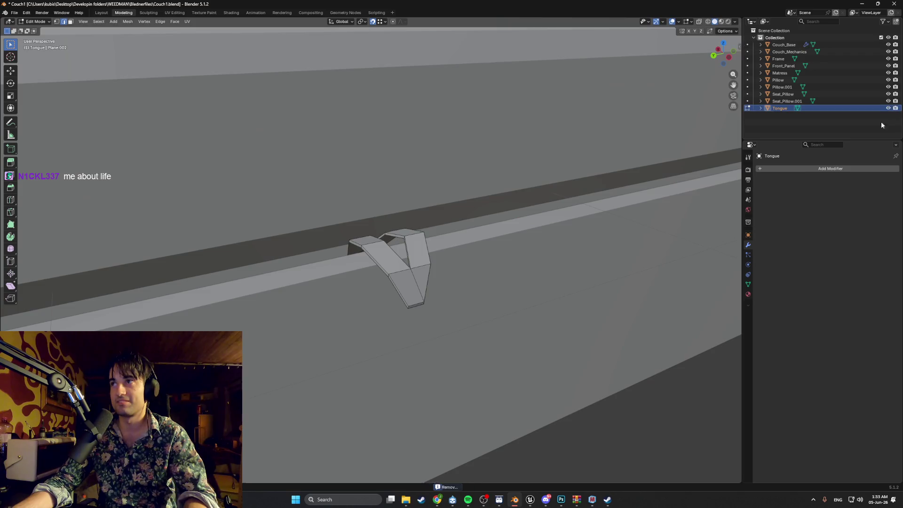
{"action": "scroll", "coordinate": [449, 243], "scroll_direction": "down", "scroll_amount": 8}
{"action": "mouse_move", "coordinate": [479, 254]}
{"action": "middle_mouse_down"}
{"action": "mouse_move", "coordinate": [424, 263]}
{"action": "mouse_move", "coordinate": [367, 244]}
{"action": "mouse_move", "coordinate": [336, 276]}
{"action": "mouse_move", "coordinate": [372, 261]}
{"action": "middle_mouse_up"}
{"action": "scroll", "coordinate": [386, 254], "scroll_direction": "up", "scroll_amount": 8}
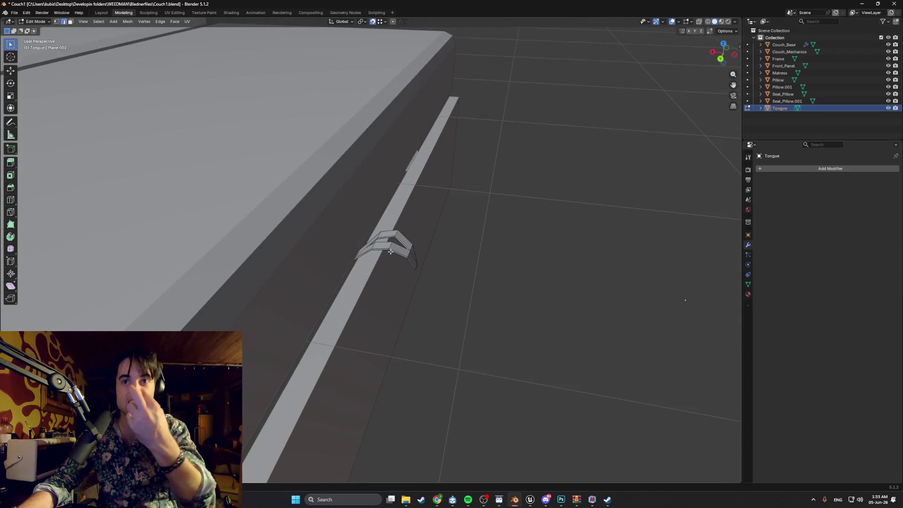
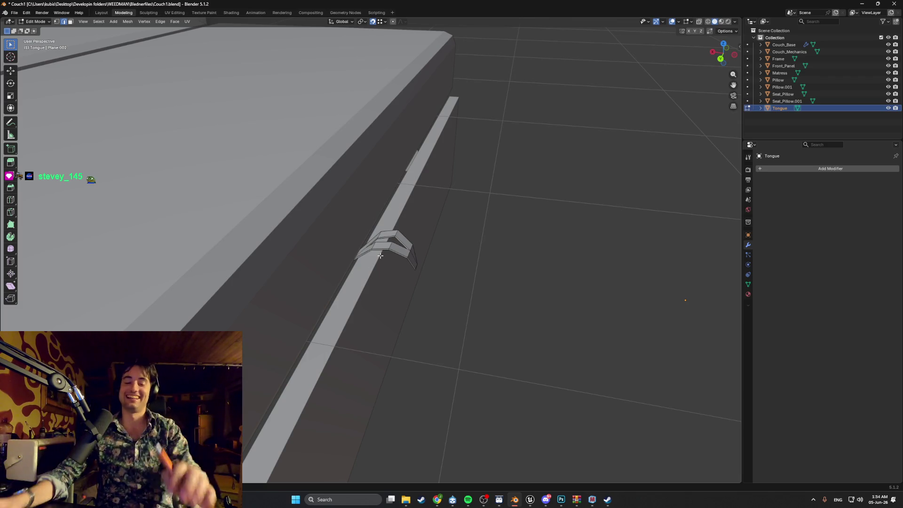
Step: Switch the viewport to Material Preview, frame the Tongue, and return it to Object Mode
{"action": "scroll", "coordinate": [380, 256], "scroll_direction": "up", "scroll_amount": 1}
{"action": "key", "text": "z"}
{"action": "left_click", "coordinate": [485, 281]}
{"action": "scroll", "coordinate": [480, 277], "scroll_direction": "down", "scroll_amount": 5}
{"action": "mouse_move", "coordinate": [479, 278]}
{"action": "middle_mouse_down"}
{"action": "mouse_move", "coordinate": [372, 270]}
{"action": "mouse_move", "coordinate": [414, 273]}
{"action": "mouse_move", "coordinate": [320, 282]}
{"action": "mouse_move", "coordinate": [330, 299]}
{"action": "mouse_move", "coordinate": [264, 299]}
{"action": "mouse_move", "coordinate": [413, 294]}
{"action": "mouse_move", "coordinate": [543, 353]}
{"action": "mouse_move", "coordinate": [378, 296]}
{"action": "middle_mouse_up"}
{"action": "scroll", "coordinate": [314, 283], "scroll_direction": "up", "scroll_amount": 2}
{"action": "scroll", "coordinate": [309, 300], "scroll_direction": "down", "scroll_amount": 3}
{"action": "scroll", "coordinate": [355, 297], "scroll_direction": "up", "scroll_amount": 3}
{"action": "scroll", "coordinate": [355, 297], "scroll_direction": "up", "scroll_amount": 2}
{"action": "scroll", "coordinate": [543, 353], "scroll_direction": "up", "scroll_amount": 2}
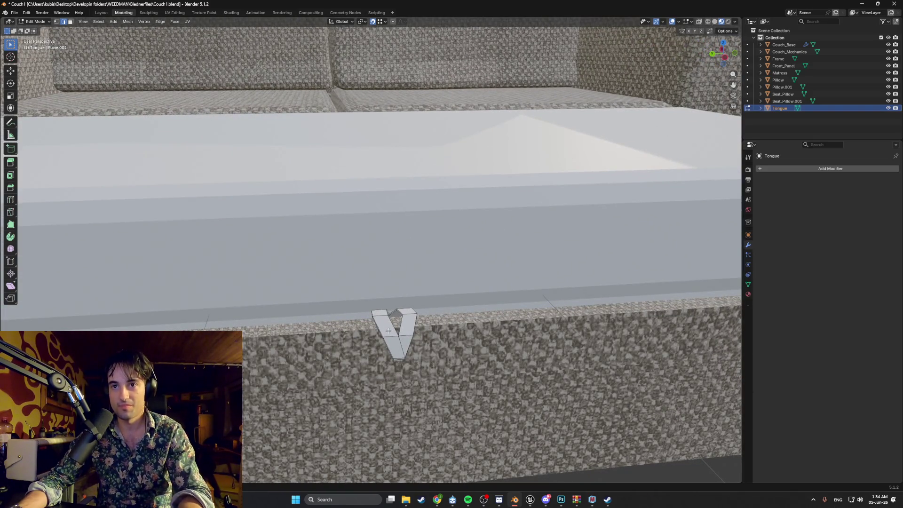
{"action": "key", "text": "Tab"}
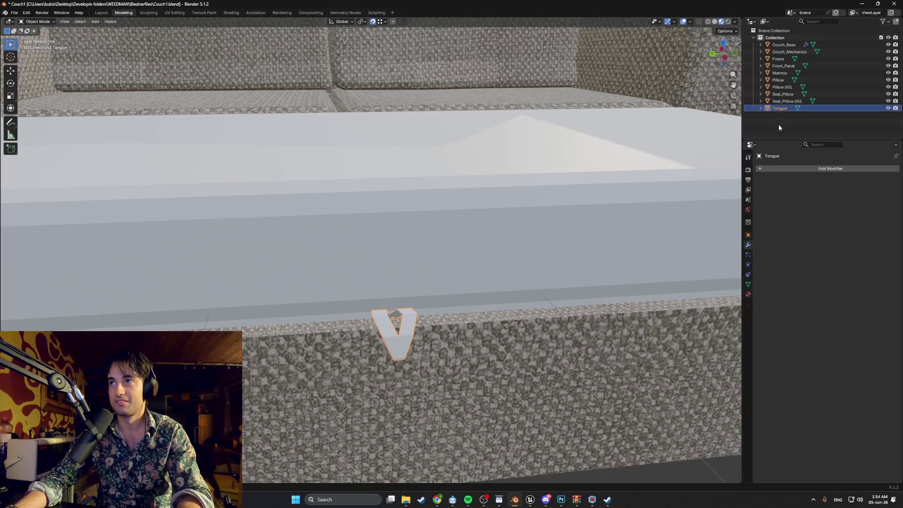
Step: Assign the existing Couch_Material fabric to the Tongue piece
{"action": "left_click", "coordinate": [748, 294]}
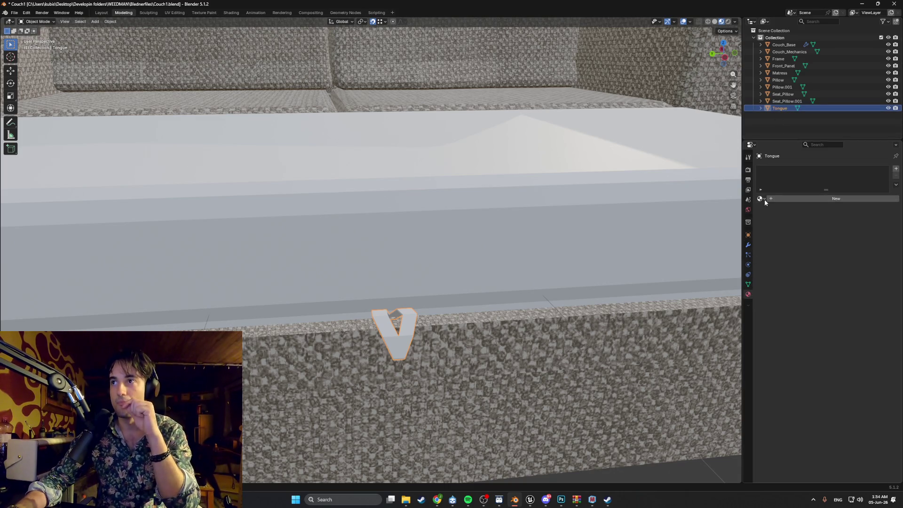
{"action": "left_click", "coordinate": [762, 198]}
{"action": "left_click", "coordinate": [769, 210]}
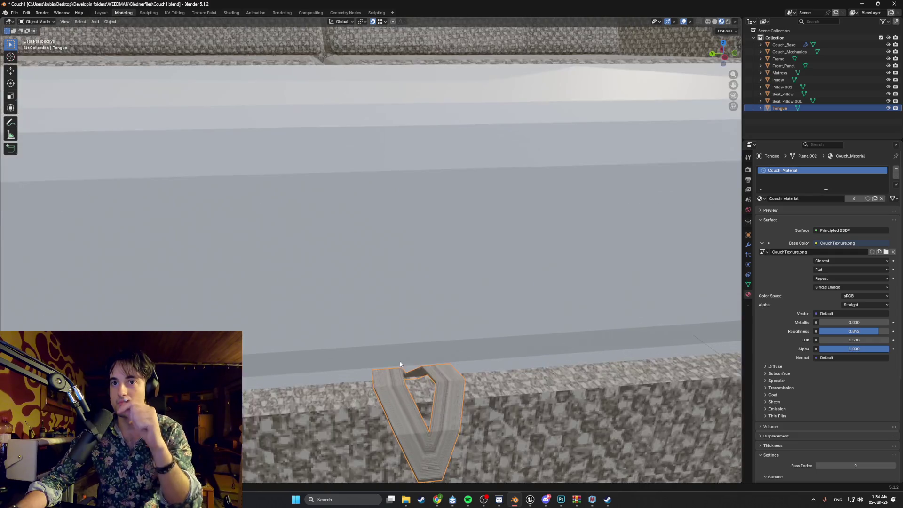
{"action": "scroll", "coordinate": [417, 353], "scroll_direction": "up", "scroll_amount": 3}
{"action": "middle_click_drag", "start_coordinate": [417, 356], "coordinate": [417, 306], "text": "shift"}
{"action": "right_click", "coordinate": [414, 308]}
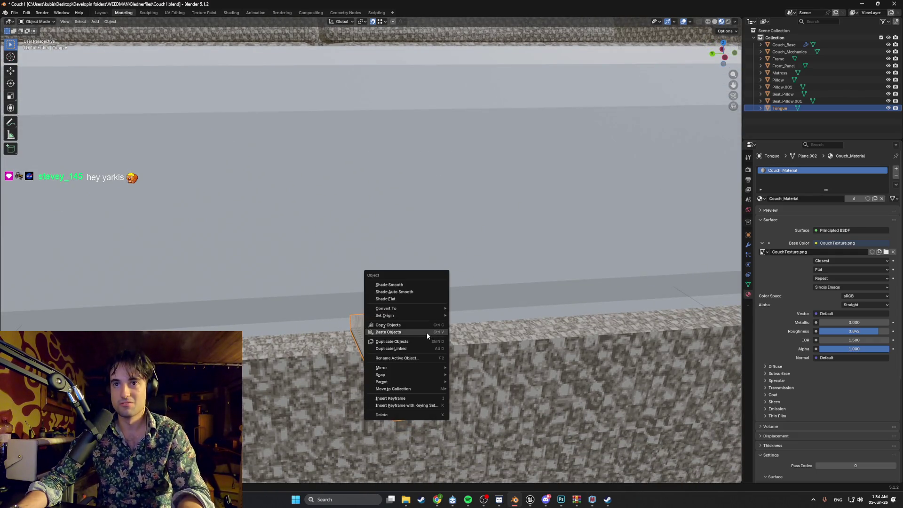
{"action": "right_click", "coordinate": [463, 309]}
{"action": "key", "text": "Escape"}
{"action": "key", "text": "Escape"}
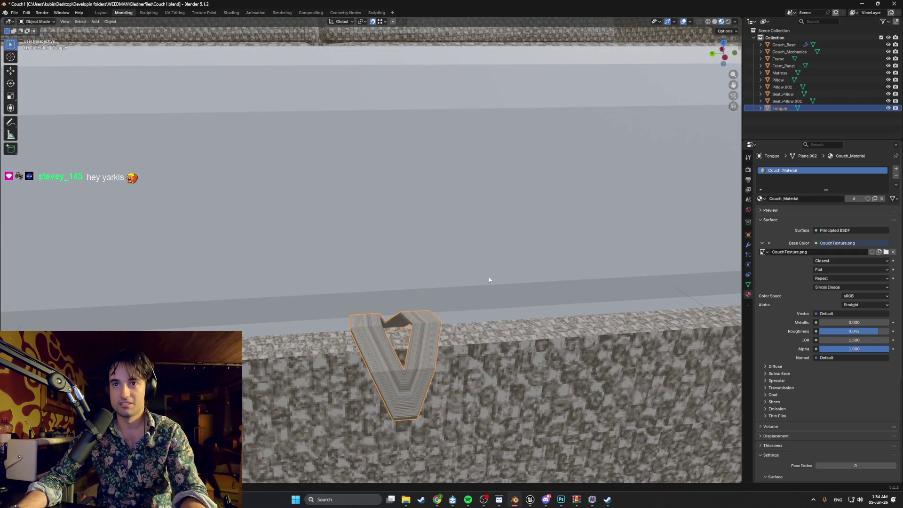
Step: Smart UV Project the whole Tongue mesh and view it in the UV Editing workspace
{"action": "key", "text": "Tab"}
{"action": "key", "text": "u"}
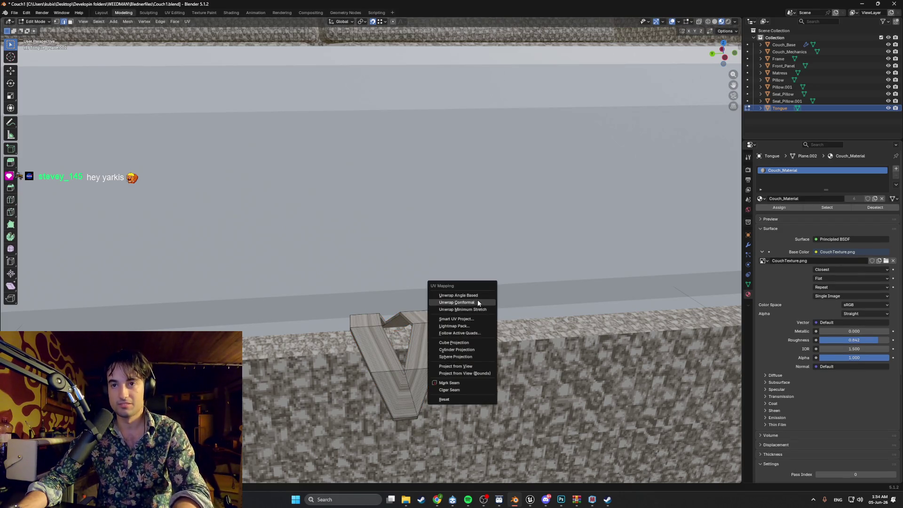
{"action": "key", "text": "Escape"}
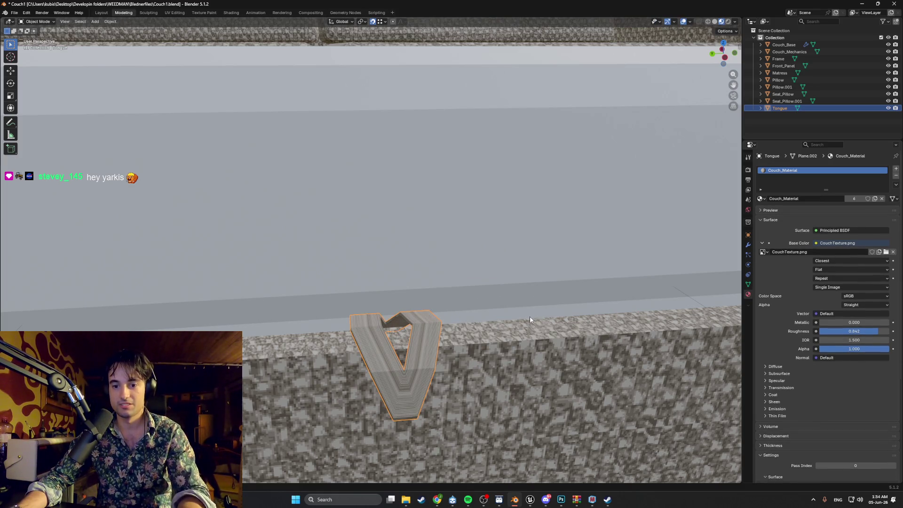
{"action": "key", "text": "a"}
{"action": "key", "text": "u"}
{"action": "left_click", "coordinate": [515, 343]}
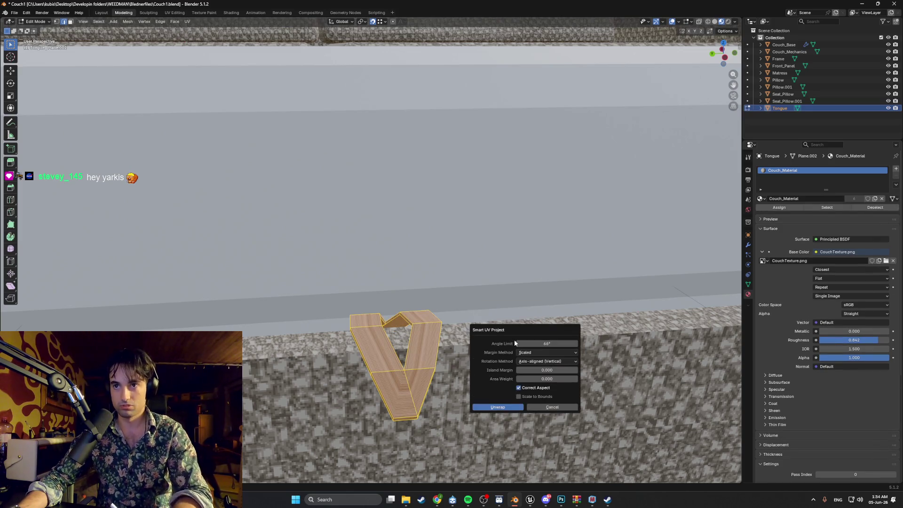
{"action": "left_click", "coordinate": [503, 405]}
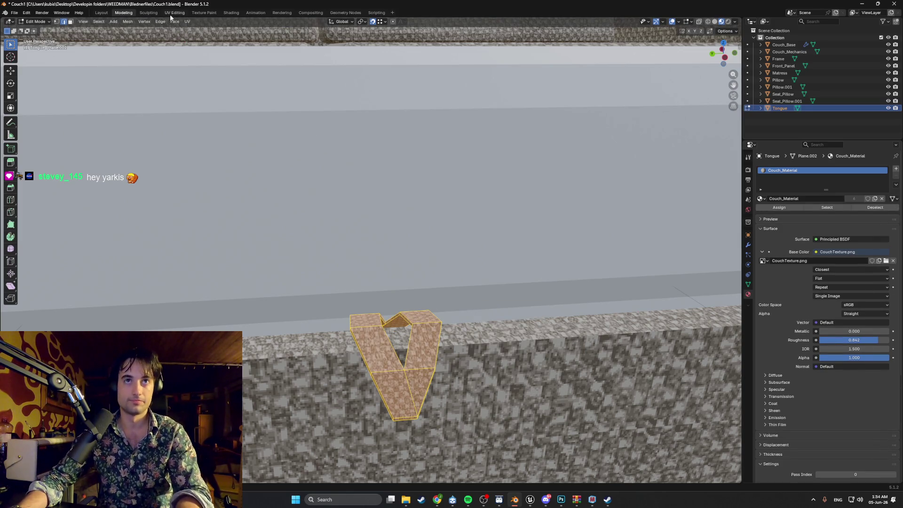
{"action": "left_click", "coordinate": [175, 13]}
{"action": "scroll", "coordinate": [219, 239], "scroll_direction": "up", "scroll_amount": 5}
Step: Scale down the Tongue's UV islands so its fabric matches the couch base
{"action": "middle_click_drag", "start_coordinate": [504, 288], "coordinate": [527, 329]}
{"action": "key", "text": "s"}
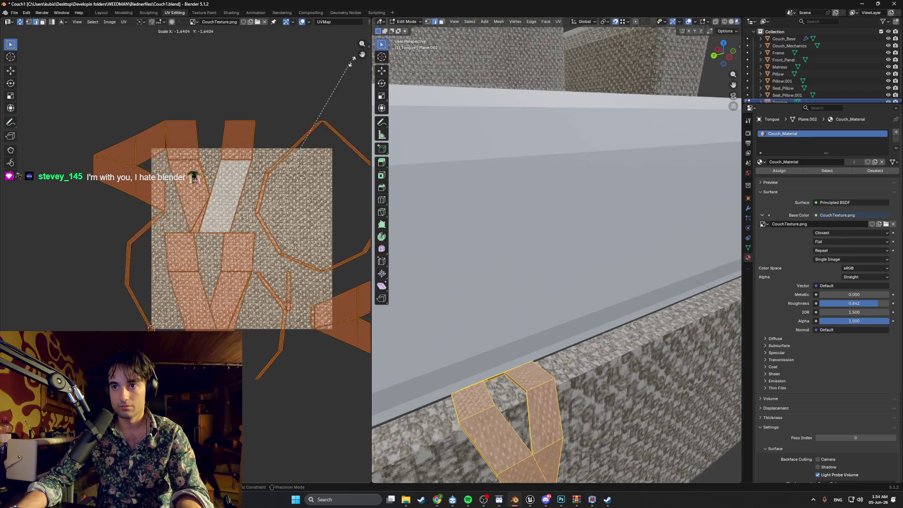
{"action": "left_click", "coordinate": [263, 144]}
{"action": "scroll", "coordinate": [611, 424], "scroll_direction": "down", "scroll_amount": 5}
{"action": "left_click", "coordinate": [617, 429]}
Step: Go back to the Modeling workspace and orbit to a new angle on the couch
{"action": "scroll", "coordinate": [591, 413], "scroll_direction": "down", "scroll_amount": 3}
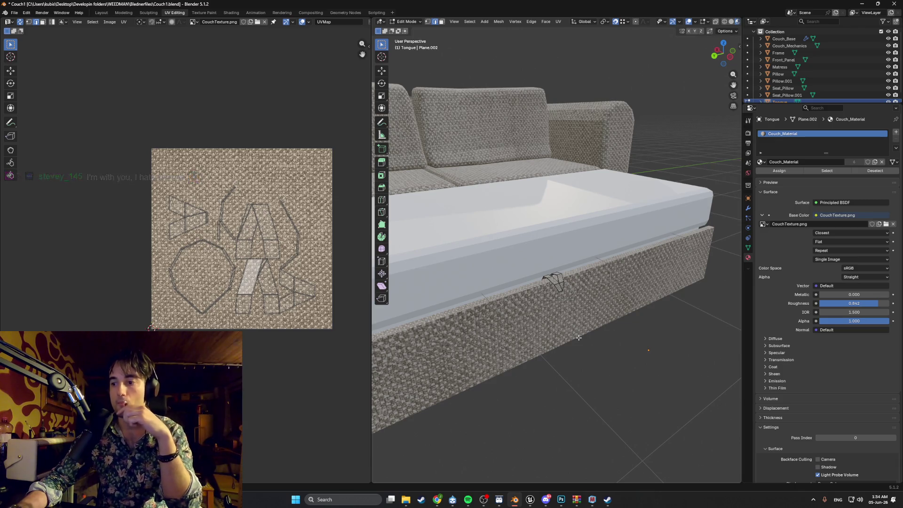
{"action": "mouse_move", "coordinate": [567, 357]}
{"action": "middle_mouse_down"}
{"action": "mouse_move", "coordinate": [599, 359]}
{"action": "mouse_move", "coordinate": [533, 375]}
{"action": "middle_mouse_up"}
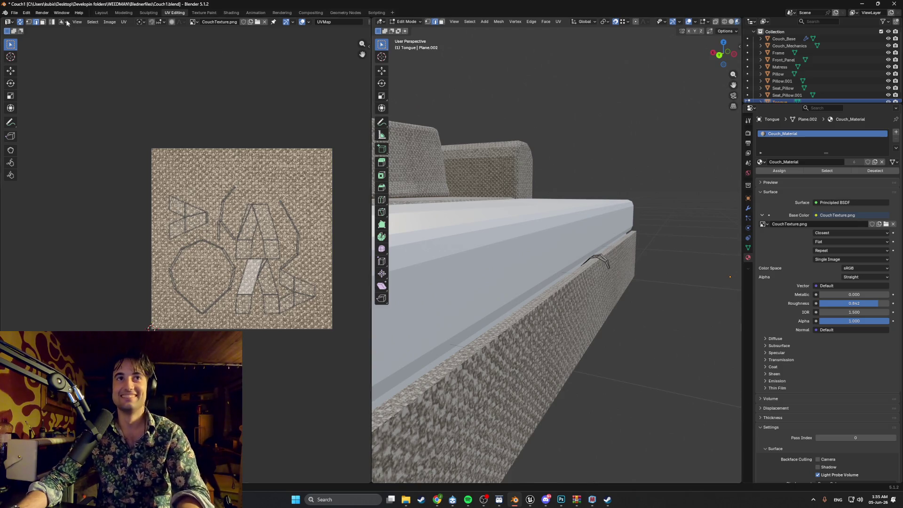
{"action": "left_click", "coordinate": [123, 13]}
{"action": "mouse_move", "coordinate": [424, 283]}
{"action": "middle_mouse_down"}
{"action": "mouse_move", "coordinate": [452, 288]}
{"action": "mouse_move", "coordinate": [515, 250]}
{"action": "mouse_move", "coordinate": [551, 254]}
{"action": "mouse_move", "coordinate": [548, 237]}
{"action": "mouse_move", "coordinate": [559, 258]}
{"action": "mouse_move", "coordinate": [538, 255]}
{"action": "mouse_move", "coordinate": [546, 319]}
{"action": "middle_mouse_up"}
{"action": "scroll", "coordinate": [538, 256], "scroll_direction": "down", "scroll_amount": 3}
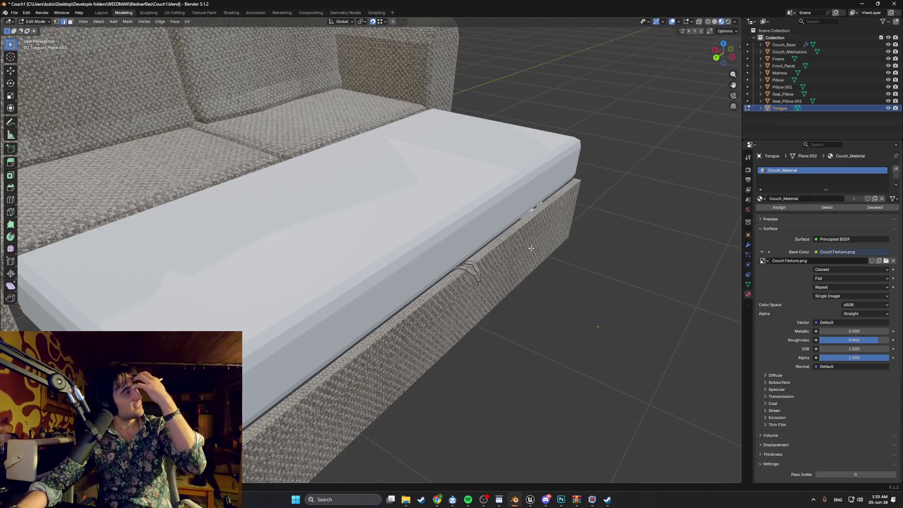
Step: Orbit close to the Tongue's bend and add two loop cuts across it with Ctrl+R
{"action": "scroll", "coordinate": [545, 320], "scroll_direction": "up", "scroll_amount": 5}
{"action": "scroll", "coordinate": [544, 296], "scroll_direction": "up", "scroll_amount": 3}
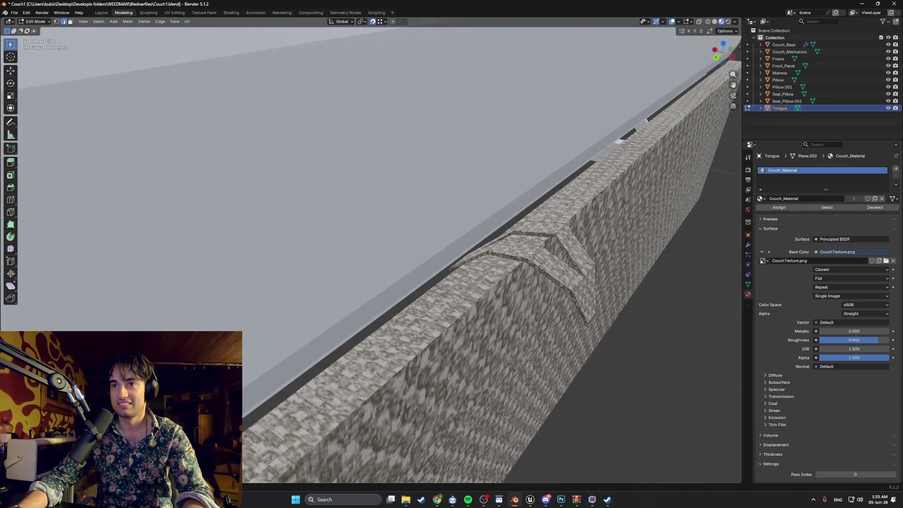
{"action": "key", "text": "Tab"}
{"action": "key", "text": "Tab"}
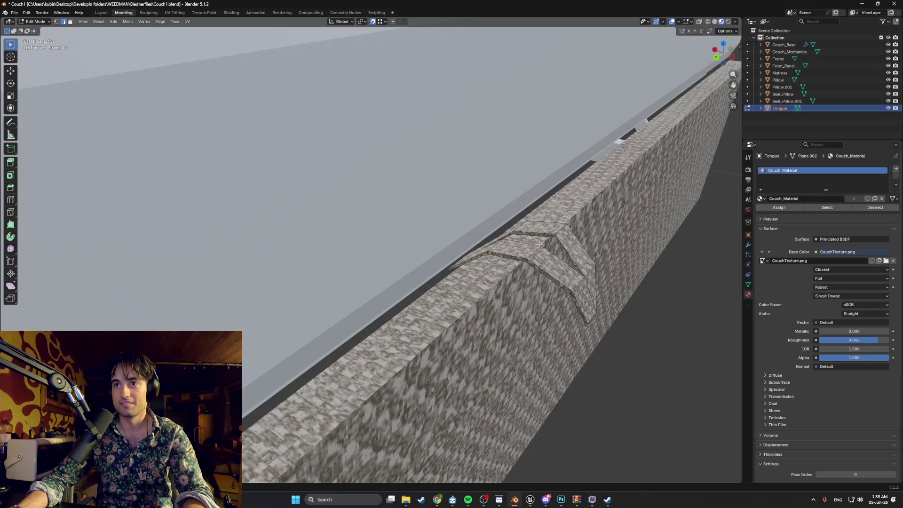
{"action": "scroll", "coordinate": [538, 247], "scroll_direction": "down", "scroll_amount": 4}
{"action": "scroll", "coordinate": [595, 250], "scroll_direction": "up", "scroll_amount": 2}
{"action": "middle_click_drag", "start_coordinate": [596, 250], "coordinate": [597, 231]}
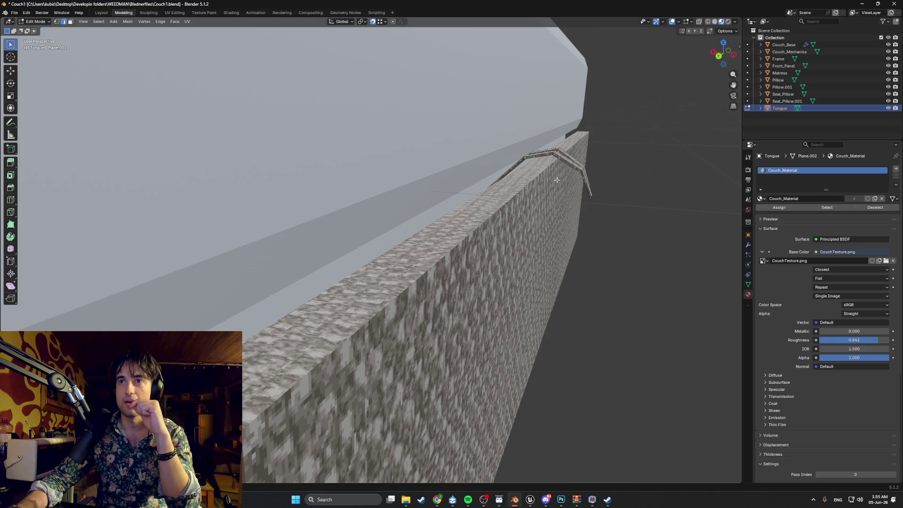
{"action": "middle_click_drag", "start_coordinate": [557, 181], "coordinate": [495, 280]}
{"action": "scroll", "coordinate": [495, 281], "scroll_direction": "up", "scroll_amount": 2}
{"action": "key", "text": "ctrl+r"}
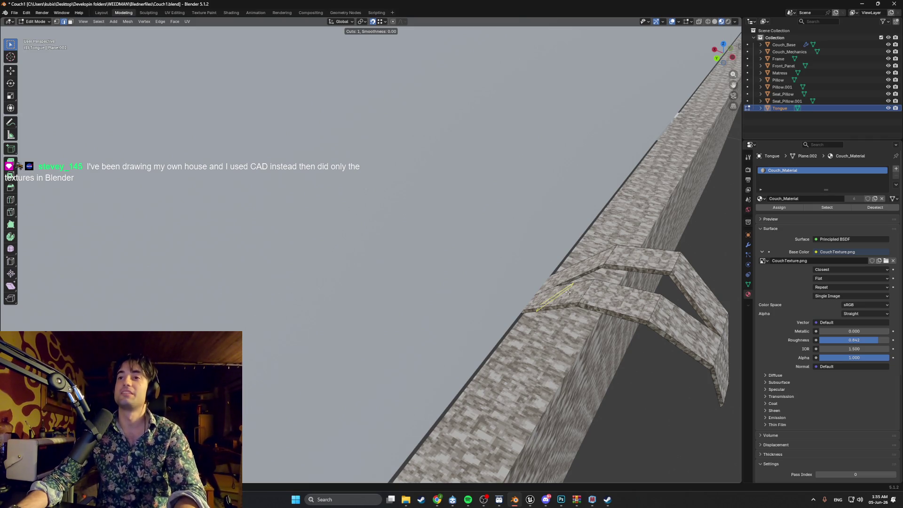
{"action": "left_click", "coordinate": [568, 292]}
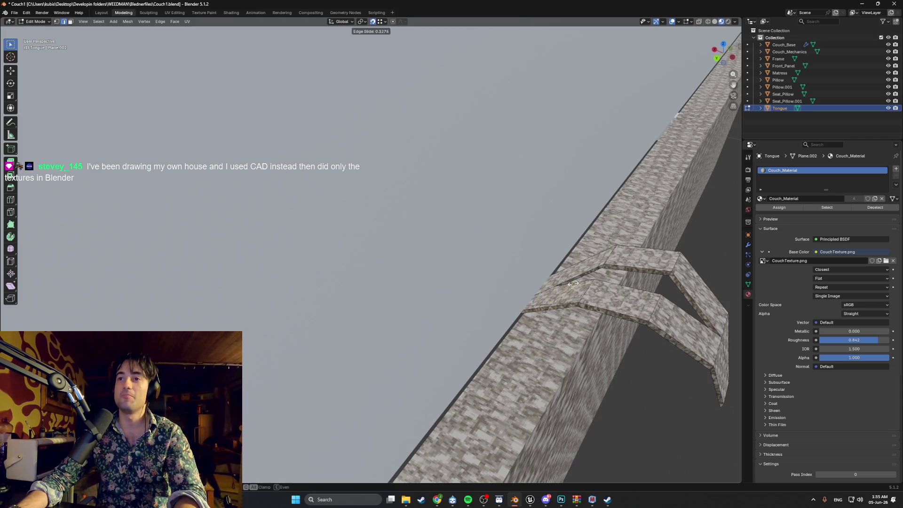
{"action": "key", "text": "ctrl+r"}
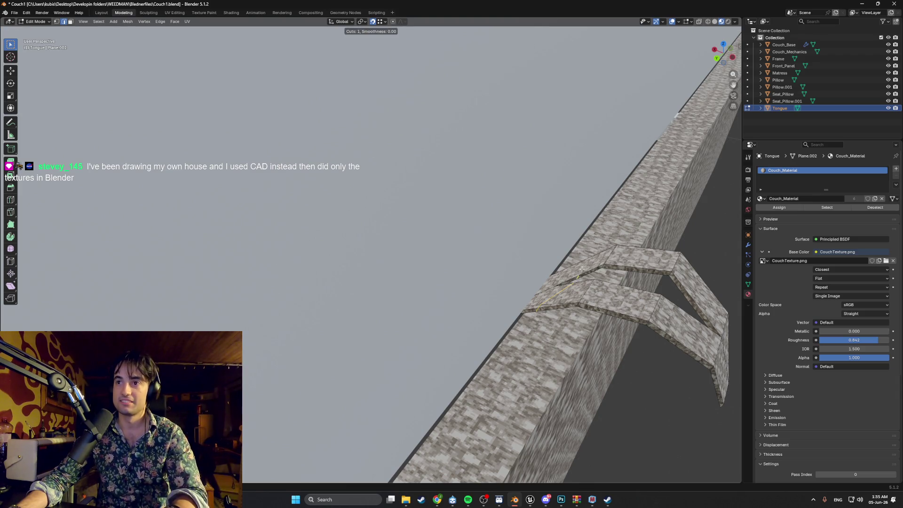
{"action": "left_click", "coordinate": [584, 267]}
{"action": "mouse_move", "coordinate": [583, 267]}
{"action": "middle_mouse_down"}
{"action": "mouse_move", "coordinate": [579, 281]}
{"action": "mouse_move", "coordinate": [411, 244]}
{"action": "mouse_move", "coordinate": [500, 225]}
{"action": "mouse_move", "coordinate": [530, 236]}
{"action": "middle_mouse_up"}
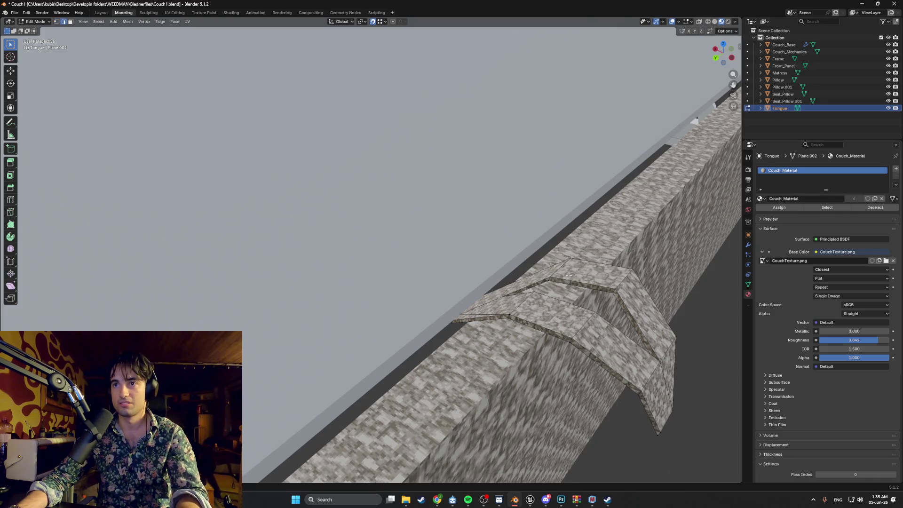
Step: Switch to wireframe shading and box-select the Tongue's new edge loops
{"action": "key", "text": "z"}
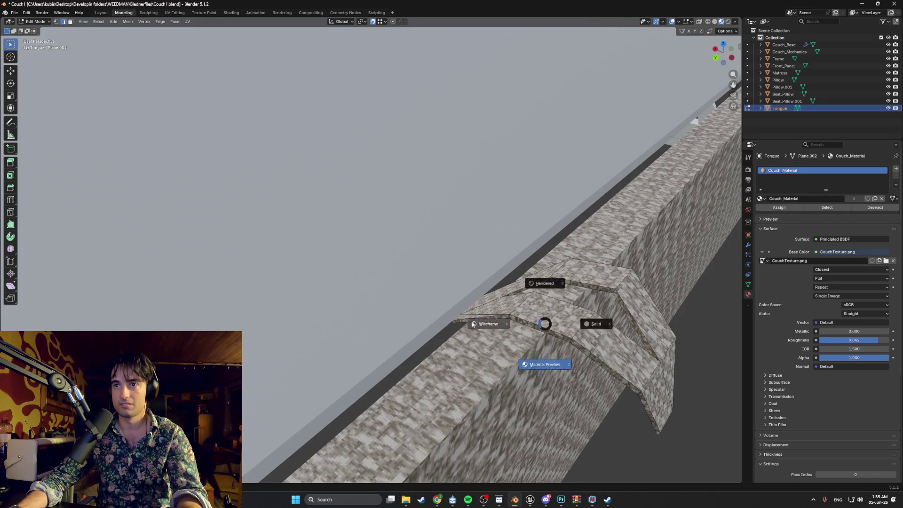
{"action": "left_click", "coordinate": [531, 331]}
{"action": "left_click_drag", "start_coordinate": [492, 353], "coordinate": [578, 263]}
{"action": "left_click", "coordinate": [515, 331]}
{"action": "left_click_drag", "start_coordinate": [513, 334], "coordinate": [541, 292]}
{"action": "middle_click_drag", "start_coordinate": [530, 316], "coordinate": [543, 336]}
{"action": "left_click_drag", "start_coordinate": [544, 339], "coordinate": [552, 300]}
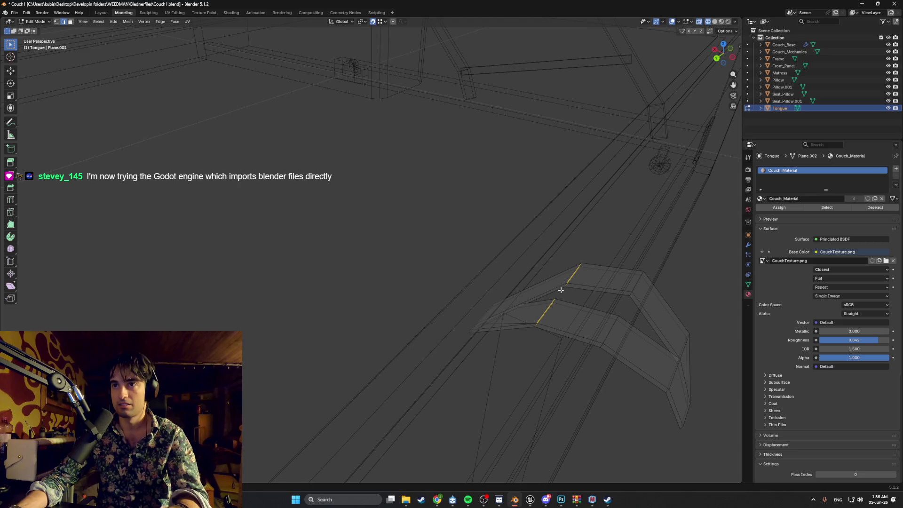
Step: Move the selected edge loops vertically along Z to reshape the bend
{"action": "key", "text": "g"}
{"action": "key", "text": "z"}
{"action": "left_click", "coordinate": [562, 292]}
{"action": "mouse_move", "coordinate": [563, 291]}
{"action": "middle_mouse_down"}
{"action": "mouse_move", "coordinate": [569, 268]}
{"action": "mouse_move", "coordinate": [554, 288]}
{"action": "middle_mouse_up"}
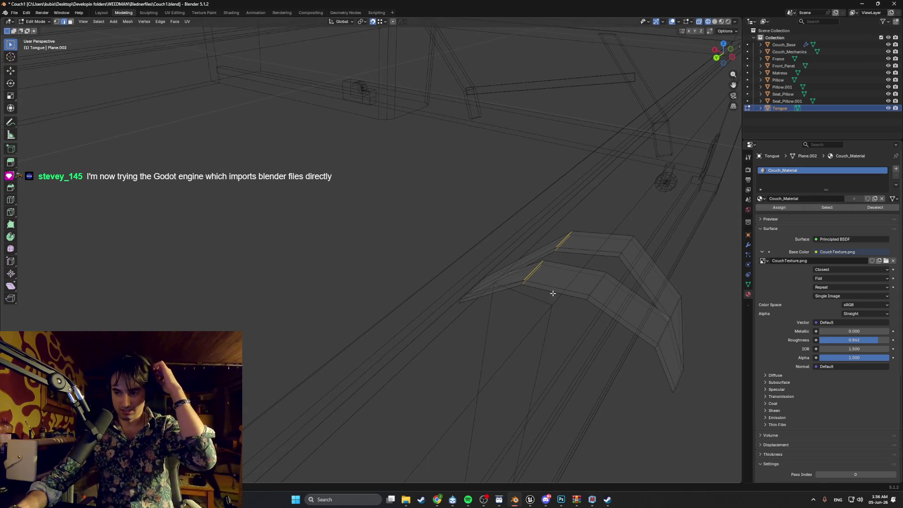
{"action": "scroll", "coordinate": [555, 289], "scroll_direction": "down", "scroll_amount": 5}
Step: Return to Material Preview and zoom out over the whole textured sofa bed
{"action": "key", "text": "z"}
{"action": "left_click", "coordinate": [510, 308]}
{"action": "scroll", "coordinate": [460, 299], "scroll_direction": "down", "scroll_amount": 3}
{"action": "mouse_move", "coordinate": [460, 299]}
{"action": "middle_mouse_down"}
{"action": "mouse_move", "coordinate": [481, 273]}
{"action": "mouse_move", "coordinate": [428, 285]}
{"action": "mouse_move", "coordinate": [490, 284]}
{"action": "mouse_move", "coordinate": [450, 275]}
{"action": "middle_mouse_up"}
{"action": "scroll", "coordinate": [480, 274], "scroll_direction": "up", "scroll_amount": 2}
{"action": "scroll", "coordinate": [480, 281], "scroll_direction": "down", "scroll_amount": 2}
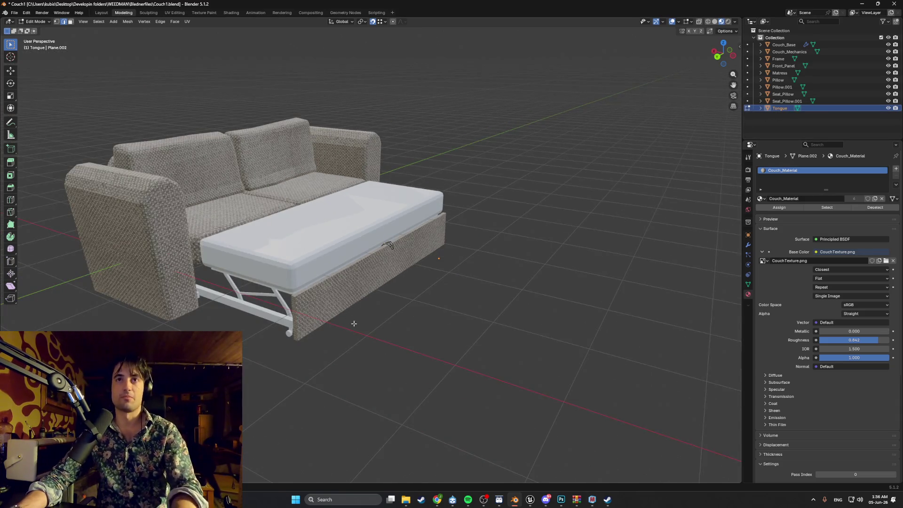
Step: Bring the Tongue back to Object Mode, orbit to a frontal couch view, and deselect it
{"action": "key", "text": "Tab"}
{"action": "mouse_move", "coordinate": [367, 319]}
{"action": "middle_mouse_down"}
{"action": "mouse_move", "coordinate": [405, 308]}
{"action": "mouse_move", "coordinate": [329, 314]}
{"action": "mouse_move", "coordinate": [442, 263]}
{"action": "middle_mouse_up"}
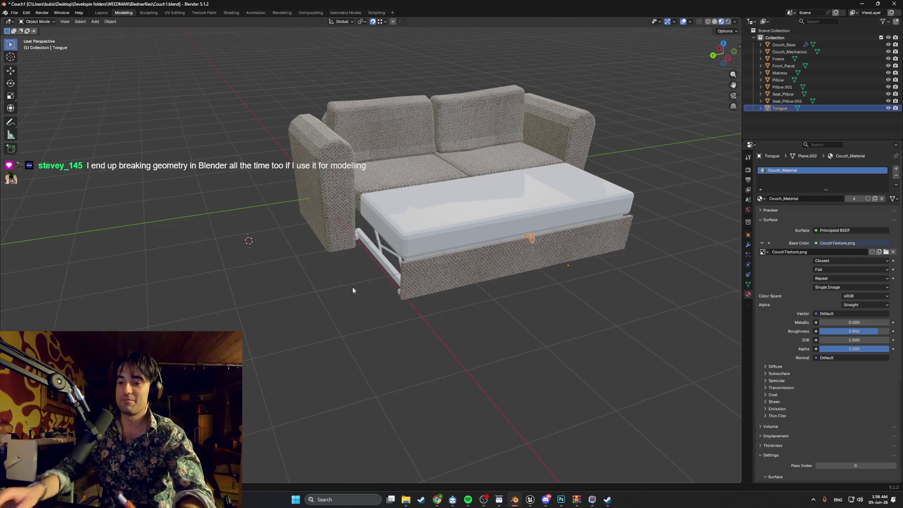
{"action": "mouse_move", "coordinate": [442, 268]}
{"action": "middle_mouse_down"}
{"action": "mouse_move", "coordinate": [461, 279]}
{"action": "mouse_move", "coordinate": [404, 292]}
{"action": "mouse_move", "coordinate": [450, 291]}
{"action": "mouse_move", "coordinate": [505, 311]}
{"action": "mouse_move", "coordinate": [476, 308]}
{"action": "mouse_move", "coordinate": [496, 279]}
{"action": "mouse_move", "coordinate": [425, 302]}
{"action": "middle_mouse_up"}
{"action": "scroll", "coordinate": [476, 308], "scroll_direction": "up", "scroll_amount": 3}
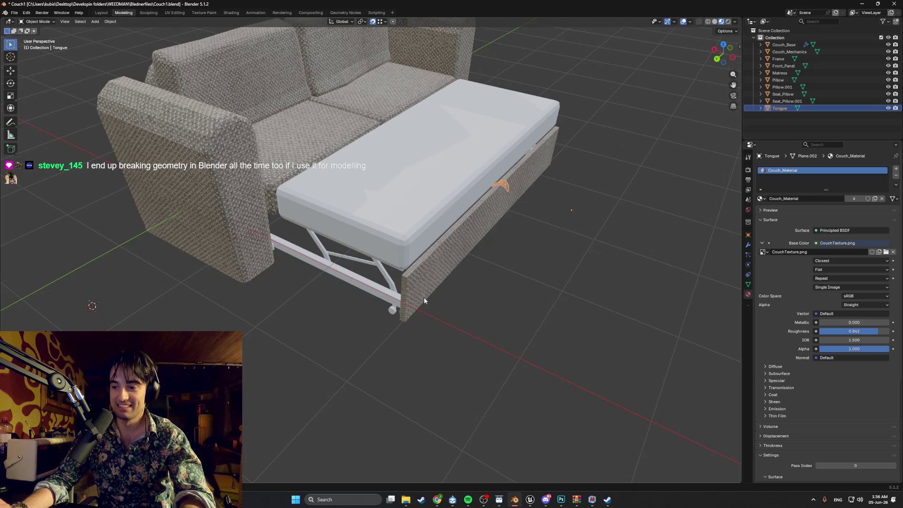
{"action": "mouse_move", "coordinate": [424, 301]}
{"action": "middle_mouse_down"}
{"action": "mouse_move", "coordinate": [451, 322]}
{"action": "mouse_move", "coordinate": [372, 306]}
{"action": "middle_mouse_up"}
{"action": "key", "text": "Tab"}
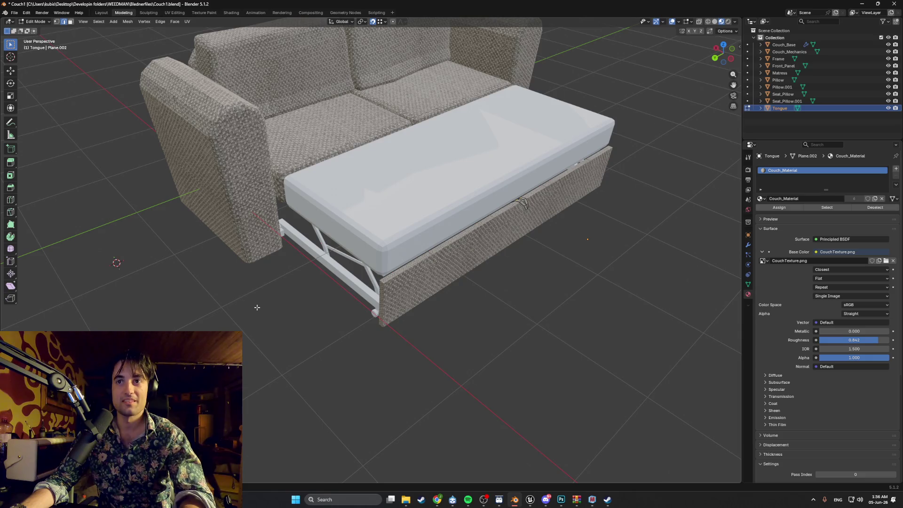
{"action": "key", "text": "Tab"}
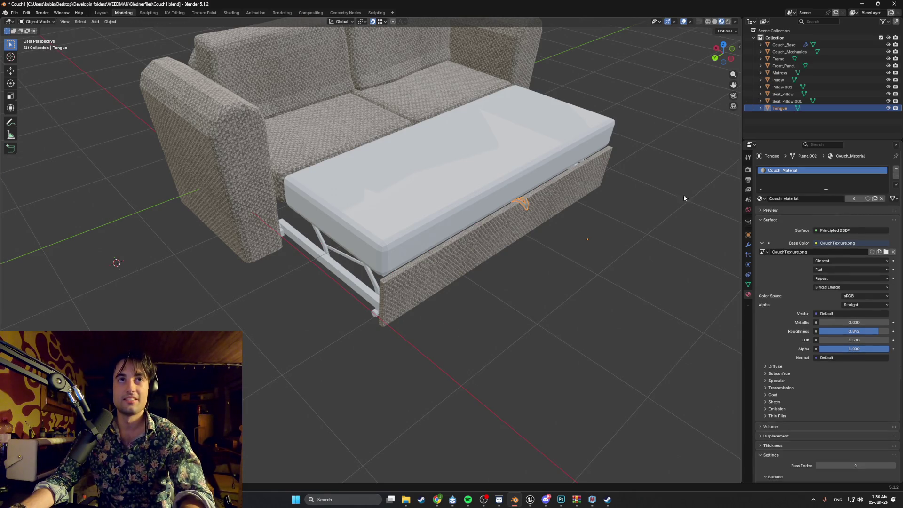
{"action": "left_click", "coordinate": [780, 129]}
Step: Add a new plane at the 3D cursor and switch the viewport to solid shading
{"action": "key", "text": "shift+a"}
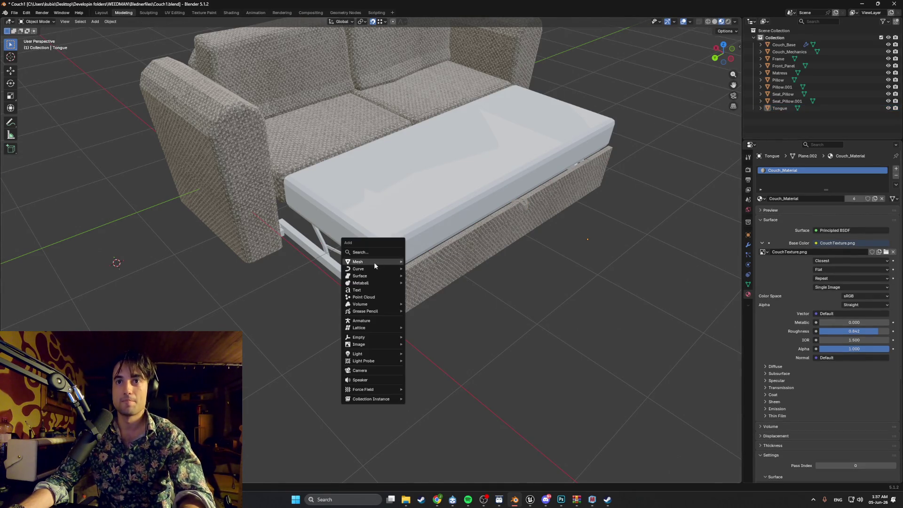
{"action": "left_click", "coordinate": [418, 262]}
{"action": "mouse_move", "coordinate": [177, 262]}
{"action": "middle_mouse_down"}
{"action": "mouse_move", "coordinate": [461, 300]}
{"action": "mouse_move", "coordinate": [463, 289]}
{"action": "mouse_move", "coordinate": [391, 285]}
{"action": "mouse_move", "coordinate": [439, 278]}
{"action": "mouse_move", "coordinate": [427, 292]}
{"action": "middle_mouse_up"}
{"action": "key", "text": "z"}
{"action": "scroll", "coordinate": [443, 282], "scroll_direction": "up", "scroll_amount": 3}
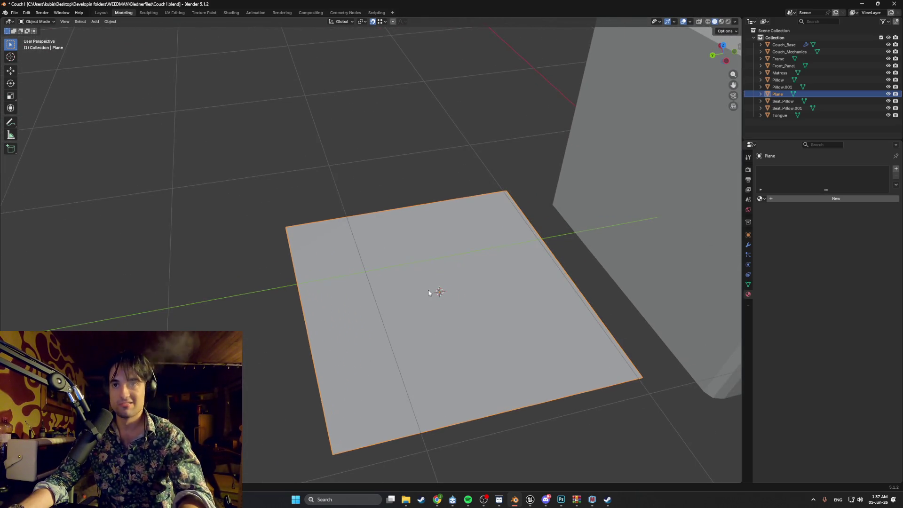
{"action": "key", "text": "Tab"}
{"action": "key", "text": "Tab"}
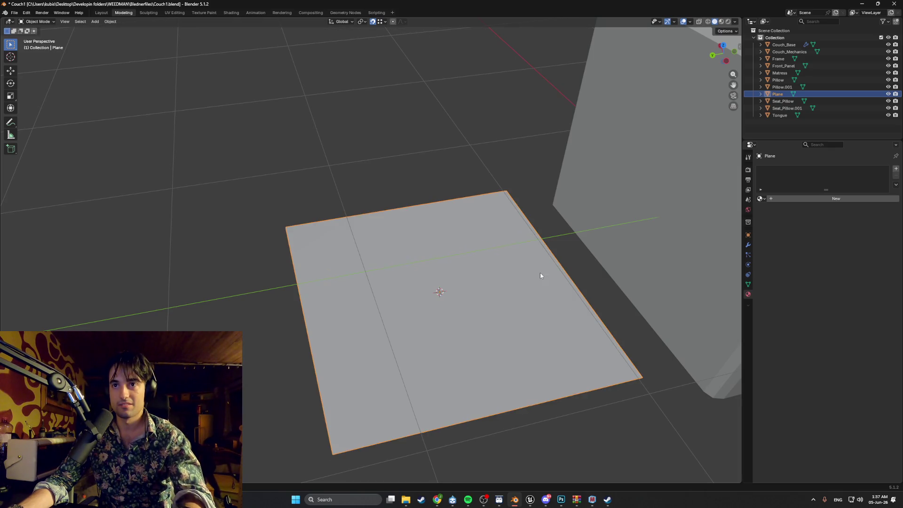
{"action": "scroll", "coordinate": [508, 289], "scroll_direction": "down", "scroll_amount": 3}
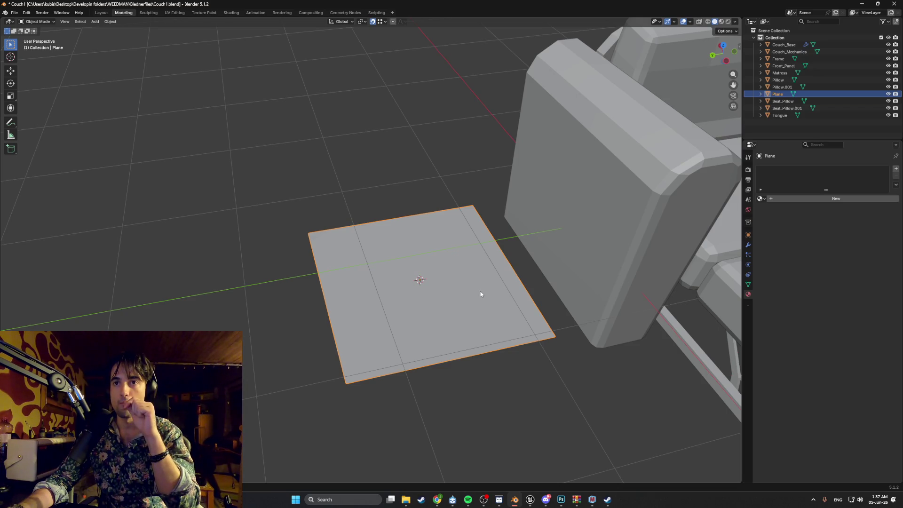
Step: In Edit Mode, slide the plane's edge inward along Y to narrow it into a strip
{"action": "key", "text": "Tab"}
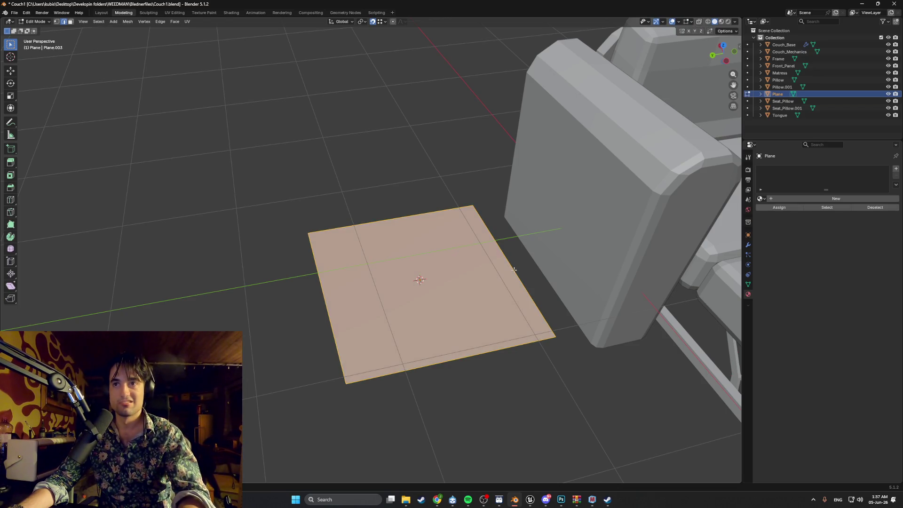
{"action": "key", "text": "alt+a"}
{"action": "key", "text": "g"}
{"action": "key", "text": "y"}
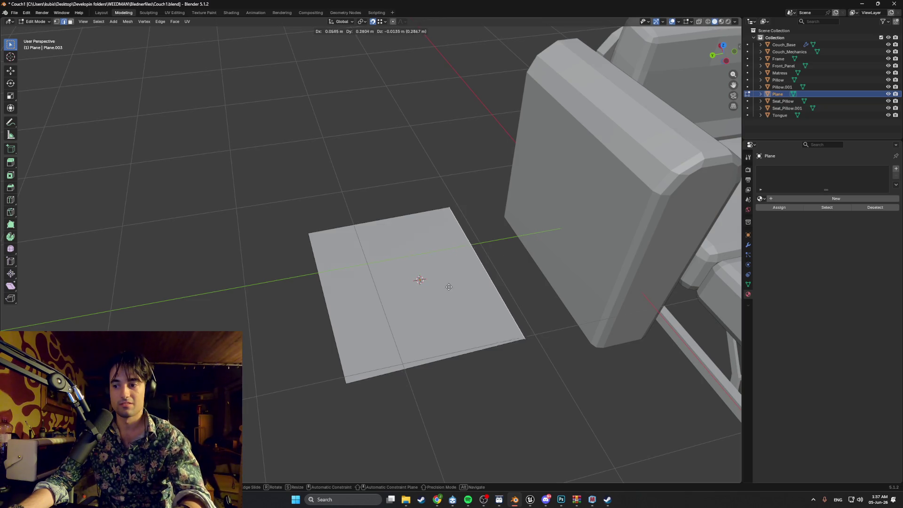
{"action": "left_click", "coordinate": [358, 302]}
{"action": "mouse_move", "coordinate": [358, 303]}
{"action": "middle_mouse_down"}
{"action": "mouse_move", "coordinate": [427, 316]}
{"action": "mouse_move", "coordinate": [477, 313]}
{"action": "middle_mouse_up"}
{"action": "key", "text": "Tab"}
Step: Move the plane along X and then Z to bring it beside the couch
{"action": "key", "text": "g"}
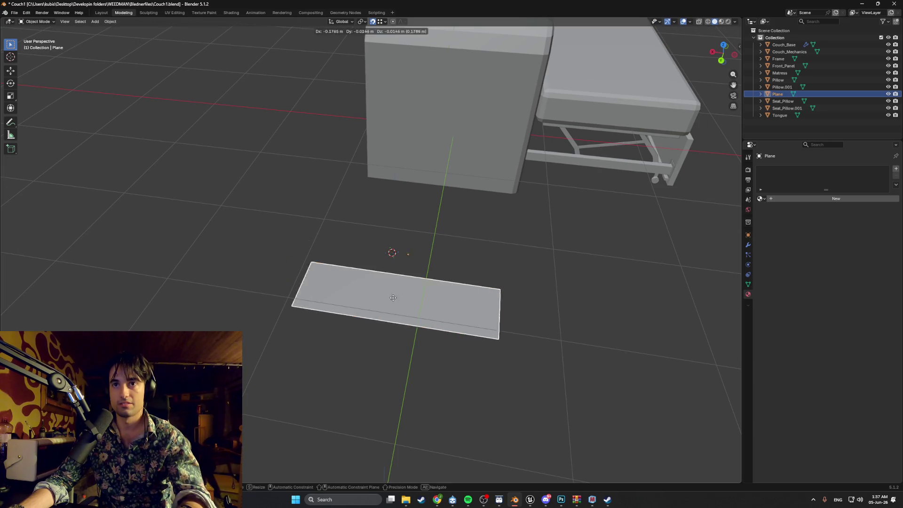
{"action": "key", "text": "x"}
{"action": "left_click", "coordinate": [611, 306]}
{"action": "middle_click_drag", "start_coordinate": [612, 306], "coordinate": [583, 282]}
{"action": "key", "text": "g"}
{"action": "key", "text": "z"}
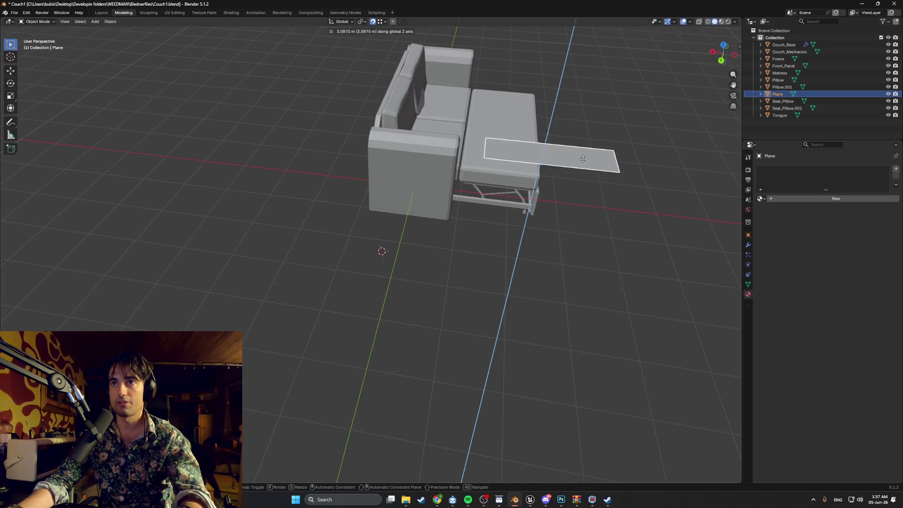
{"action": "left_click", "coordinate": [565, 202]}
{"action": "mouse_move", "coordinate": [564, 202]}
{"action": "middle_mouse_down"}
{"action": "mouse_move", "coordinate": [545, 183]}
{"action": "mouse_move", "coordinate": [564, 291]}
{"action": "middle_mouse_up"}
Step: Place the plane on the couch seat, then lower it along Z beneath the seat front
{"action": "key", "text": "g"}
{"action": "left_click", "coordinate": [601, 361]}
{"action": "middle_click_drag", "start_coordinate": [601, 361], "coordinate": [420, 173]}
{"action": "key", "text": "g"}
{"action": "key", "text": "z"}
{"action": "left_click", "coordinate": [394, 172]}
{"action": "scroll", "coordinate": [395, 173], "scroll_direction": "up", "scroll_amount": 5}
{"action": "scroll", "coordinate": [394, 172], "scroll_direction": "down", "scroll_amount": 5}
{"action": "scroll", "coordinate": [385, 285], "scroll_direction": "up", "scroll_amount": 3}
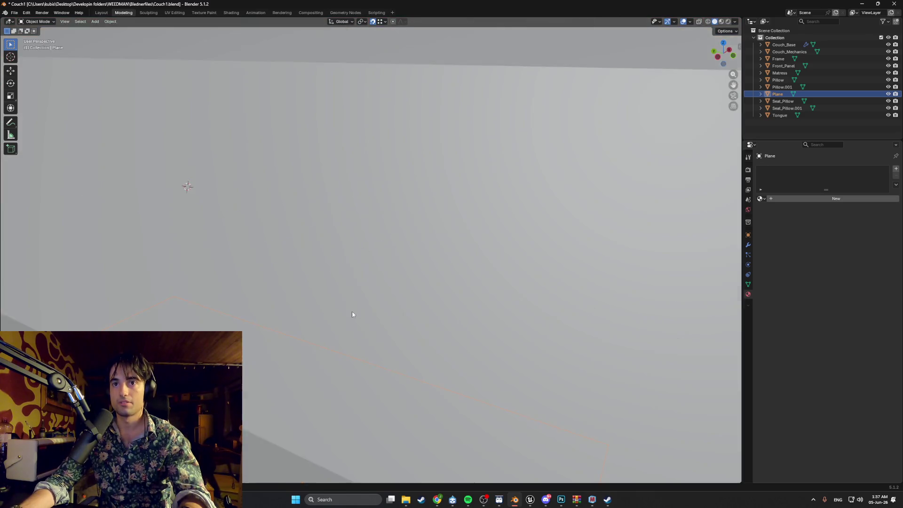
{"action": "scroll", "coordinate": [357, 310], "scroll_direction": "down", "scroll_amount": 2}
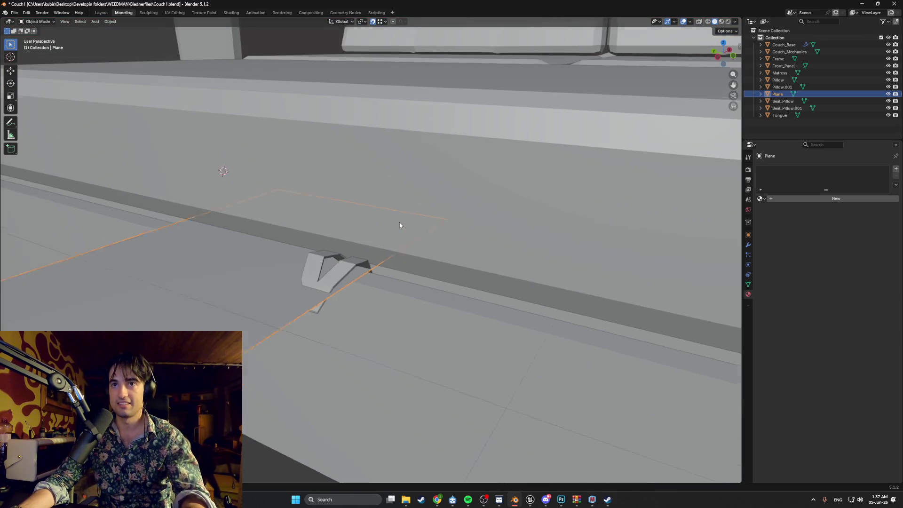
{"action": "middle_click_drag", "start_coordinate": [400, 222], "coordinate": [396, 226]}
Step: In wireframe Edit Mode, slide one of the plane's edges along X to shorten the strip
{"action": "key", "text": "Tab"}
{"action": "key", "text": "shift+z"}
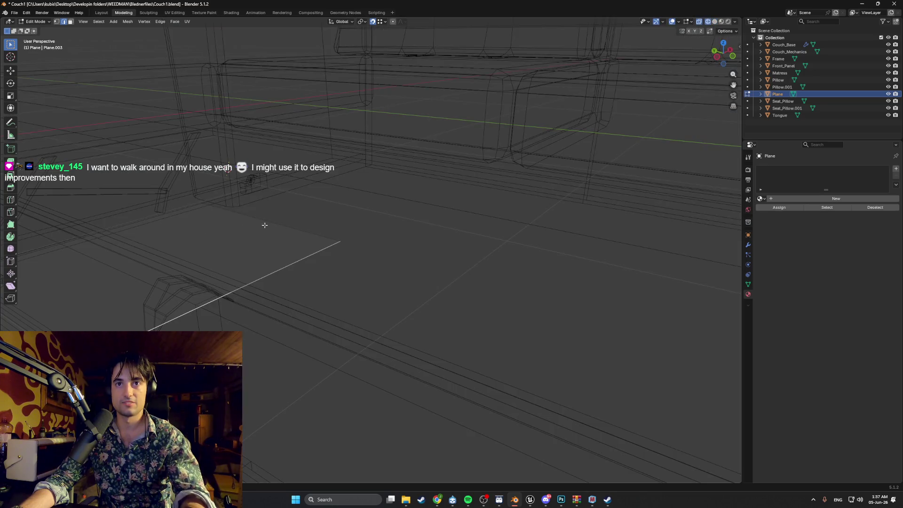
{"action": "left_click", "coordinate": [262, 224]}
{"action": "key", "text": "g"}
{"action": "key", "text": "x"}
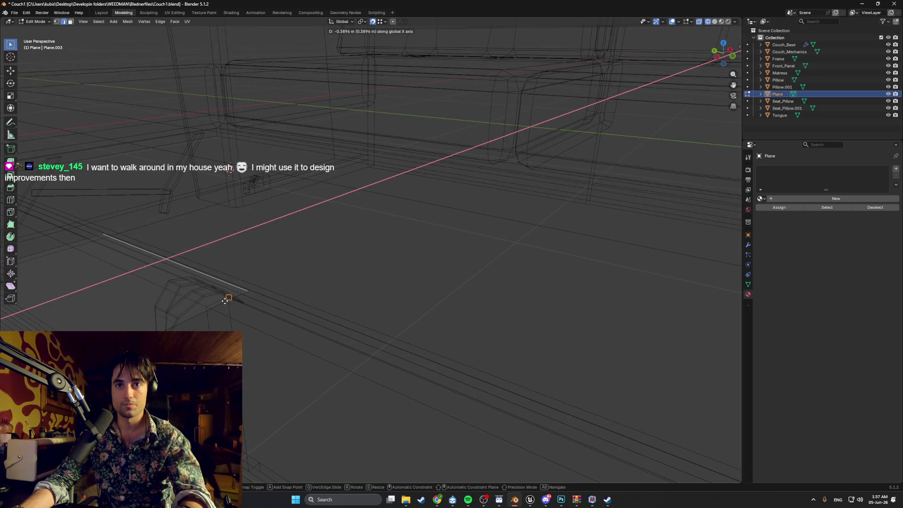
{"action": "left_click", "coordinate": [210, 309]}
{"action": "mouse_move", "coordinate": [210, 309]}
{"action": "middle_mouse_down"}
{"action": "mouse_move", "coordinate": [278, 317]}
{"action": "mouse_move", "coordinate": [262, 307]}
{"action": "mouse_move", "coordinate": [367, 267]}
{"action": "mouse_move", "coordinate": [379, 292]}
{"action": "middle_mouse_up"}
{"action": "scroll", "coordinate": [262, 307], "scroll_direction": "down", "scroll_amount": 5}
Step: Slide the plane's left edge along Y toward the front-left of the couch
{"action": "left_click", "coordinate": [385, 313]}
{"action": "key", "text": "g"}
{"action": "key", "text": "y"}
{"action": "left_click", "coordinate": [429, 324]}
{"action": "scroll", "coordinate": [437, 350], "scroll_direction": "up", "scroll_amount": 4}
{"action": "middle_click_drag", "start_coordinate": [448, 398], "coordinate": [426, 342]}
{"action": "mouse_move", "coordinate": [413, 279]}
{"action": "middle_mouse_down"}
{"action": "mouse_move", "coordinate": [446, 208]}
{"action": "mouse_move", "coordinate": [400, 290]}
{"action": "mouse_move", "coordinate": [379, 293]}
{"action": "mouse_move", "coordinate": [402, 272]}
{"action": "middle_mouse_up"}
{"action": "scroll", "coordinate": [445, 207], "scroll_direction": "up", "scroll_amount": 4}
{"action": "key", "text": "shift+grave"}
{"action": "key", "text": "w"}
{"action": "key", "text": "w"}
{"action": "key", "text": "s"}
{"action": "left_click", "coordinate": [413, 267]}
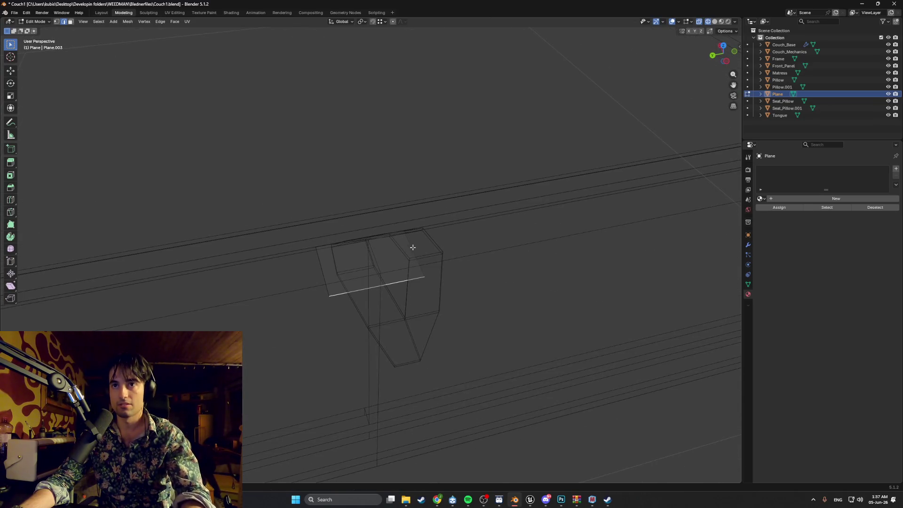
Step: Slide an edge of the strip along X so it sits against the V-shaped bracket's bend
{"action": "key", "text": "ctrl+r"}
{"action": "key", "text": "Escape"}
{"action": "left_click", "coordinate": [341, 258]}
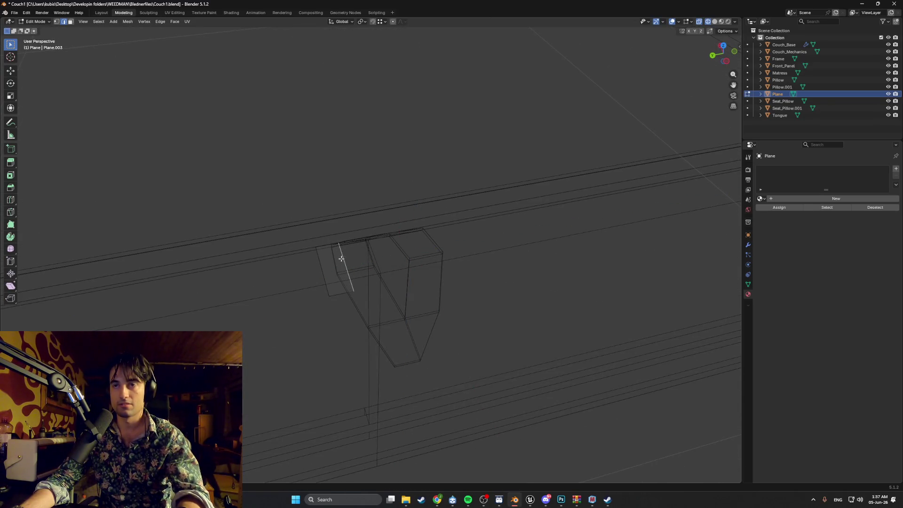
{"action": "middle_click_drag", "start_coordinate": [343, 265], "coordinate": [359, 272]}
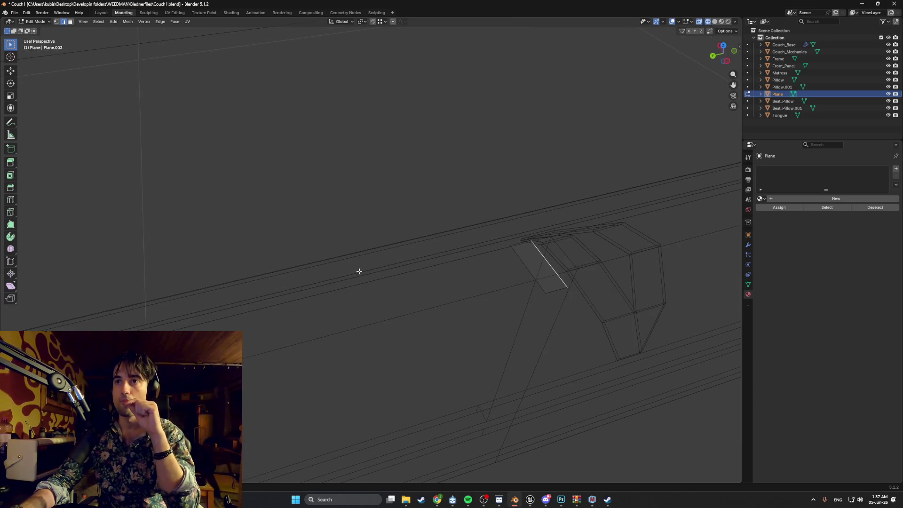
{"action": "left_click", "coordinate": [551, 292]}
{"action": "key", "text": "g"}
{"action": "key", "text": "y"}
{"action": "key", "text": "x"}
{"action": "left_click", "coordinate": [546, 266]}
{"action": "key", "text": "g"}
{"action": "key", "text": "Escape"}
Step: Add a Mirror modifier to the plane by searching 'MIRR' in the modifier list
{"action": "left_click", "coordinate": [748, 245]}
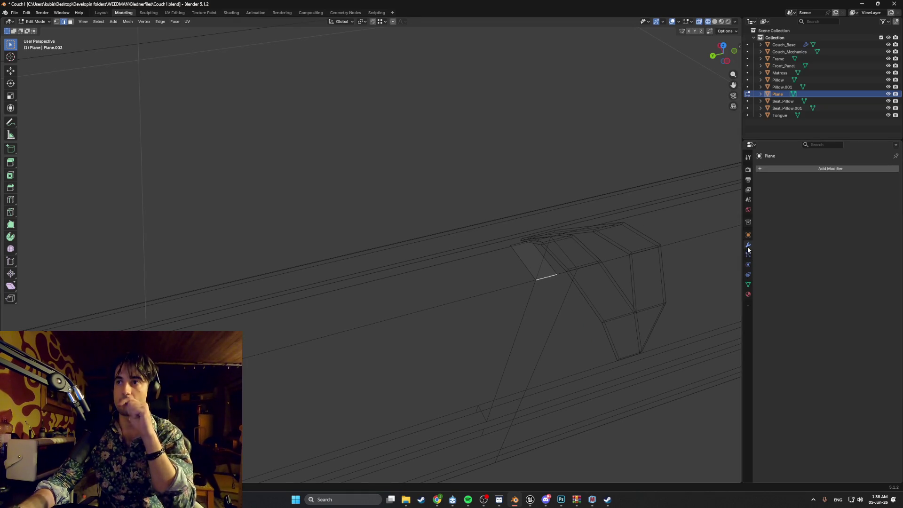
{"action": "left_click", "coordinate": [778, 168]}
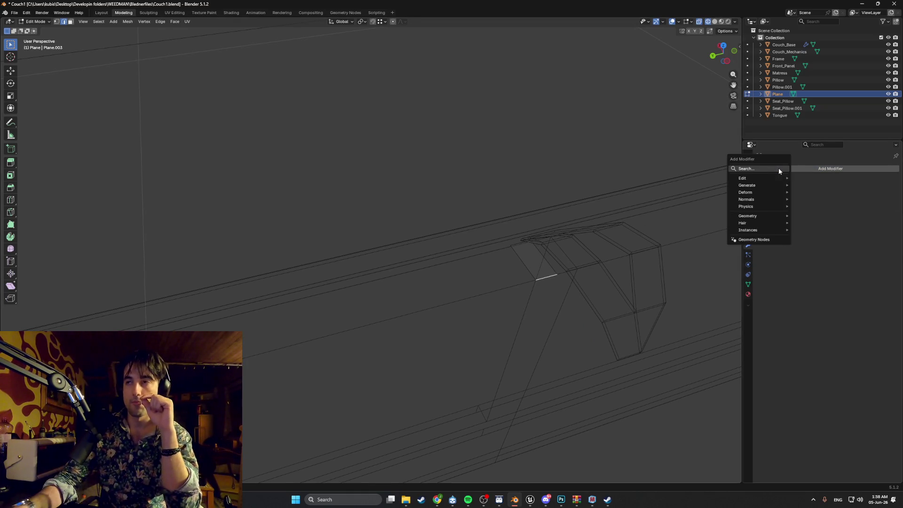
{"action": "type", "text": "MIRR"}
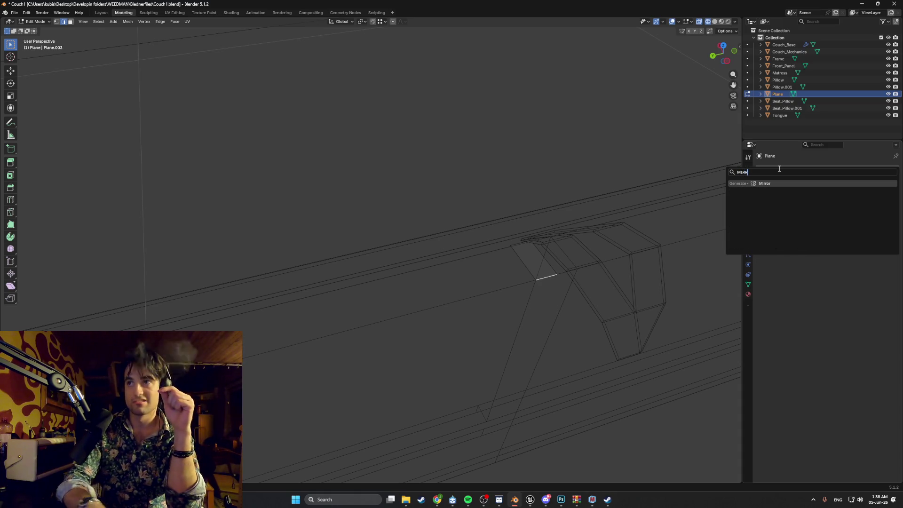
{"action": "left_click", "coordinate": [773, 186]}
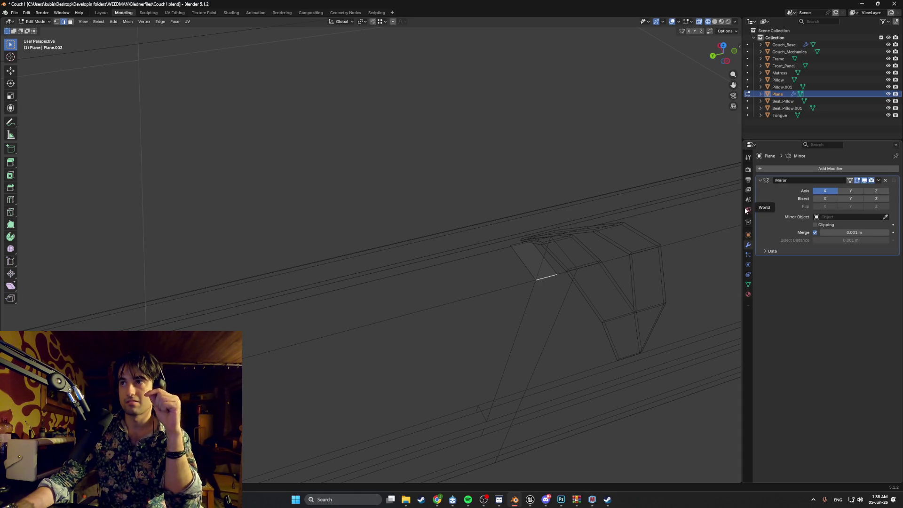
{"action": "middle_click_drag", "start_coordinate": [605, 268], "coordinate": [582, 272]}
{"action": "scroll", "coordinate": [582, 234], "scroll_direction": "down", "scroll_amount": 8}
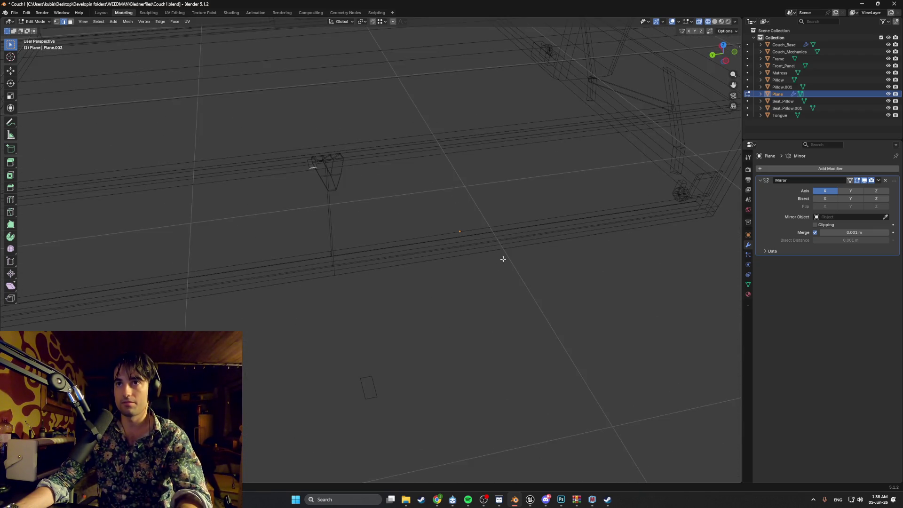
{"action": "scroll", "coordinate": [337, 193], "scroll_direction": "up", "scroll_amount": 5}
{"action": "mouse_move", "coordinate": [346, 185]}
{"action": "middle_mouse_down"}
{"action": "mouse_move", "coordinate": [377, 217]}
{"action": "mouse_move", "coordinate": [464, 246]}
{"action": "middle_mouse_up"}
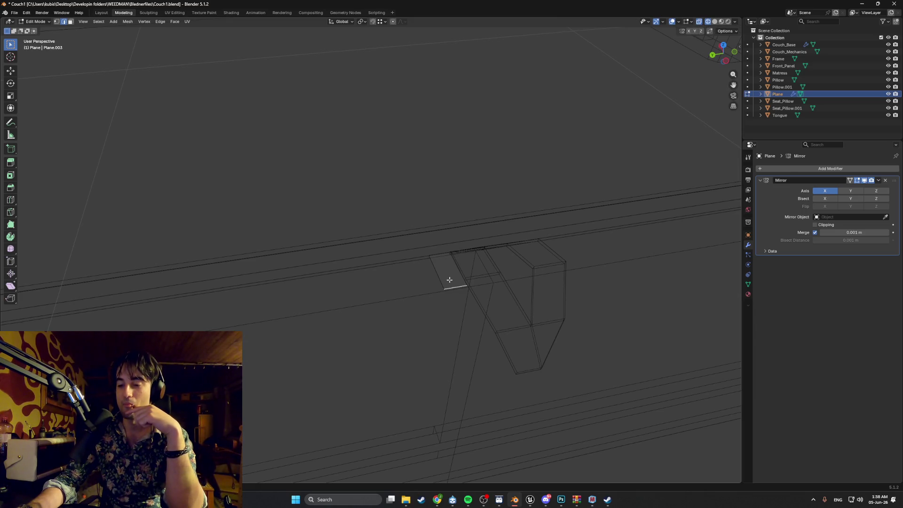
{"action": "middle_click_drag", "start_coordinate": [444, 285], "coordinate": [446, 285]}
{"action": "middle_click_drag", "start_coordinate": [503, 232], "coordinate": [504, 233], "text": "shift"}
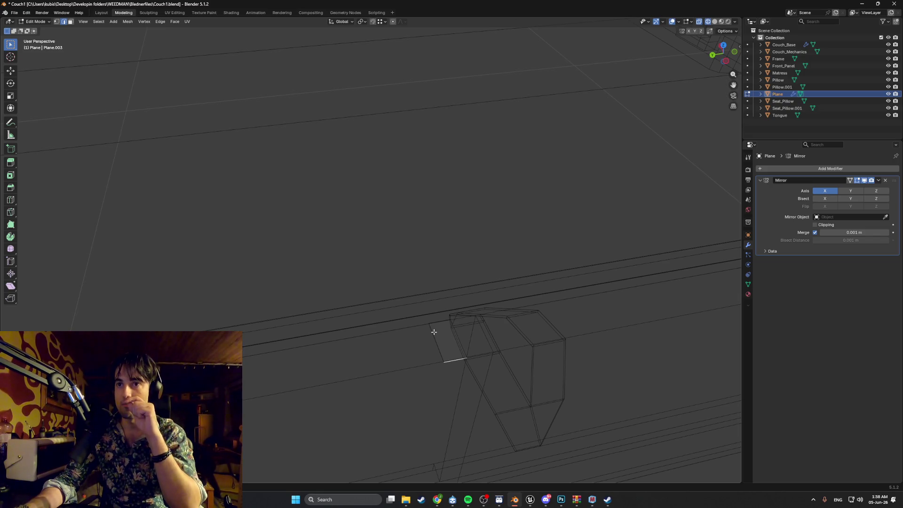
Step: Turn off the Mirror modifier's X axis and switch the viewport back to solid shading
{"action": "left_click", "coordinate": [826, 191]}
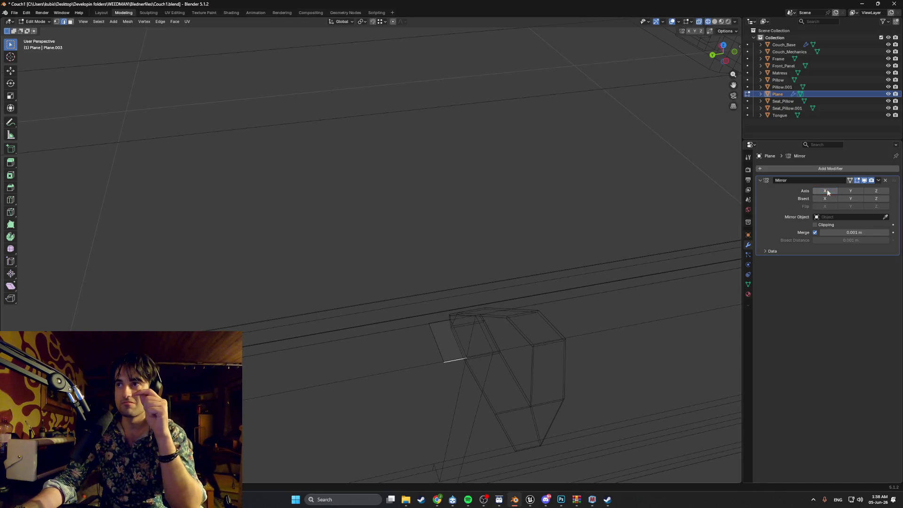
{"action": "scroll", "coordinate": [434, 358], "scroll_direction": "down", "scroll_amount": 3}
{"action": "scroll", "coordinate": [438, 350], "scroll_direction": "up", "scroll_amount": 3}
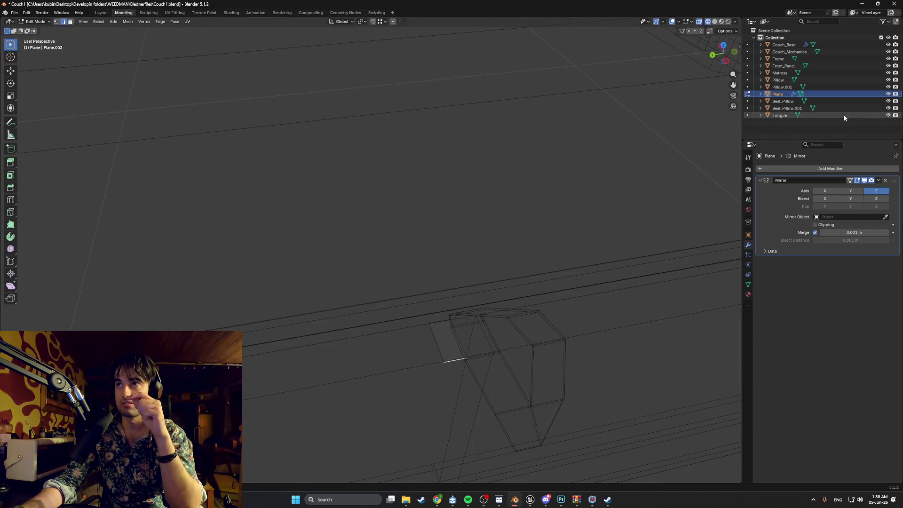
{"action": "scroll", "coordinate": [530, 247], "scroll_direction": "down", "scroll_amount": 3, "text": "shift"}
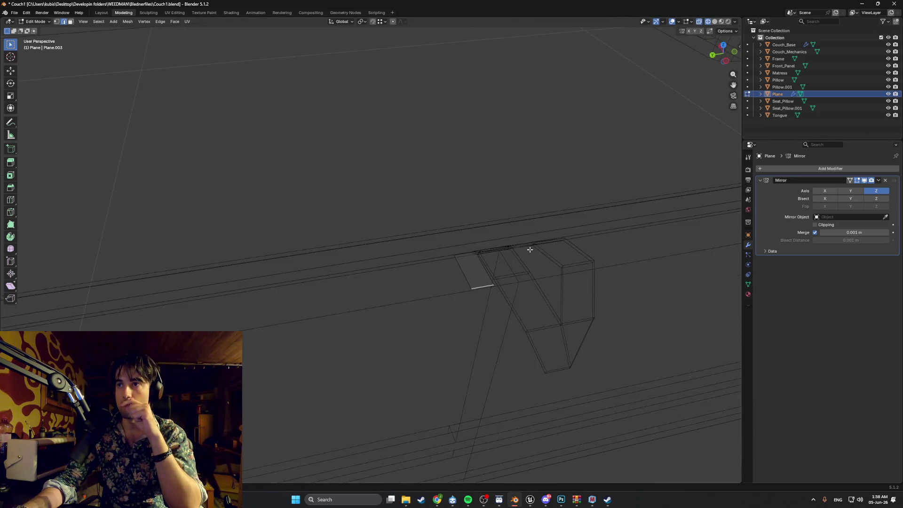
{"action": "scroll", "coordinate": [557, 305], "scroll_direction": "down", "scroll_amount": 3}
{"action": "scroll", "coordinate": [556, 305], "scroll_direction": "down", "scroll_amount": 2}
{"action": "scroll", "coordinate": [557, 305], "scroll_direction": "up", "scroll_amount": 2}
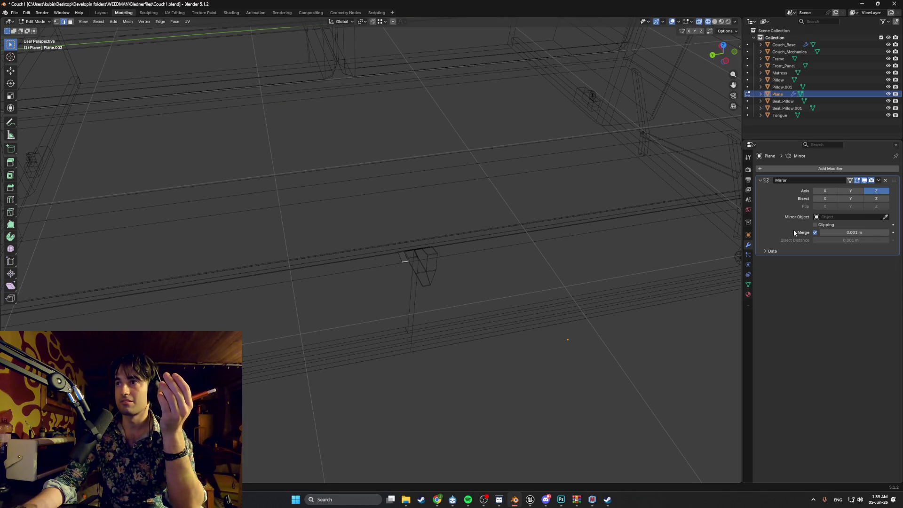
{"action": "scroll", "coordinate": [518, 257], "scroll_direction": "up", "scroll_amount": 3}
{"action": "scroll", "coordinate": [518, 257], "scroll_direction": "down", "scroll_amount": 3}
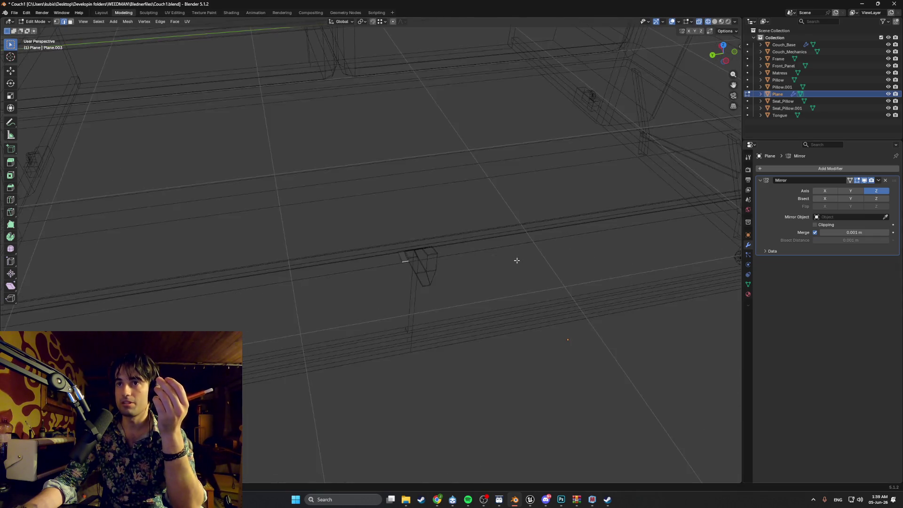
{"action": "scroll", "coordinate": [517, 260], "scroll_direction": "up", "scroll_amount": 2}
{"action": "scroll", "coordinate": [517, 261], "scroll_direction": "up", "scroll_amount": 3}
{"action": "scroll", "coordinate": [517, 260], "scroll_direction": "down", "scroll_amount": 3}
{"action": "key", "text": "z"}
{"action": "left_click", "coordinate": [575, 269]}
Step: Leave Edit Mode and try assigning a mirror object in the Mirror modifier
{"action": "scroll", "coordinate": [532, 273], "scroll_direction": "up", "scroll_amount": 2}
{"action": "key", "text": "Tab"}
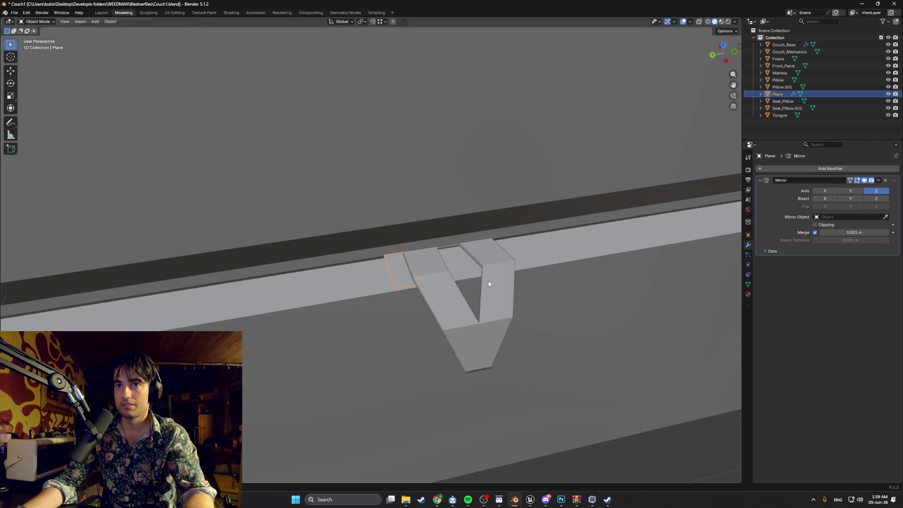
{"action": "left_click", "coordinate": [882, 217]}
{"action": "left_click", "coordinate": [886, 217]}
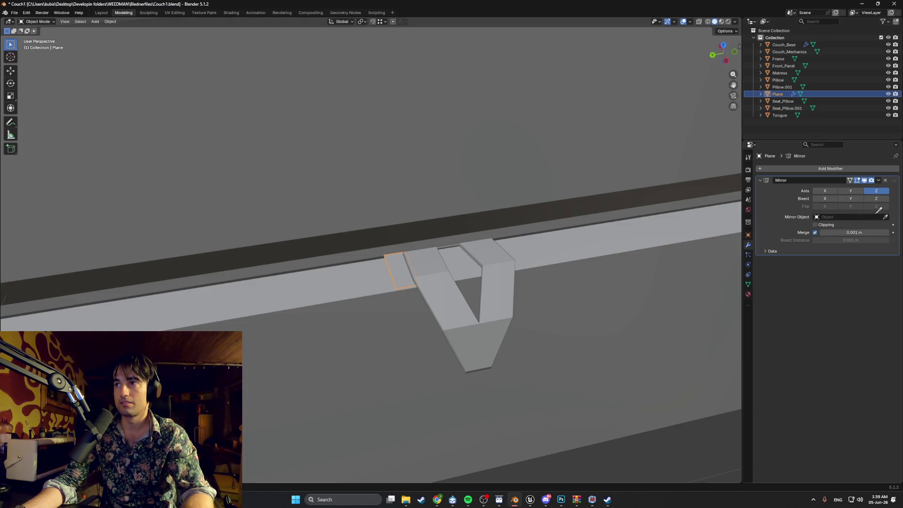
{"action": "left_click", "coordinate": [778, 94]}
{"action": "scroll", "coordinate": [572, 278], "scroll_direction": "up", "scroll_amount": 2, "text": "ctrl"}
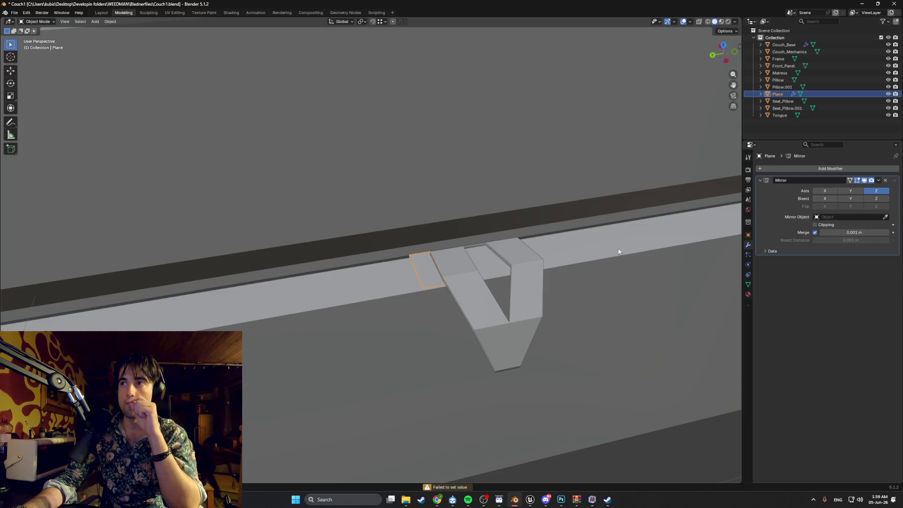
Step: Reset the mirror axes so only Y is enabled, then enter Edit Mode on the plane
{"action": "left_click_drag", "start_coordinate": [837, 191], "coordinate": [850, 191]}
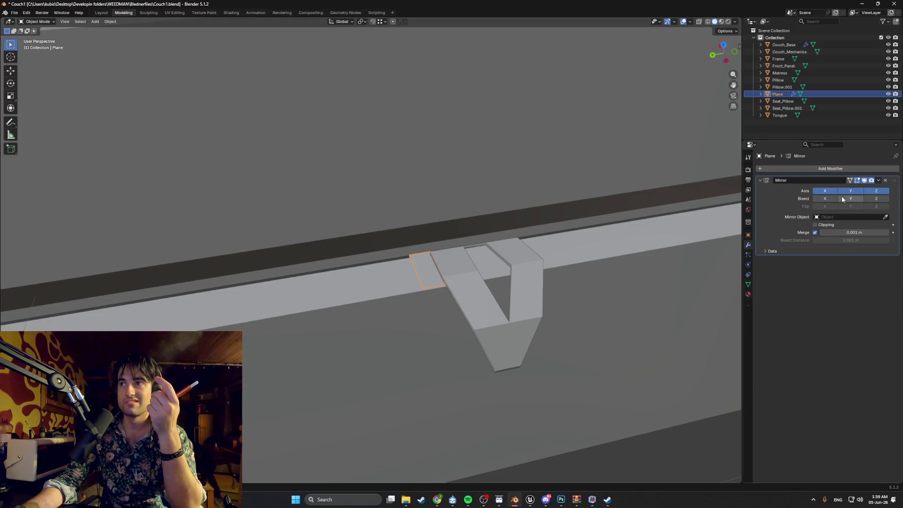
{"action": "scroll", "coordinate": [625, 248], "scroll_direction": "down", "scroll_amount": 10}
{"action": "left_click", "coordinate": [851, 191]}
{"action": "left_click", "coordinate": [826, 191]}
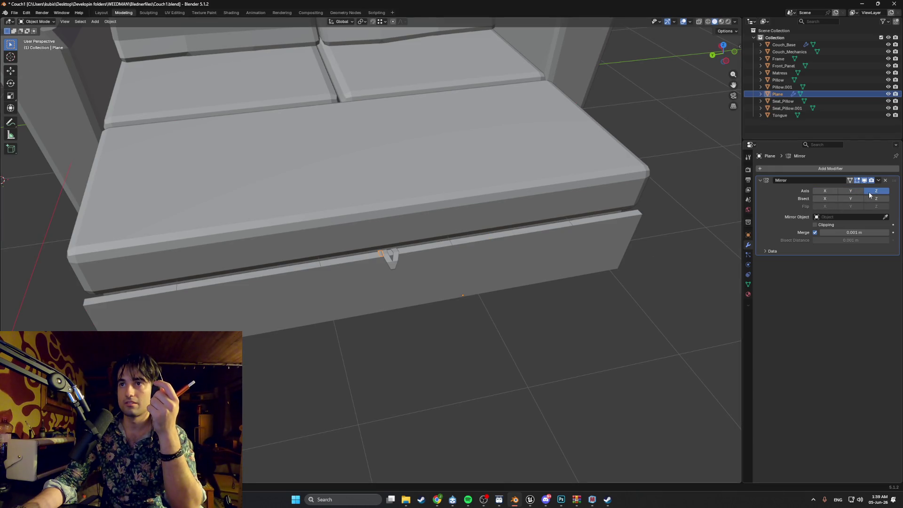
{"action": "left_click", "coordinate": [868, 191]}
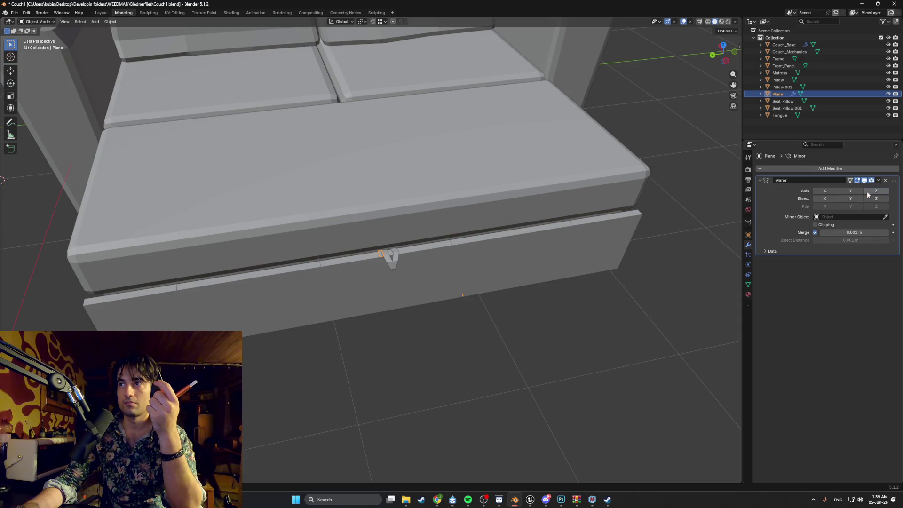
{"action": "left_click", "coordinate": [844, 194]}
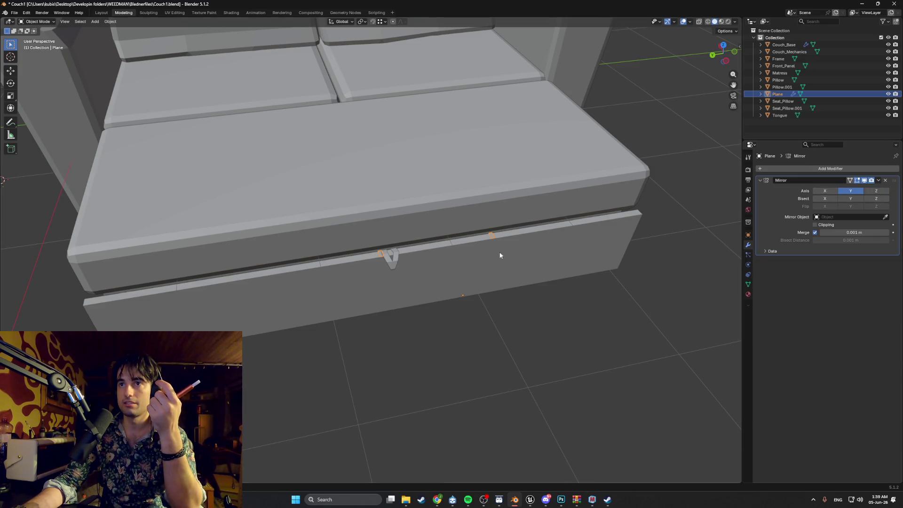
{"action": "scroll", "coordinate": [479, 255], "scroll_direction": "up", "scroll_amount": 4}
{"action": "scroll", "coordinate": [407, 255], "scroll_direction": "up", "scroll_amount": 3}
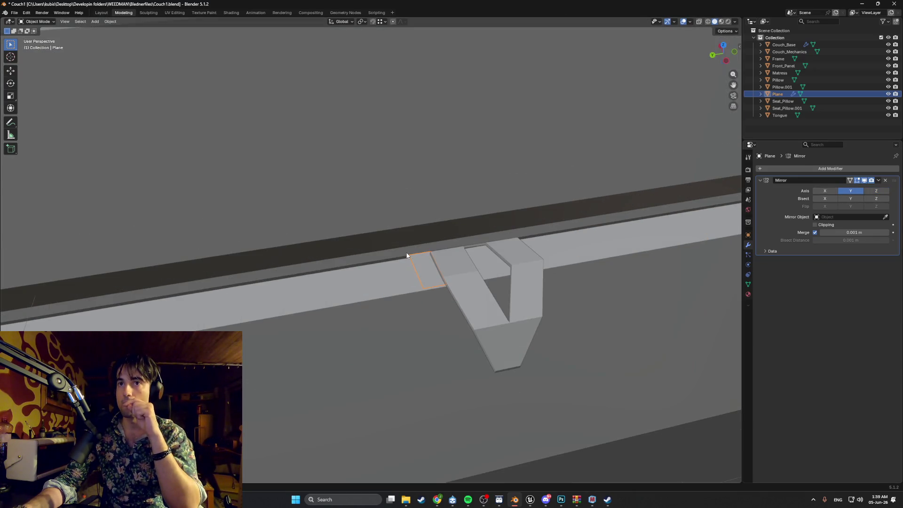
{"action": "key", "text": "Tab"}
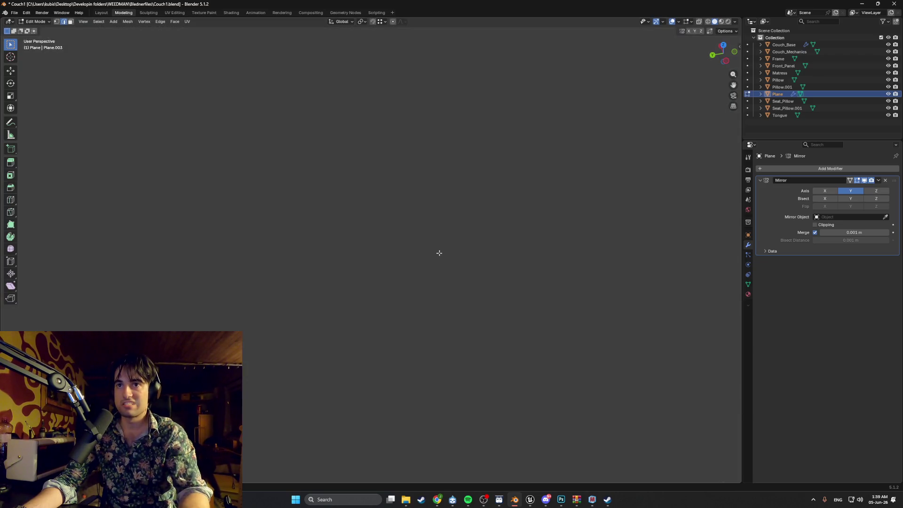
Step: Hide all the couch parts so only the bracket plane remains visible
{"action": "left_click_drag", "start_coordinate": [888, 116], "coordinate": [887, 44]}
{"action": "mouse_move", "coordinate": [475, 263]}
{"action": "middle_mouse_down"}
{"action": "mouse_move", "coordinate": [507, 244]}
{"action": "mouse_move", "coordinate": [451, 253]}
{"action": "mouse_move", "coordinate": [502, 275]}
{"action": "mouse_move", "coordinate": [493, 280]}
{"action": "mouse_move", "coordinate": [384, 290]}
{"action": "mouse_move", "coordinate": [444, 285]}
{"action": "mouse_move", "coordinate": [469, 269]}
{"action": "mouse_move", "coordinate": [405, 274]}
{"action": "mouse_move", "coordinate": [477, 272]}
{"action": "middle_mouse_up"}
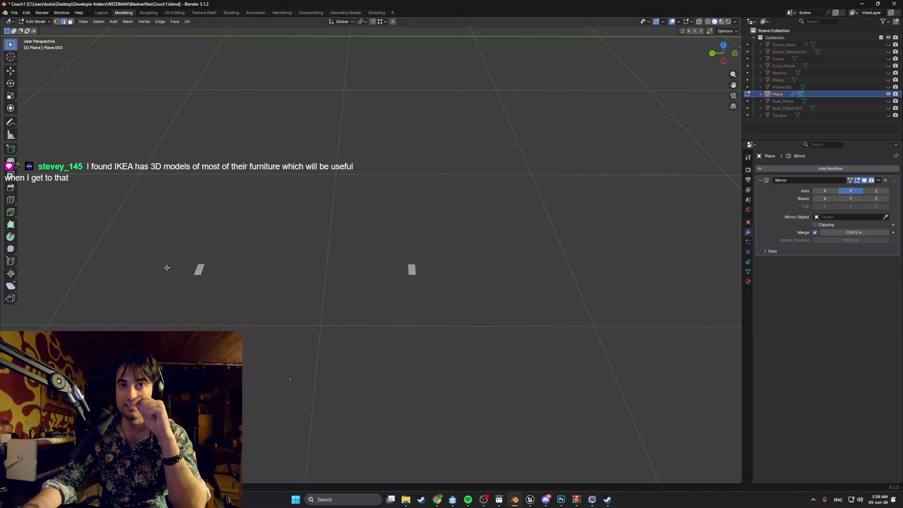
{"action": "key", "text": "Tab"}
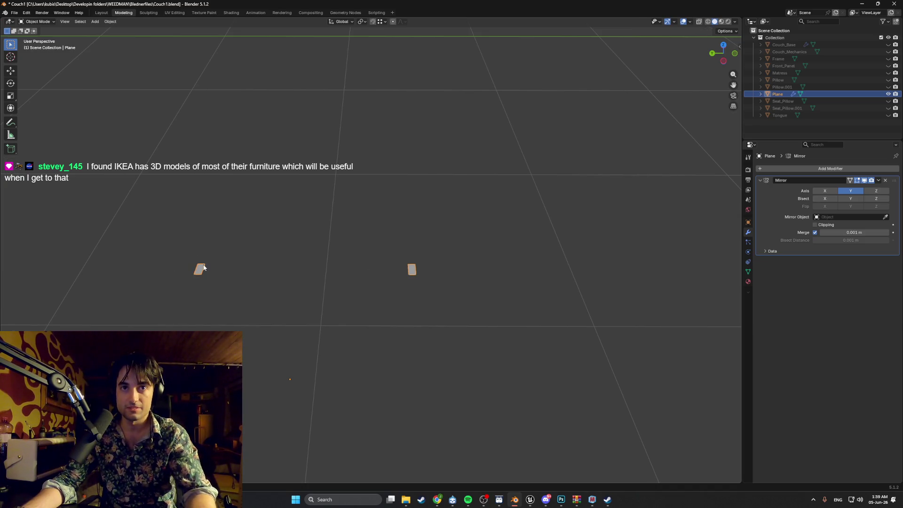
{"action": "key", "text": "Tab"}
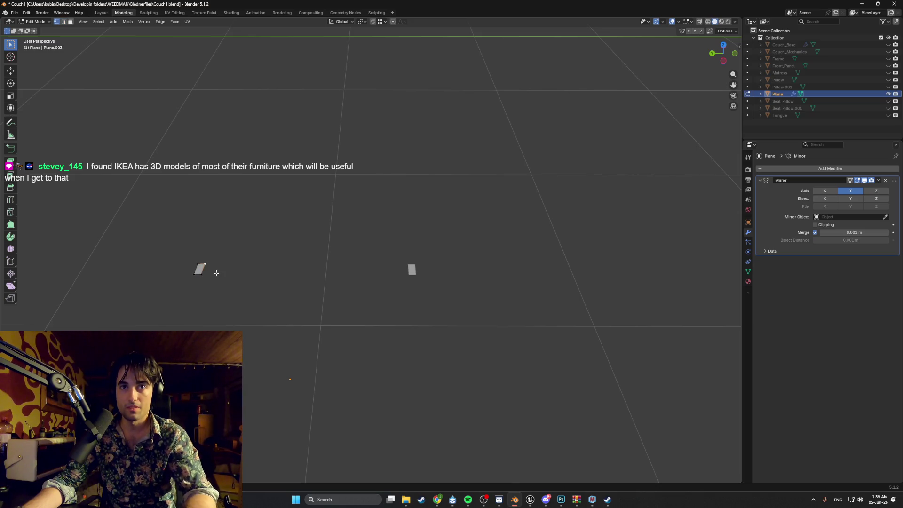
Step: Snap the 3D cursor to the selected corner vertex and set the plane's origin to the 3D cursor
{"action": "key", "text": "shift+s"}
{"action": "left_click", "coordinate": [230, 285]}
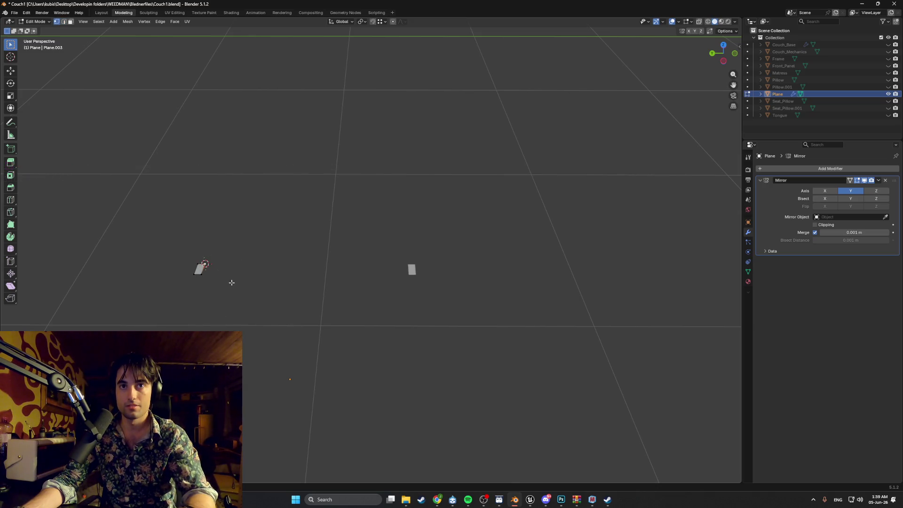
{"action": "right_click", "coordinate": [232, 281]}
{"action": "mouse_move", "coordinate": [211, 271]}
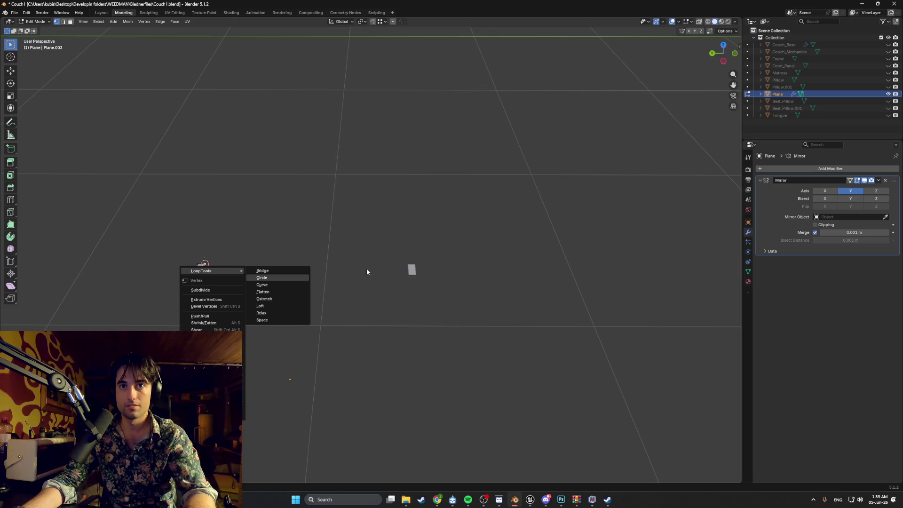
{"action": "key", "text": "Tab"}
{"action": "right_click", "coordinate": [276, 251]}
{"action": "mouse_move", "coordinate": [281, 283]}
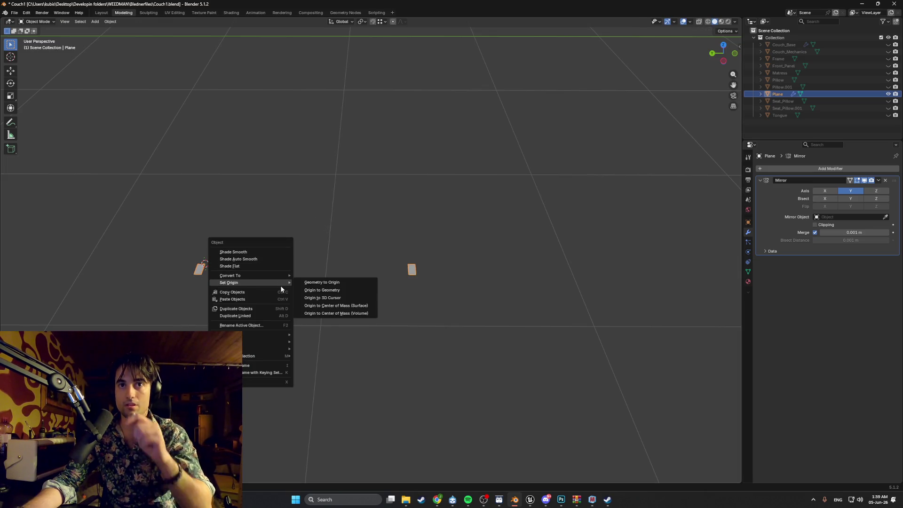
{"action": "left_click", "coordinate": [313, 298]}
{"action": "middle_click_drag", "start_coordinate": [236, 291], "coordinate": [293, 301]}
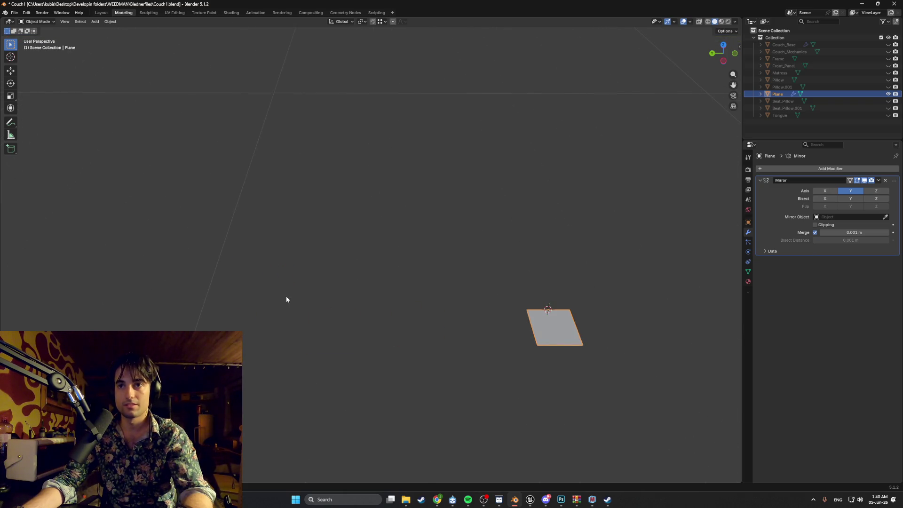
Step: In Edit Mode, nudge the plane's edge slightly along Y and then along Z
{"action": "key", "text": "Tab"}
{"action": "key", "text": "g"}
{"action": "key", "text": "x"}
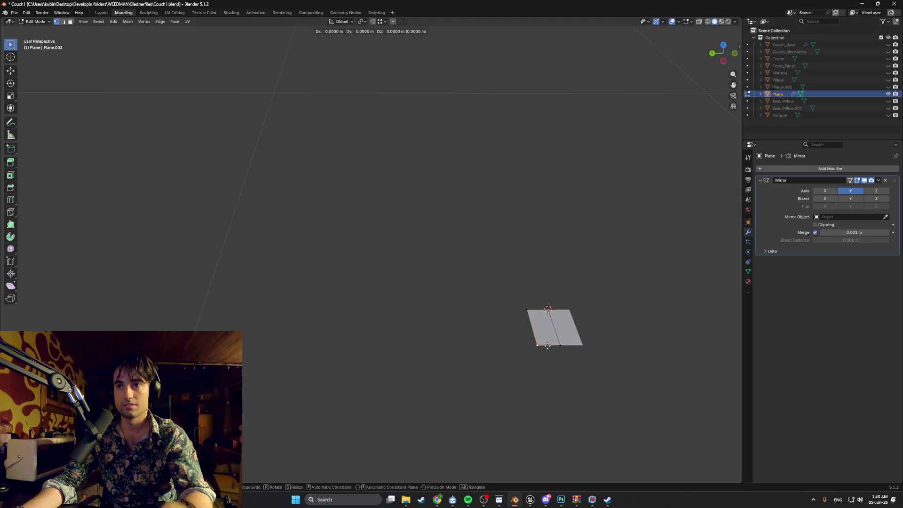
{"action": "key", "text": "2"}
{"action": "key", "text": "Escape"}
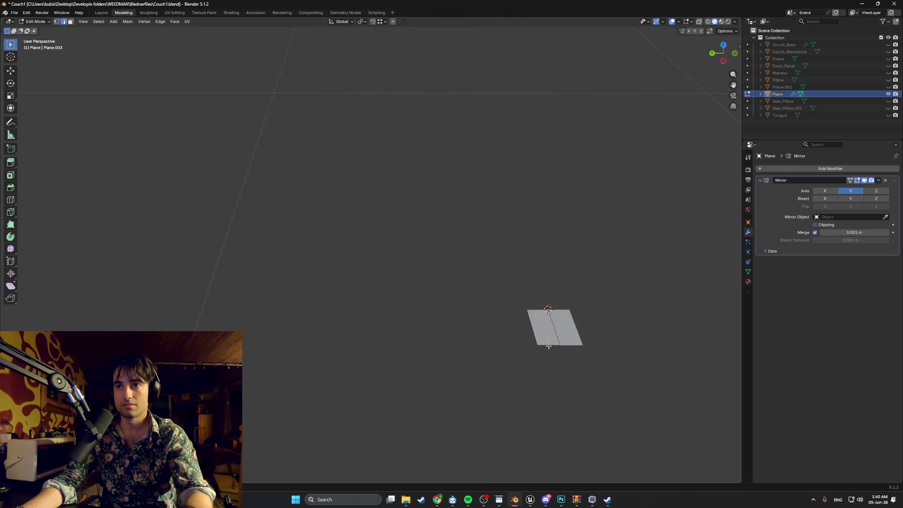
{"action": "key", "text": "g"}
{"action": "key", "text": "y"}
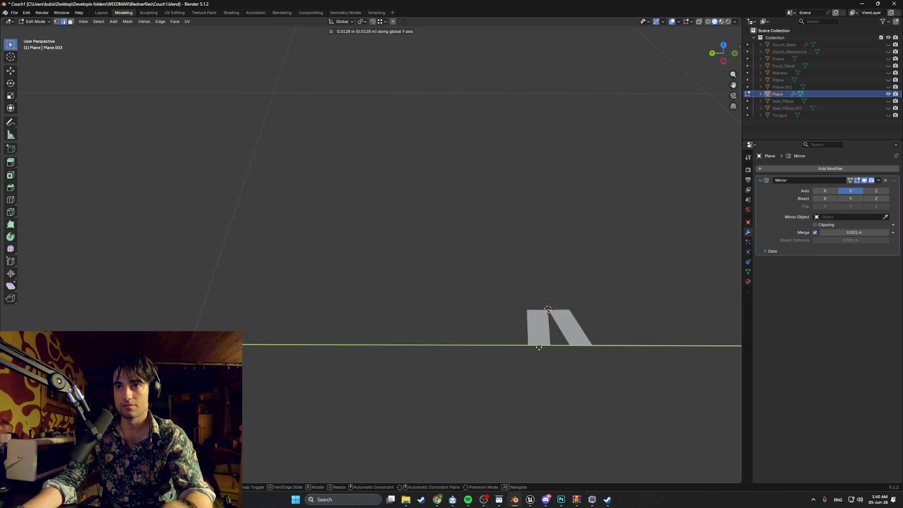
{"action": "left_click", "coordinate": [540, 347]}
{"action": "key", "text": "g"}
{"action": "key", "text": "z"}
{"action": "left_click", "coordinate": [548, 326]}
Step: Unhide all the couch parts from the outliner
{"action": "middle_click_drag", "start_coordinate": [555, 324], "coordinate": [706, 215]}
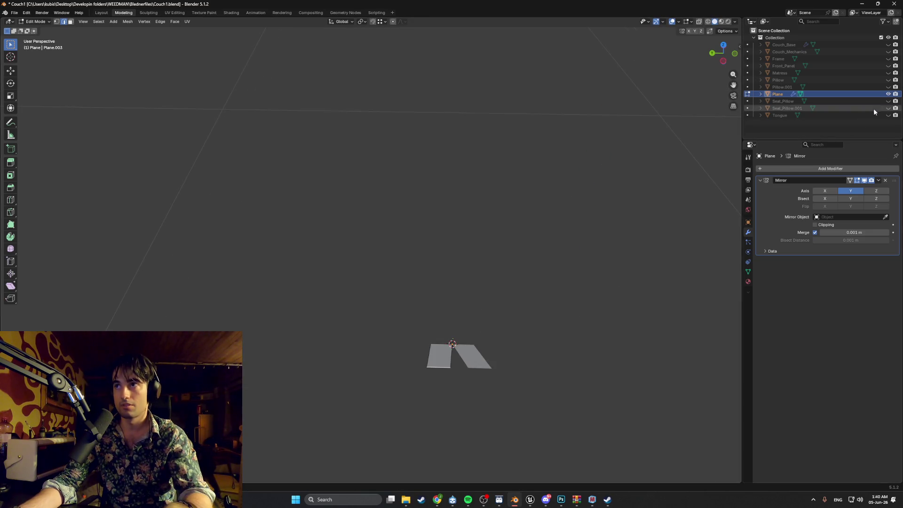
{"action": "left_click_drag", "start_coordinate": [889, 115], "coordinate": [889, 44]}
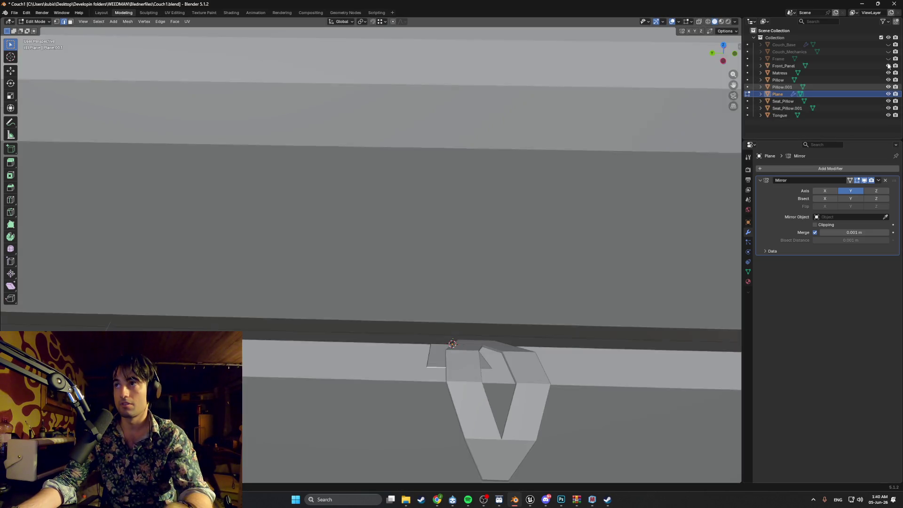
{"action": "middle_click_drag", "start_coordinate": [612, 242], "coordinate": [506, 328]}
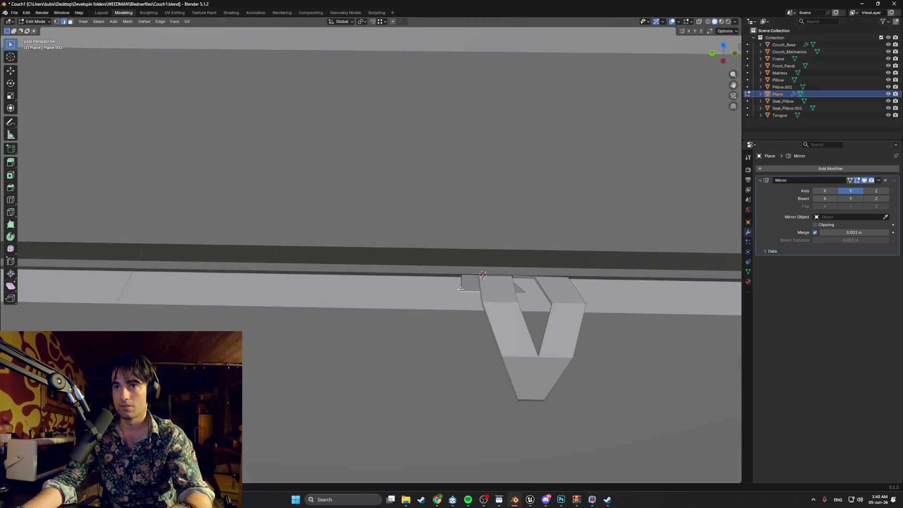
Step: Back in Object Mode, slide the whole Plane along the X axis
{"action": "key", "text": "Tab"}
{"action": "key", "text": "g"}
{"action": "key", "text": "x"}
{"action": "left_click", "coordinate": [501, 299]}
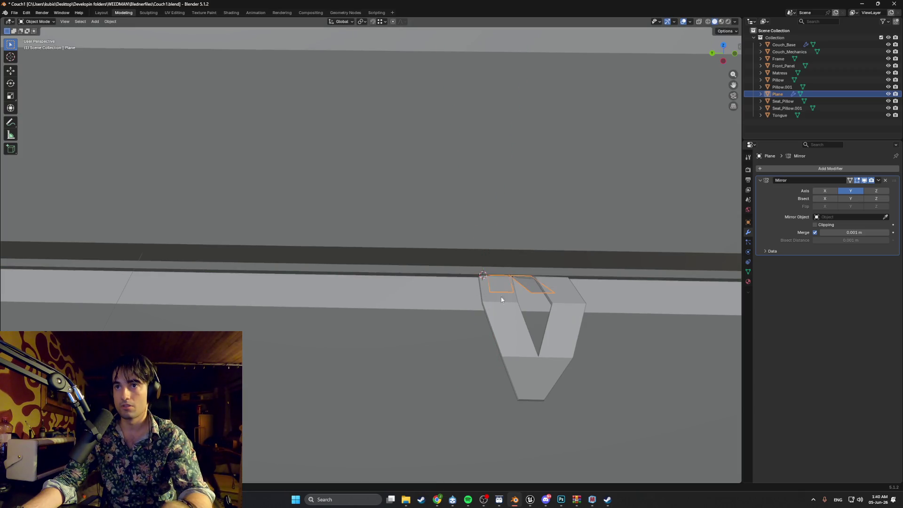
{"action": "scroll", "coordinate": [498, 303], "scroll_direction": "up", "scroll_amount": 5}
{"action": "scroll", "coordinate": [498, 301], "scroll_direction": "down", "scroll_amount": 5}
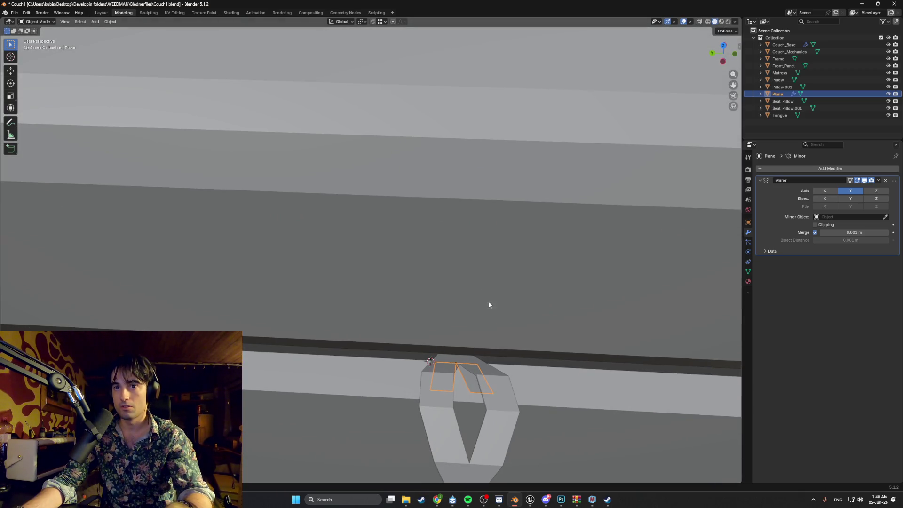
Step: Select the Tongue mesh and hide it in the outliner
{"action": "middle_click_drag", "start_coordinate": [484, 354], "coordinate": [487, 357]}
{"action": "left_click", "coordinate": [448, 290]}
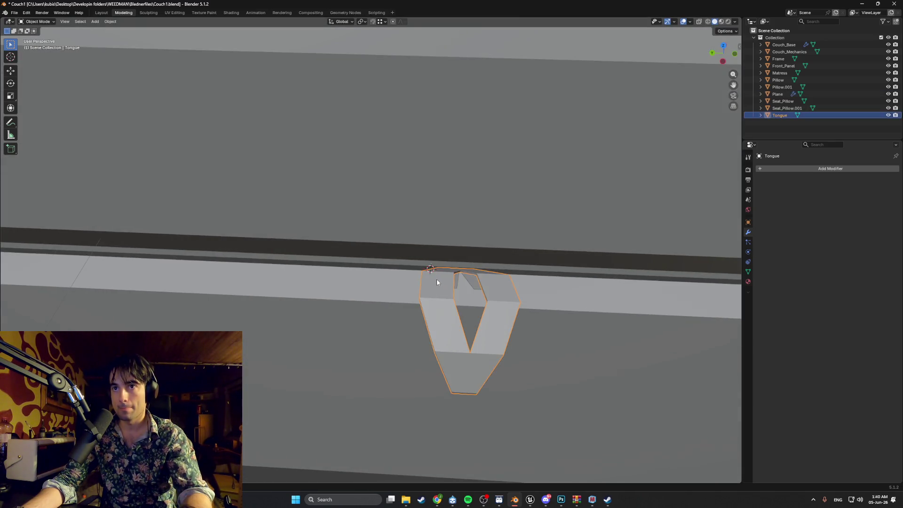
{"action": "scroll", "coordinate": [466, 296], "scroll_direction": "up", "scroll_amount": 3}
{"action": "scroll", "coordinate": [500, 276], "scroll_direction": "down", "scroll_amount": 2}
{"action": "middle_click_drag", "start_coordinate": [499, 275], "coordinate": [580, 249]}
{"action": "scroll", "coordinate": [439, 274], "scroll_direction": "down", "scroll_amount": 3}
{"action": "mouse_move", "coordinate": [440, 274]}
{"action": "middle_mouse_down"}
{"action": "mouse_move", "coordinate": [482, 274]}
{"action": "mouse_move", "coordinate": [446, 278]}
{"action": "middle_mouse_up"}
{"action": "scroll", "coordinate": [510, 247], "scroll_direction": "up", "scroll_amount": 3}
{"action": "mouse_move", "coordinate": [510, 247]}
{"action": "middle_mouse_down"}
{"action": "mouse_move", "coordinate": [528, 236]}
{"action": "mouse_move", "coordinate": [381, 309]}
{"action": "mouse_move", "coordinate": [467, 256]}
{"action": "mouse_move", "coordinate": [408, 303]}
{"action": "mouse_move", "coordinate": [400, 289]}
{"action": "mouse_move", "coordinate": [413, 290]}
{"action": "middle_mouse_up"}
{"action": "scroll", "coordinate": [407, 301], "scroll_direction": "up", "scroll_amount": 3}
{"action": "scroll", "coordinate": [399, 292], "scroll_direction": "down", "scroll_amount": 3}
{"action": "scroll", "coordinate": [415, 283], "scroll_direction": "down", "scroll_amount": 6}
{"action": "scroll", "coordinate": [415, 282], "scroll_direction": "up", "scroll_amount": 5}
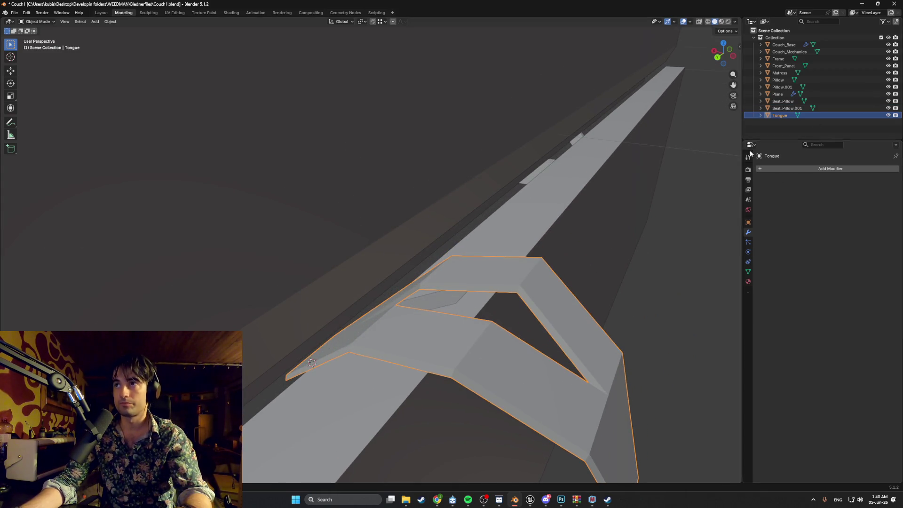
{"action": "left_click", "coordinate": [889, 115]}
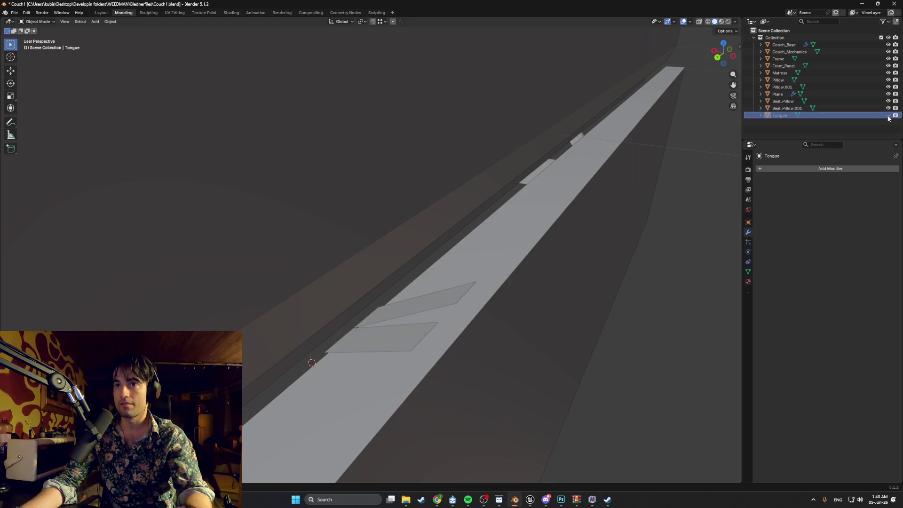
Step: Select the bracket Plane and, in Edit Mode, move its edge vertices along X
{"action": "left_click", "coordinate": [340, 339]}
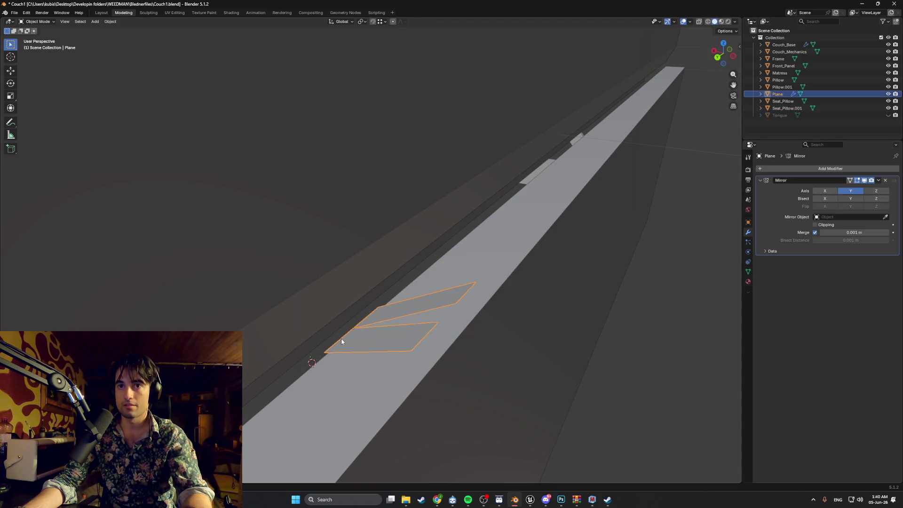
{"action": "key", "text": "Tab"}
{"action": "key", "text": "g"}
{"action": "key", "text": "z"}
{"action": "key", "text": "x"}
{"action": "left_click", "coordinate": [323, 340]}
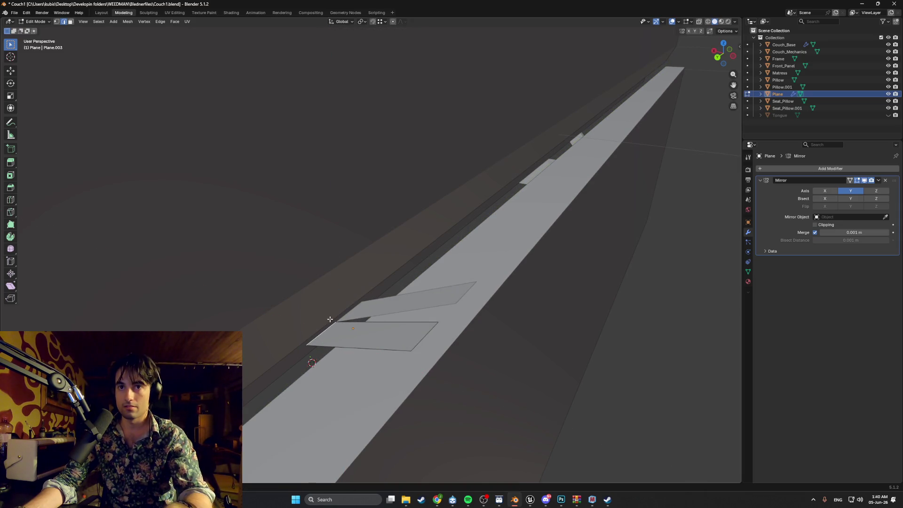
Step: Push the flap geometry further left along X against the front rail
{"action": "key", "text": "g"}
{"action": "key", "text": "z"}
{"action": "key", "text": "x"}
{"action": "key", "text": "z"}
{"action": "key", "text": "x"}
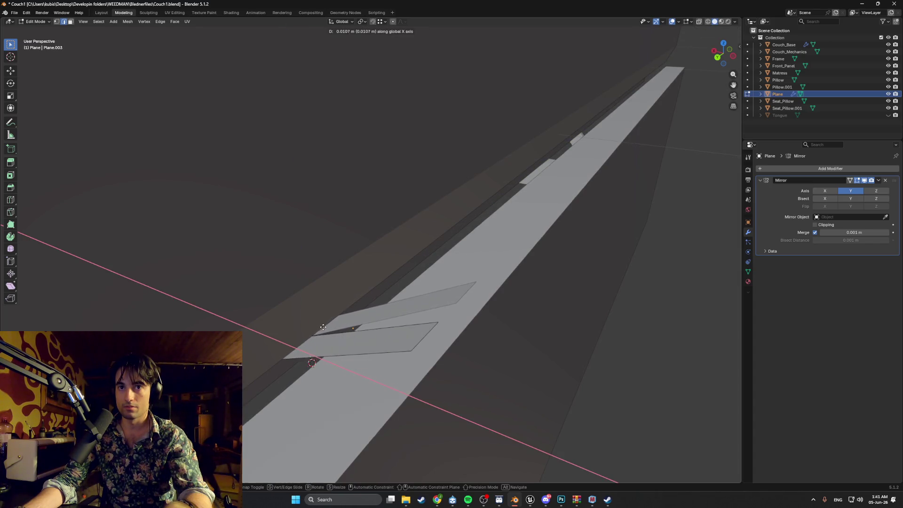
{"action": "left_click", "coordinate": [325, 328]}
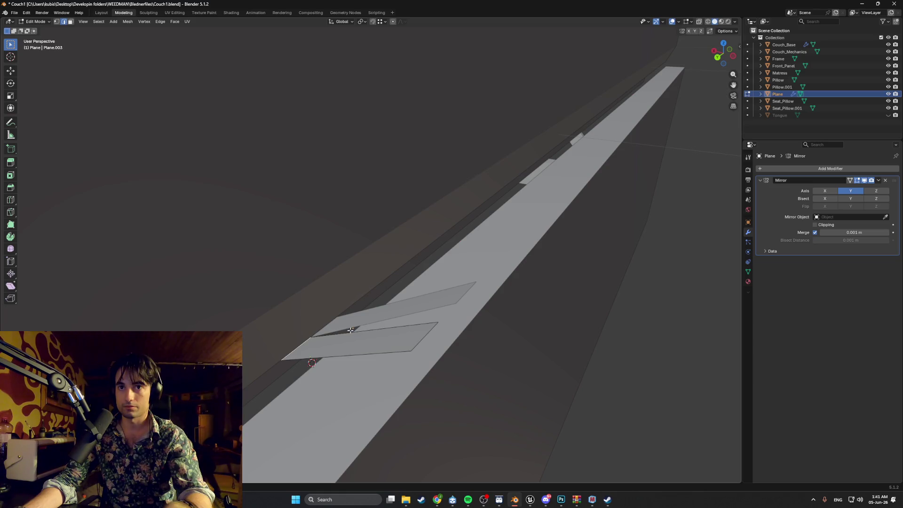
{"action": "scroll", "coordinate": [412, 329], "scroll_direction": "down", "scroll_amount": 5}
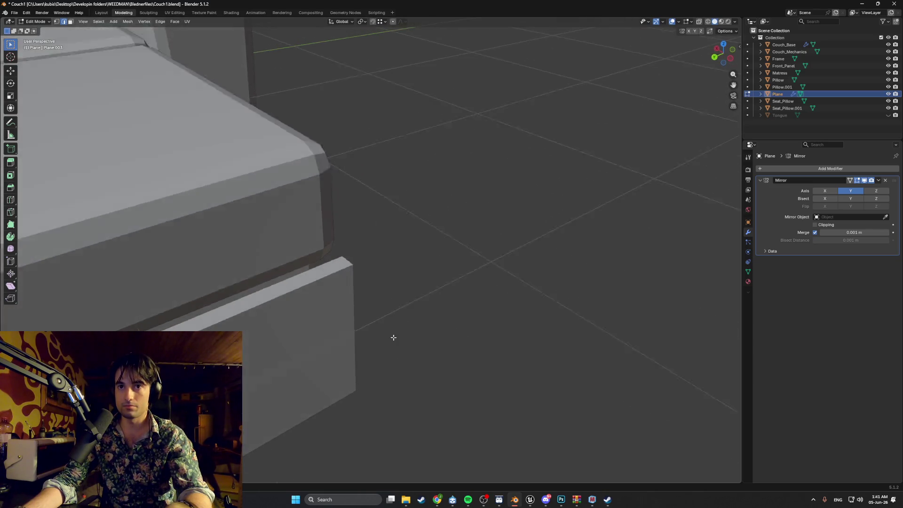
{"action": "scroll", "coordinate": [494, 306], "scroll_direction": "up", "scroll_amount": 5}
Step: Check the couch from an orthographic top view, then orbit back to perspective
{"action": "key", "text": "KP_5"}
{"action": "scroll", "coordinate": [394, 336], "scroll_direction": "down", "scroll_amount": 4}
{"action": "key", "text": "KP_7"}
{"action": "mouse_move", "coordinate": [429, 340]}
{"action": "middle_mouse_down", "text": "shift"}
{"action": "mouse_move", "coordinate": [426, 263]}
{"action": "mouse_move", "coordinate": [444, 190]}
{"action": "mouse_move", "coordinate": [424, 108]}
{"action": "middle_mouse_up", "text": "shift"}
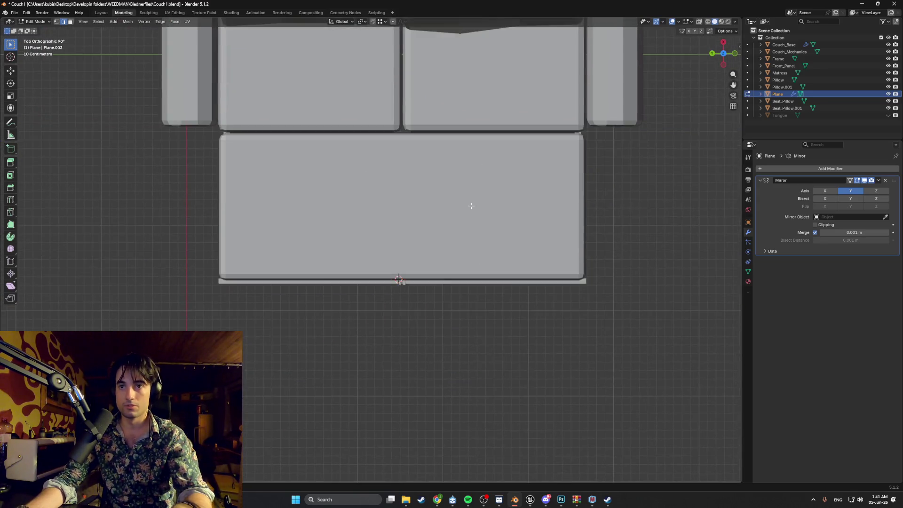
{"action": "scroll", "coordinate": [403, 192], "scroll_direction": "up", "scroll_amount": 6}
{"action": "mouse_move", "coordinate": [403, 192]}
{"action": "middle_mouse_down", "text": "shift"}
{"action": "mouse_move", "coordinate": [405, 214]}
{"action": "mouse_move", "coordinate": [407, 125]}
{"action": "mouse_move", "coordinate": [578, 193]}
{"action": "middle_mouse_up", "text": "shift"}
{"action": "scroll", "coordinate": [407, 124], "scroll_direction": "up", "scroll_amount": 2}
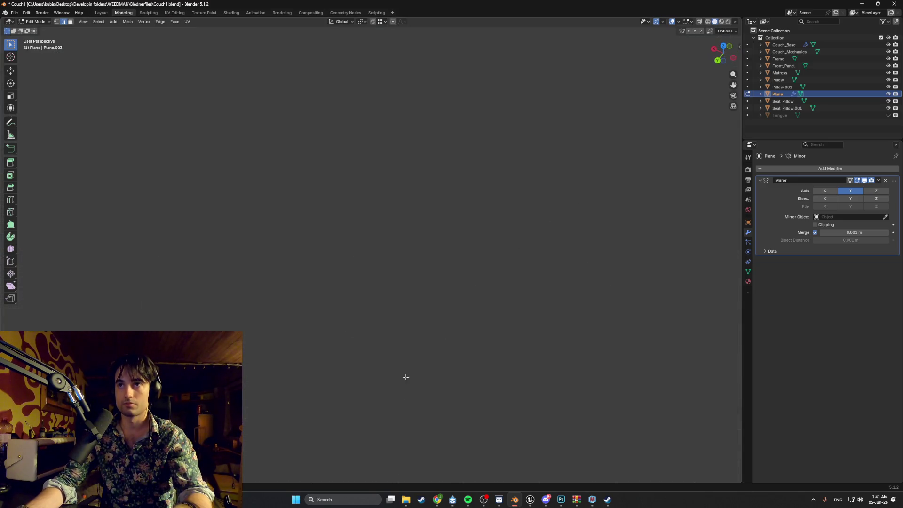
{"action": "mouse_move", "coordinate": [438, 256]}
{"action": "middle_mouse_down"}
{"action": "mouse_move", "coordinate": [437, 89]}
{"action": "mouse_move", "coordinate": [385, 244]}
{"action": "mouse_move", "coordinate": [422, 178]}
{"action": "mouse_move", "coordinate": [304, 276]}
{"action": "mouse_move", "coordinate": [423, 222]}
{"action": "mouse_move", "coordinate": [534, 145]}
{"action": "mouse_move", "coordinate": [356, 274]}
{"action": "mouse_move", "coordinate": [383, 246]}
{"action": "mouse_move", "coordinate": [348, 267]}
{"action": "middle_mouse_up"}
Step: Move the selected edges down along Z, then along X
{"action": "key", "text": "g"}
{"action": "key", "text": "z"}
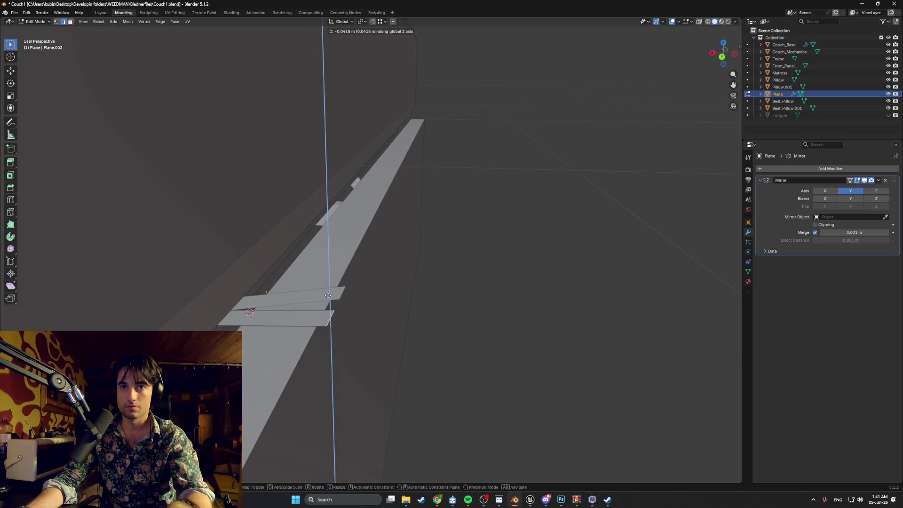
{"action": "left_click", "coordinate": [328, 293]}
{"action": "key", "text": "g"}
{"action": "key", "text": "x"}
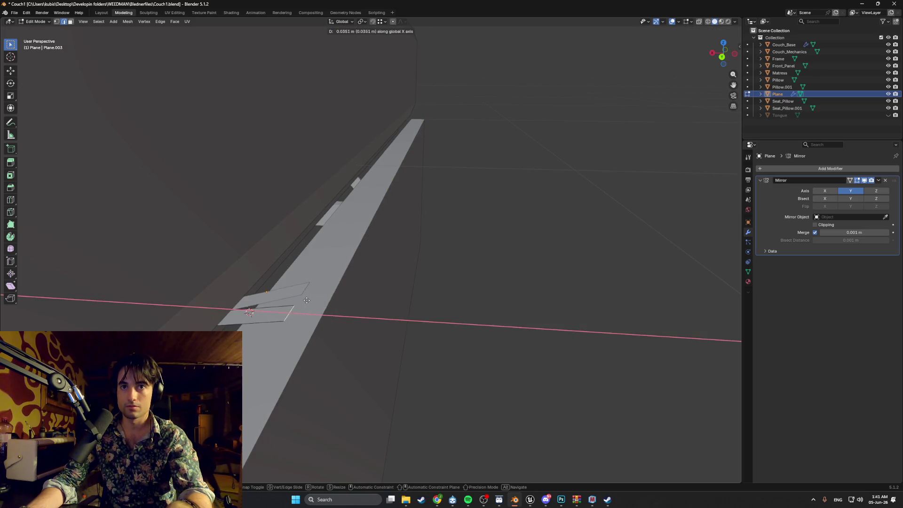
{"action": "left_click", "coordinate": [290, 300]}
{"action": "middle_click_drag", "start_coordinate": [291, 299], "coordinate": [325, 277]}
Step: Drop the faces vertically along Z over the rail edge
{"action": "key", "text": "g"}
{"action": "key", "text": "z"}
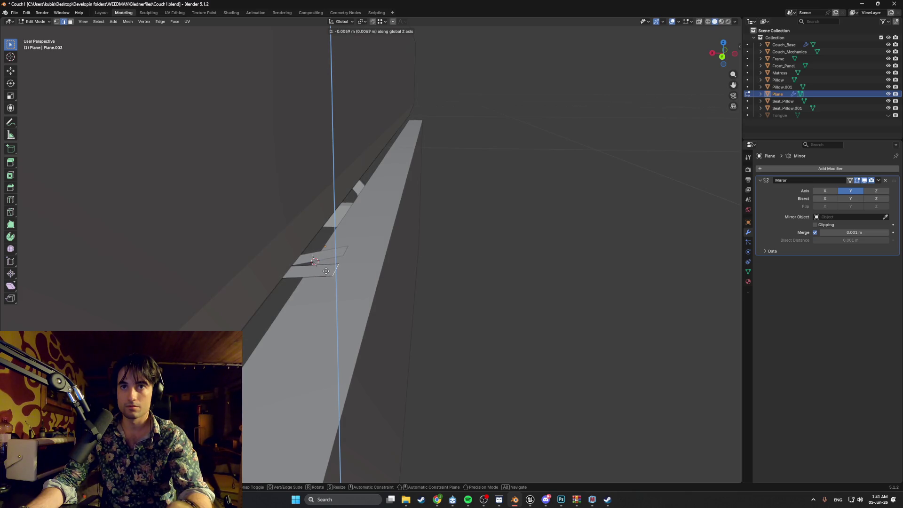
{"action": "left_click", "coordinate": [326, 270]}
Step: Lower the faces further into two hanging legs for the bracket
{"action": "key", "text": "g"}
{"action": "key", "text": "x"}
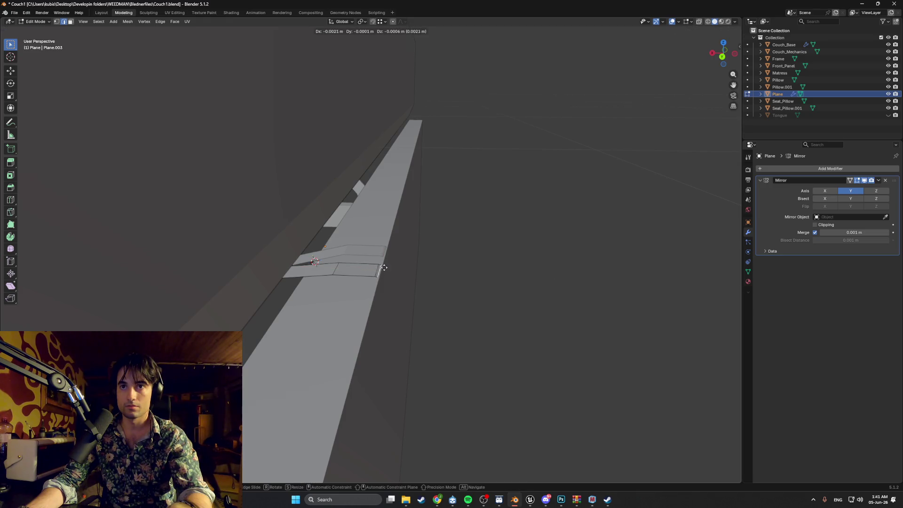
{"action": "key", "text": "z"}
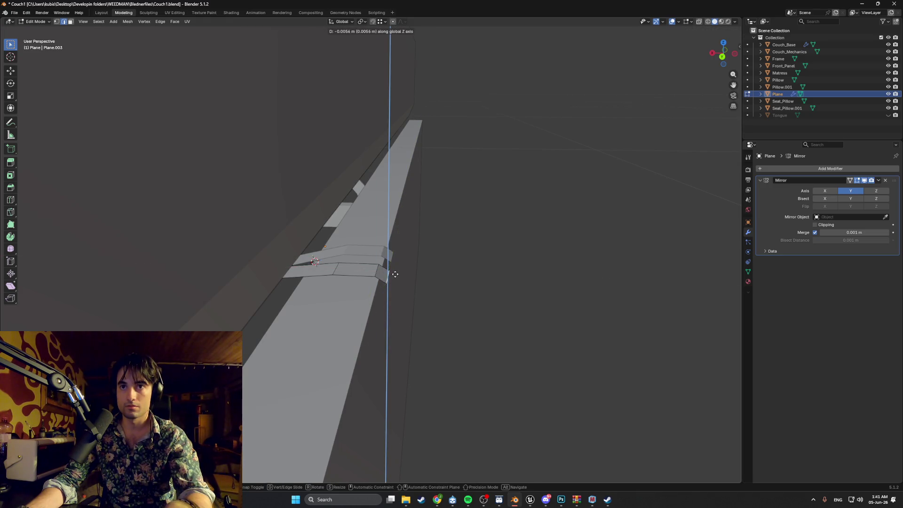
{"action": "key", "text": "z"}
{"action": "key", "text": "z"}
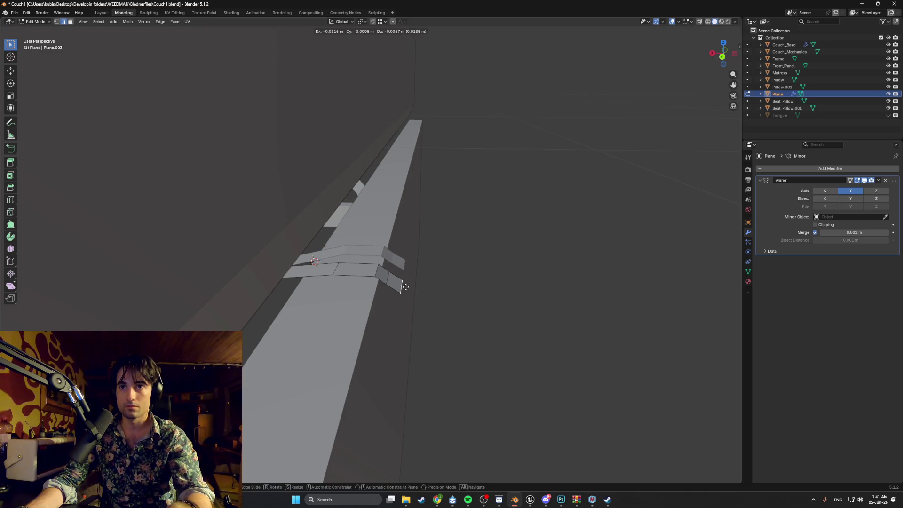
{"action": "key", "text": "x"}
{"action": "key", "text": "x"}
{"action": "key", "text": "x"}
{"action": "key", "text": "z"}
{"action": "left_click", "coordinate": [413, 292]}
{"action": "mouse_move", "coordinate": [414, 293]}
{"action": "middle_mouse_down"}
{"action": "mouse_move", "coordinate": [395, 282]}
{"action": "mouse_move", "coordinate": [392, 267]}
{"action": "mouse_move", "coordinate": [281, 288]}
{"action": "mouse_move", "coordinate": [265, 272]}
{"action": "mouse_move", "coordinate": [321, 262]}
{"action": "mouse_move", "coordinate": [347, 242]}
{"action": "mouse_move", "coordinate": [282, 256]}
{"action": "mouse_move", "coordinate": [304, 257]}
{"action": "middle_mouse_up"}
{"action": "scroll", "coordinate": [281, 257], "scroll_direction": "up", "scroll_amount": 5}
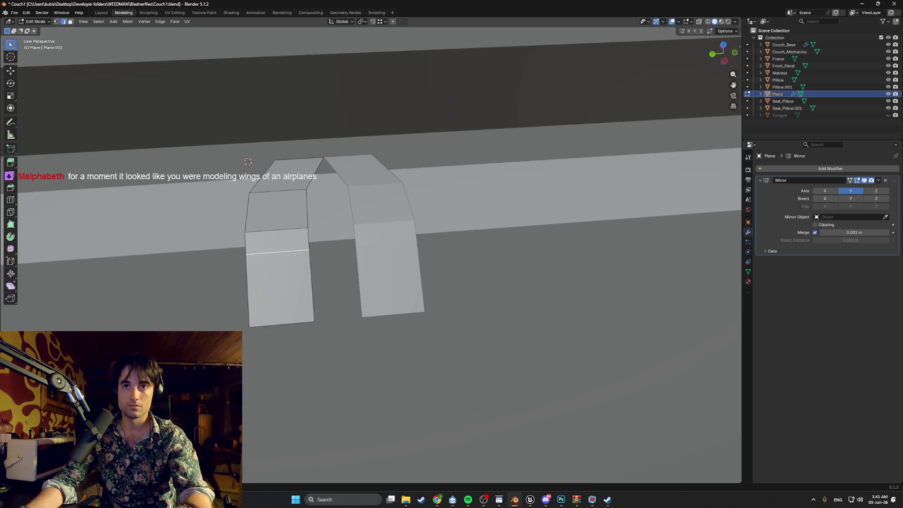
Step: Shift the edge loop and the bottom edge along Y
{"action": "key", "text": "g"}
{"action": "key", "text": "y"}
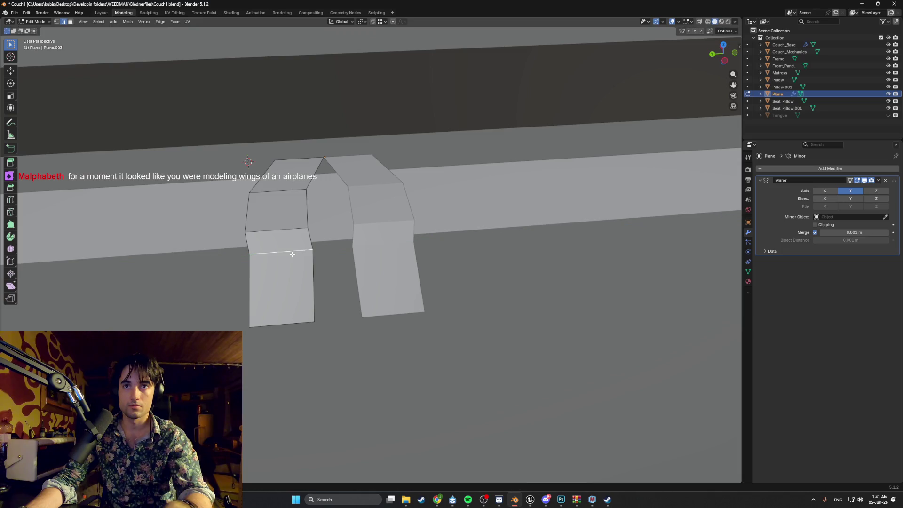
{"action": "left_click", "coordinate": [290, 255]}
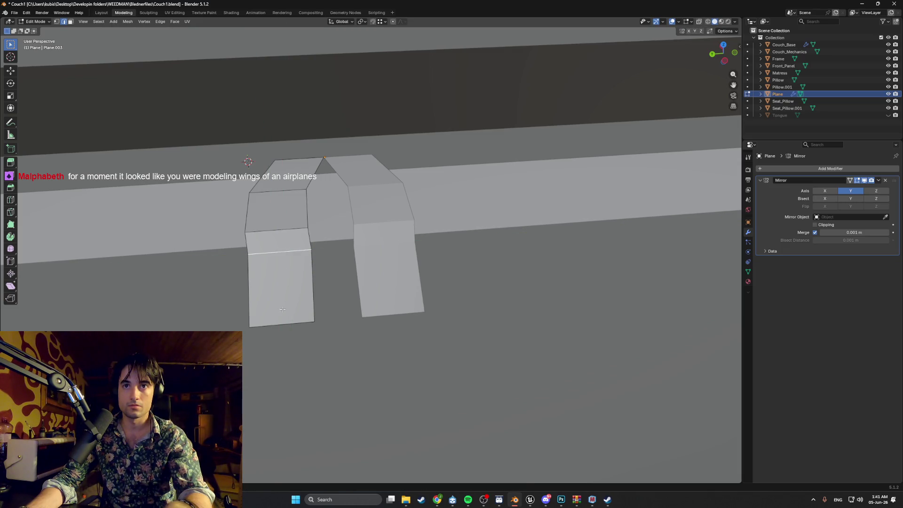
{"action": "key", "text": "g"}
{"action": "key", "text": "y"}
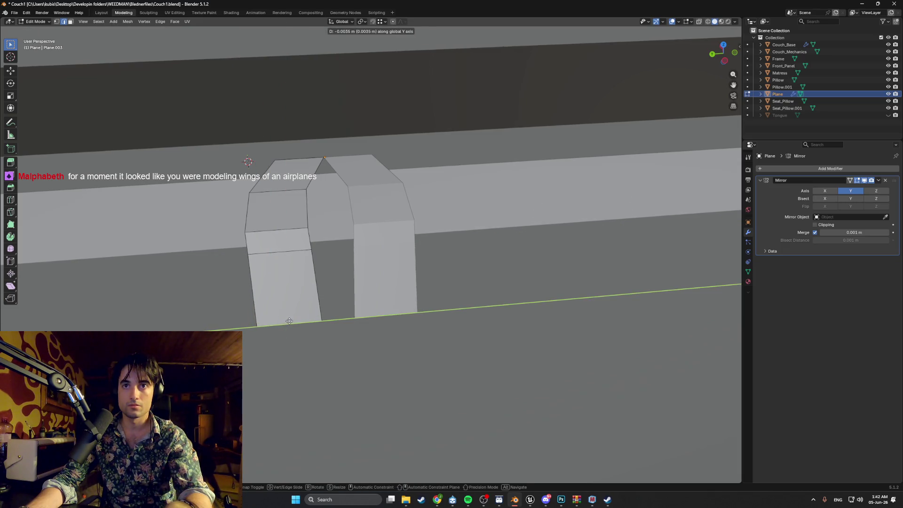
{"action": "left_click", "coordinate": [291, 321]}
{"action": "mouse_move", "coordinate": [318, 311]}
{"action": "middle_mouse_down"}
{"action": "mouse_move", "coordinate": [393, 306]}
{"action": "mouse_move", "coordinate": [416, 254]}
{"action": "middle_mouse_up"}
Step: Cancel a trial move and enable Clipping in the Mirror modifier
{"action": "key", "text": "g"}
{"action": "key", "text": "z"}
{"action": "key", "text": "x"}
{"action": "key", "text": "y"}
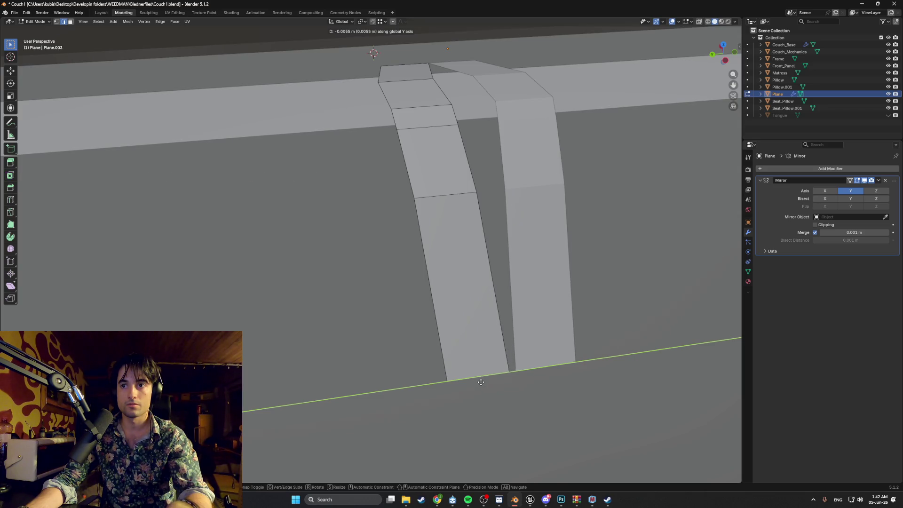
{"action": "right_click", "coordinate": [484, 383]}
{"action": "left_click", "coordinate": [815, 225]}
Step: Move the selection along Y again with mirror clipping active
{"action": "key", "text": "g"}
{"action": "key", "text": "y"}
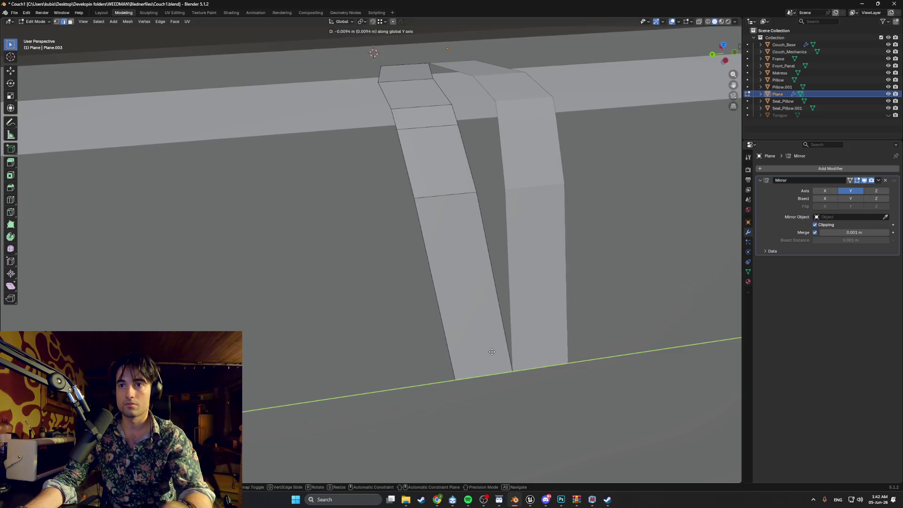
{"action": "left_click", "coordinate": [487, 351]}
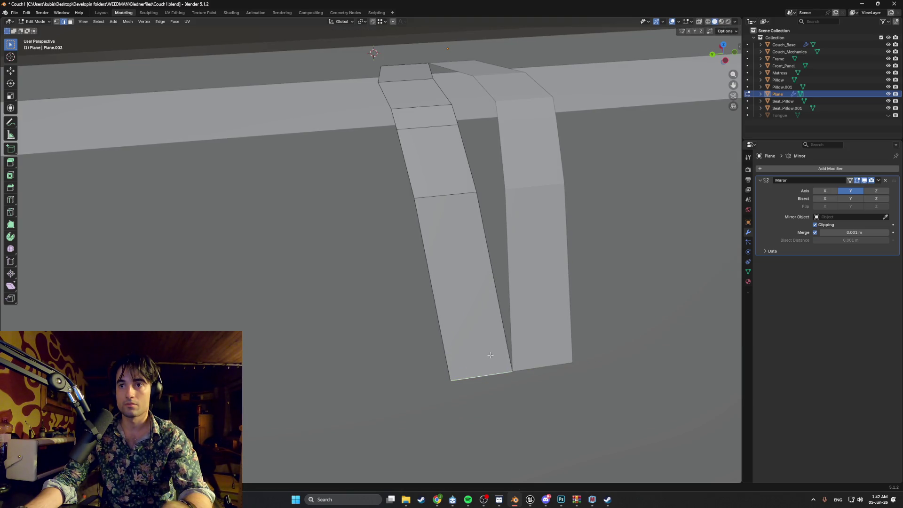
{"action": "middle_click_drag", "start_coordinate": [520, 370], "coordinate": [518, 343], "text": "shift"}
Step: Extrude the bottom edge straight down along Z to lengthen the legs
{"action": "key", "text": "e"}
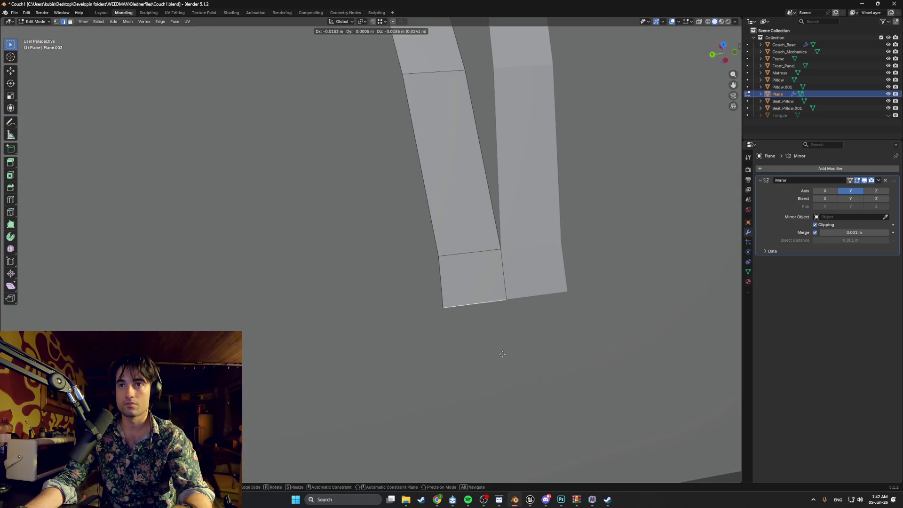
{"action": "key", "text": "z"}
{"action": "key", "text": "z"}
{"action": "key", "text": "z"}
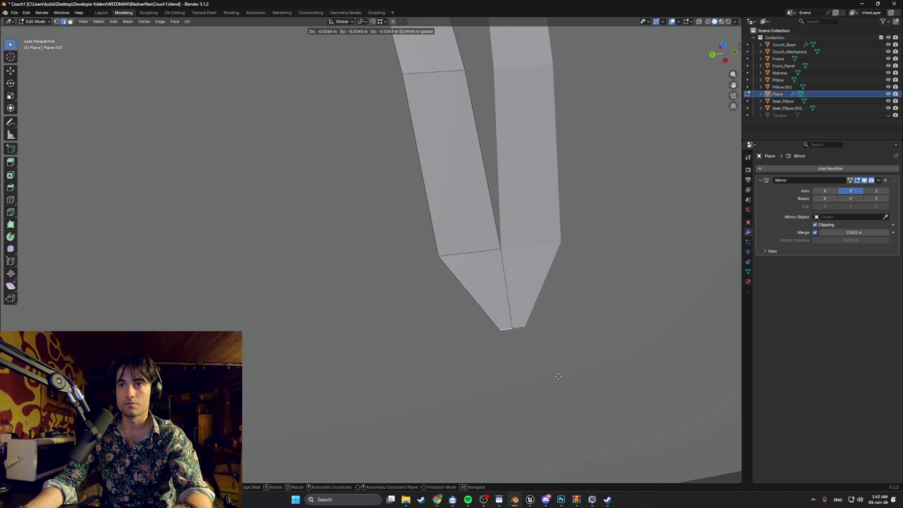
{"action": "left_click", "coordinate": [556, 380]}
{"action": "scroll", "coordinate": [514, 329], "scroll_direction": "down", "scroll_amount": 5}
{"action": "mouse_move", "coordinate": [514, 329]}
{"action": "middle_mouse_down"}
{"action": "mouse_move", "coordinate": [556, 301]}
{"action": "mouse_move", "coordinate": [460, 262]}
{"action": "middle_mouse_up"}
Step: Raise the edge loop along Z and shift it sideways along X
{"action": "scroll", "coordinate": [452, 190], "scroll_direction": "up", "scroll_amount": 3}
{"action": "scroll", "coordinate": [441, 239], "scroll_direction": "up", "scroll_amount": 4}
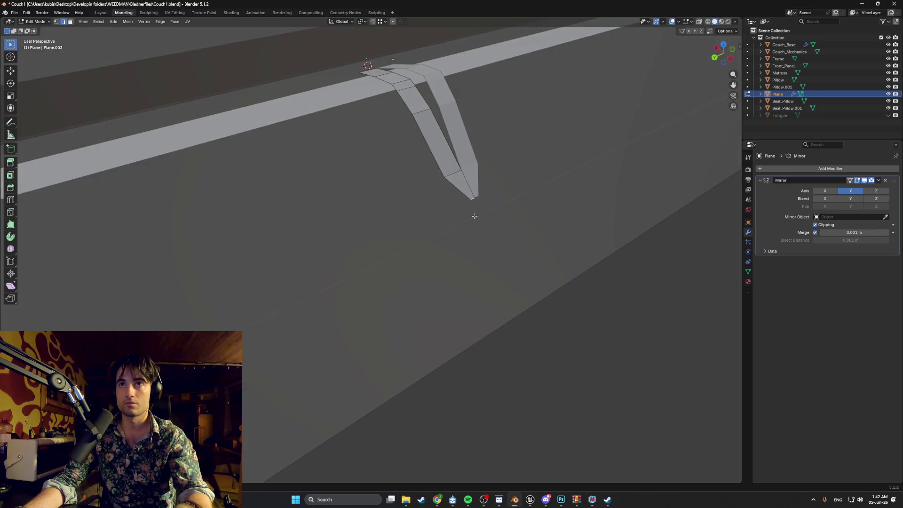
{"action": "key", "text": "g"}
{"action": "key", "text": "z"}
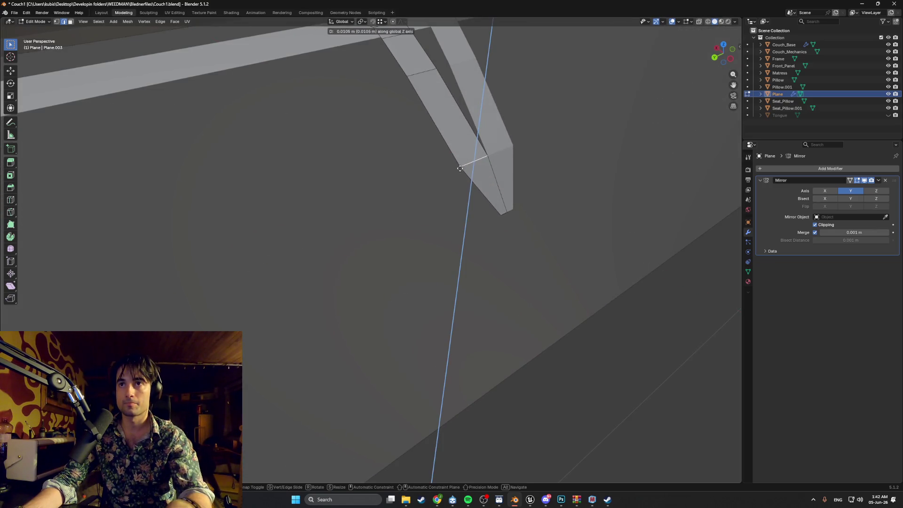
{"action": "left_click", "coordinate": [479, 160]}
{"action": "mouse_move", "coordinate": [478, 160]}
{"action": "middle_mouse_down"}
{"action": "mouse_move", "coordinate": [521, 133]}
{"action": "mouse_move", "coordinate": [554, 233]}
{"action": "middle_mouse_up"}
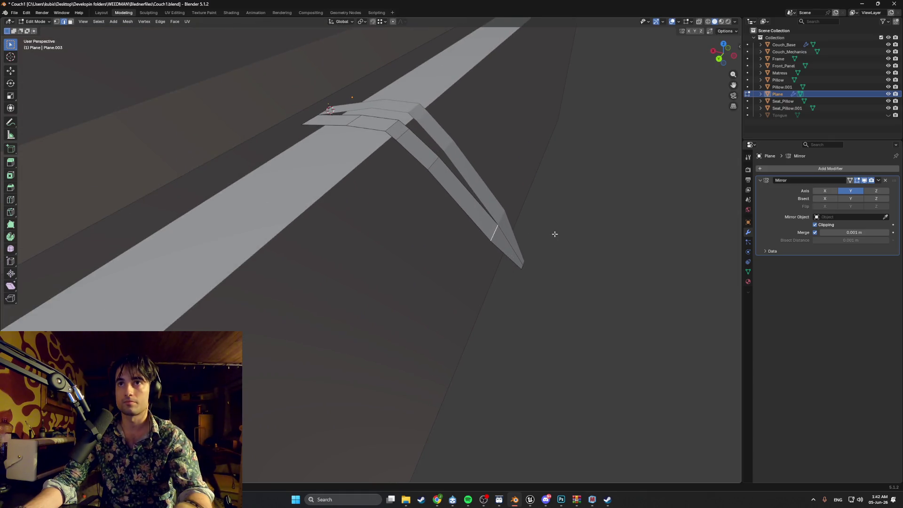
{"action": "key", "text": "g"}
{"action": "key", "text": "x"}
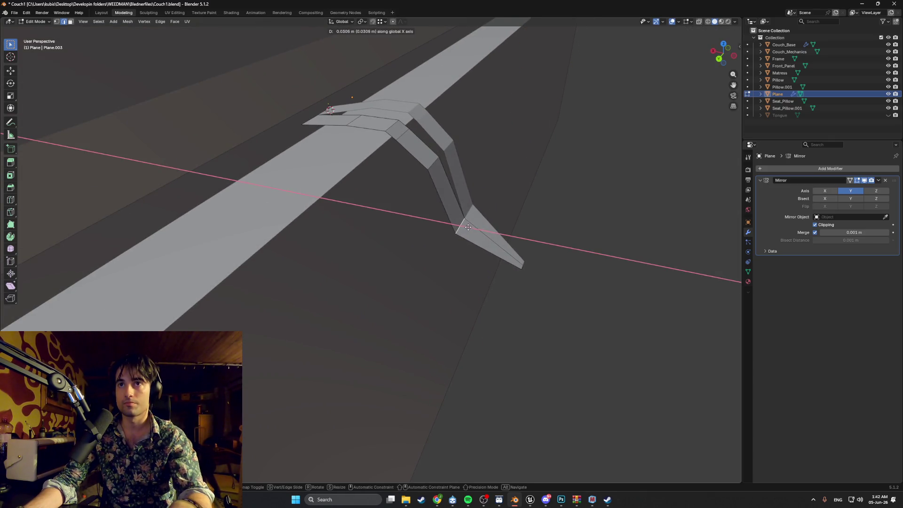
{"action": "left_click", "coordinate": [476, 232]}
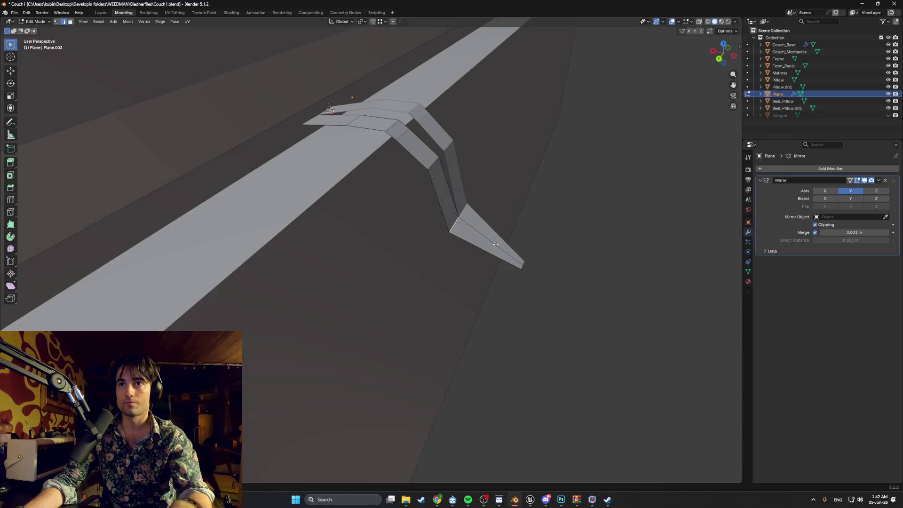
Step: Pull the tip vertex and the short edge near it inward along X
{"action": "key", "text": "g"}
{"action": "key", "text": "x"}
{"action": "left_click", "coordinate": [468, 253]}
{"action": "mouse_move", "coordinate": [464, 252]}
{"action": "middle_mouse_down"}
{"action": "mouse_move", "coordinate": [481, 244]}
{"action": "mouse_move", "coordinate": [444, 214]}
{"action": "mouse_move", "coordinate": [432, 215]}
{"action": "middle_mouse_up"}
{"action": "left_click", "coordinate": [424, 212]}
{"action": "key", "text": "g"}
{"action": "key", "text": "x"}
{"action": "left_click", "coordinate": [432, 217]}
Step: Shift the longer edge run, then the vertex strip, along X to taper the point
{"action": "left_click", "coordinate": [451, 283]}
{"action": "key", "text": "g"}
{"action": "key", "text": "x"}
{"action": "left_click", "coordinate": [456, 285]}
{"action": "key", "text": "1"}
{"action": "key", "text": "g"}
{"action": "key", "text": "x"}
{"action": "left_click", "coordinate": [456, 285]}
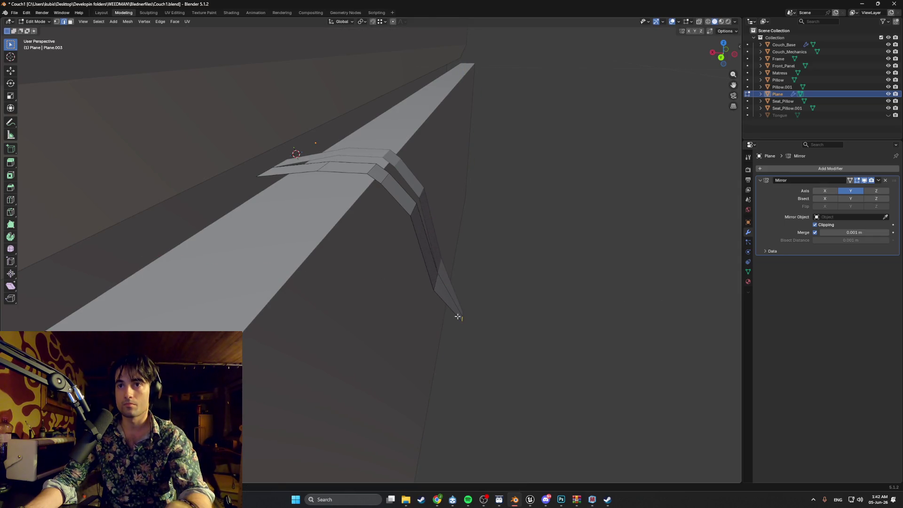
Step: Nudge the selected vertices, then slide the leg's lower strip face along X
{"action": "key", "text": "g"}
{"action": "left_click", "coordinate": [434, 312]}
{"action": "middle_click_drag", "start_coordinate": [446, 303], "coordinate": [430, 303]}
{"action": "left_click_drag", "start_coordinate": [464, 343], "coordinate": [440, 254]}
{"action": "key", "text": "g"}
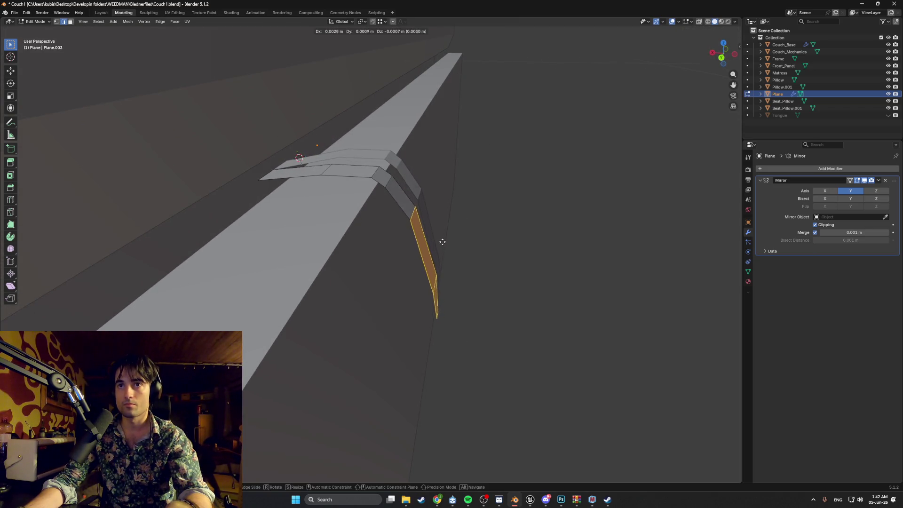
{"action": "key", "text": "x"}
{"action": "left_click", "coordinate": [434, 241]}
{"action": "middle_click_drag", "start_coordinate": [434, 241], "coordinate": [446, 239]}
{"action": "middle_click_drag", "start_coordinate": [425, 270], "coordinate": [401, 259]}
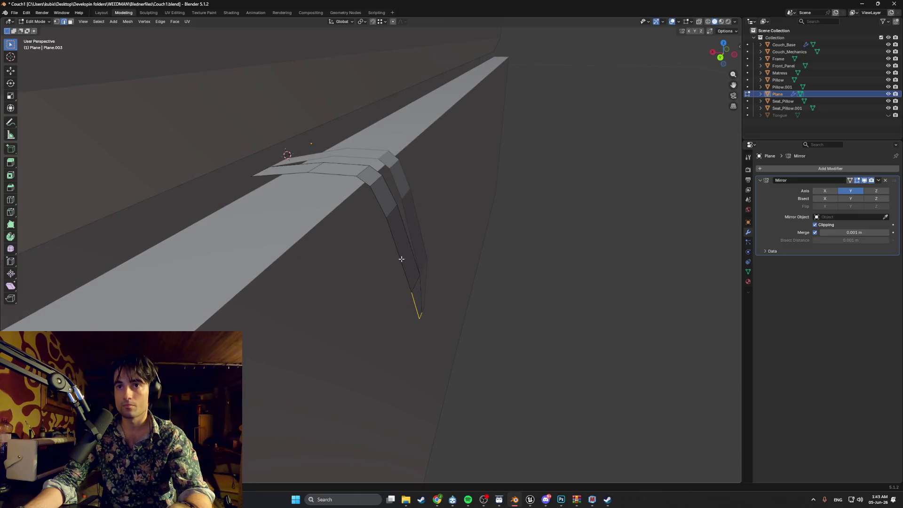
Step: Select an edge on the hanging strip and shift it along X, cancelling one bad move
{"action": "left_click", "coordinate": [427, 280], "text": "alt"}
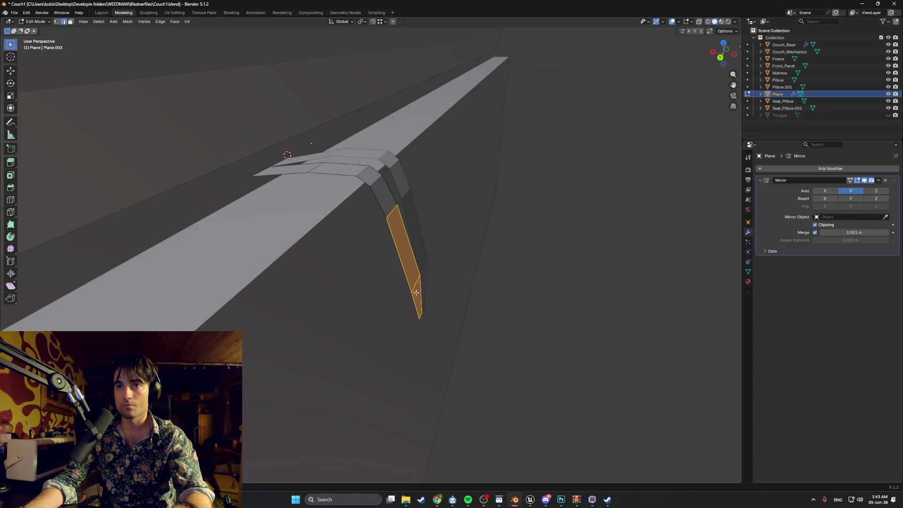
{"action": "left_click", "coordinate": [416, 293]}
{"action": "key", "text": "g"}
{"action": "key", "text": "x"}
{"action": "right_click", "coordinate": [426, 322]}
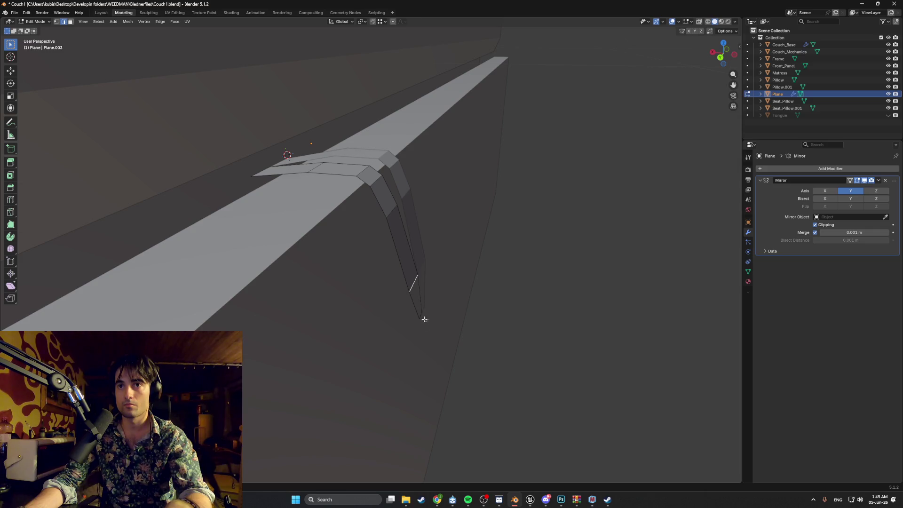
{"action": "key", "text": "g"}
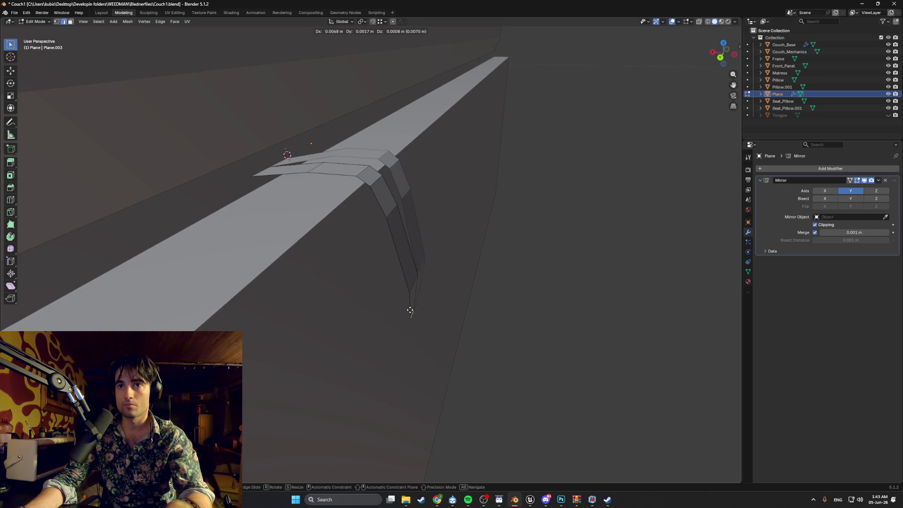
{"action": "key", "text": "x"}
{"action": "left_click", "coordinate": [409, 311]}
{"action": "mouse_move", "coordinate": [409, 311]}
{"action": "middle_mouse_down"}
{"action": "mouse_move", "coordinate": [424, 302]}
{"action": "mouse_move", "coordinate": [393, 287]}
{"action": "mouse_move", "coordinate": [423, 302]}
{"action": "mouse_move", "coordinate": [407, 298]}
{"action": "middle_mouse_up"}
{"action": "scroll", "coordinate": [407, 298], "scroll_direction": "up", "scroll_amount": 2}
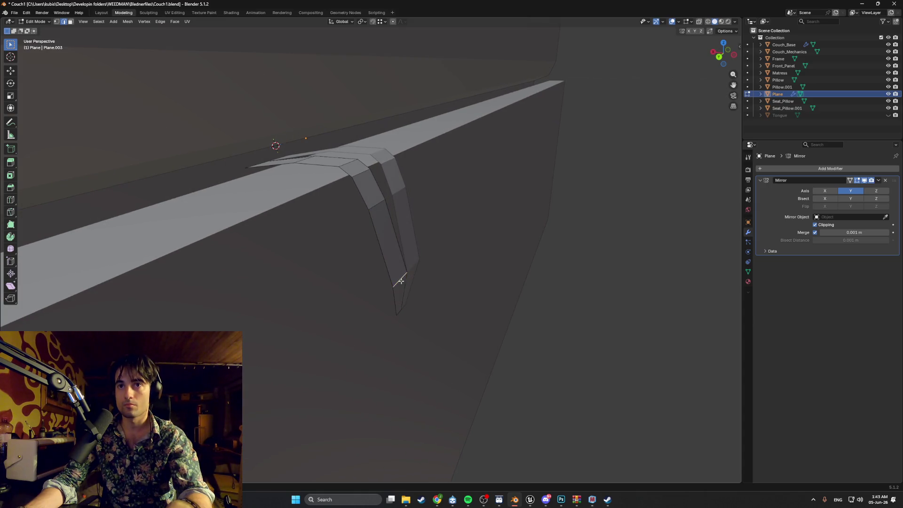
Step: Push the edge further along X, then reposition the small edge at the bracket's tip
{"action": "key", "text": "g"}
{"action": "key", "text": "z"}
{"action": "key", "text": "z"}
{"action": "key", "text": "x"}
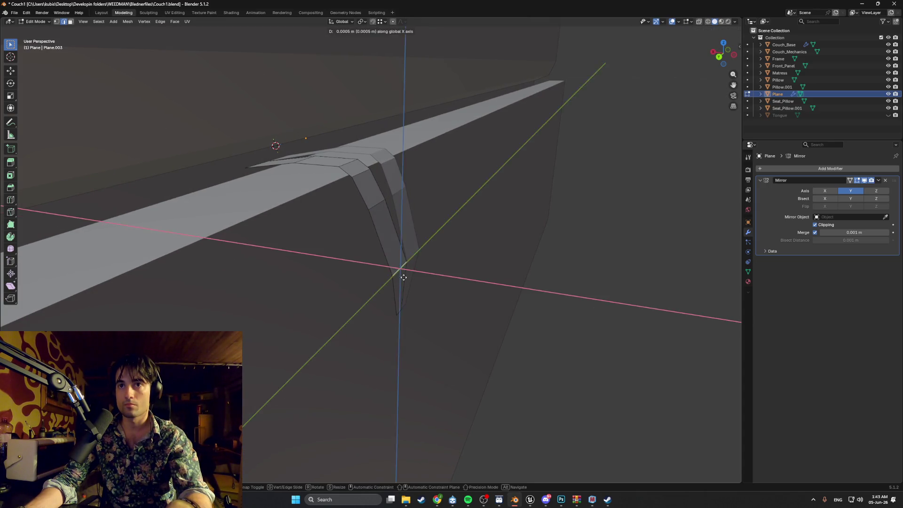
{"action": "left_click", "coordinate": [395, 277]}
{"action": "left_click_drag", "start_coordinate": [391, 307], "coordinate": [391, 306]}
{"action": "key", "text": "g"}
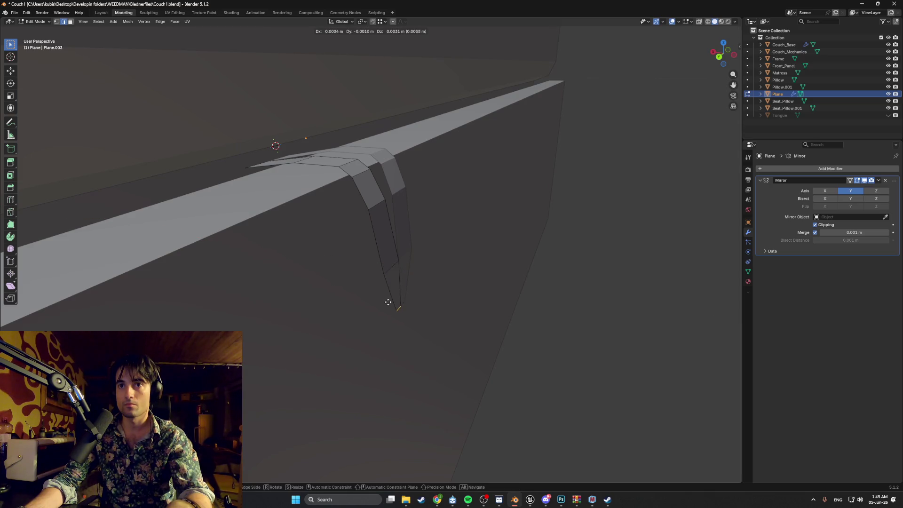
{"action": "left_click", "coordinate": [389, 292]}
{"action": "left_click", "coordinate": [383, 303]}
Step: Select the whole bracket, rescale it and shift it sideways along X
{"action": "mouse_move", "coordinate": [377, 296]}
{"action": "middle_mouse_down"}
{"action": "mouse_move", "coordinate": [359, 292]}
{"action": "mouse_move", "coordinate": [395, 298]}
{"action": "mouse_move", "coordinate": [367, 254]}
{"action": "middle_mouse_up"}
{"action": "scroll", "coordinate": [379, 253], "scroll_direction": "down", "scroll_amount": 3}
{"action": "scroll", "coordinate": [363, 246], "scroll_direction": "up", "scroll_amount": 6}
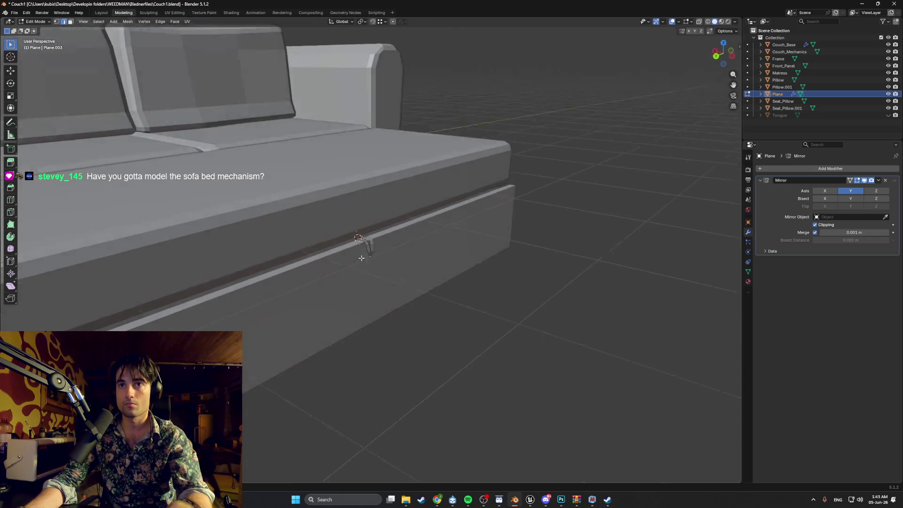
{"action": "key", "text": "a"}
{"action": "key", "text": "s"}
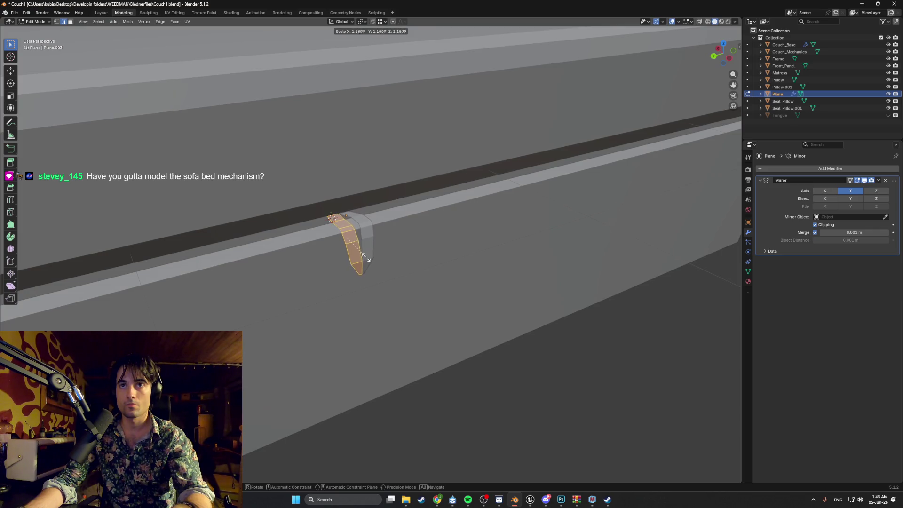
{"action": "left_click", "coordinate": [365, 257]}
{"action": "key", "text": "g"}
{"action": "key", "text": "x"}
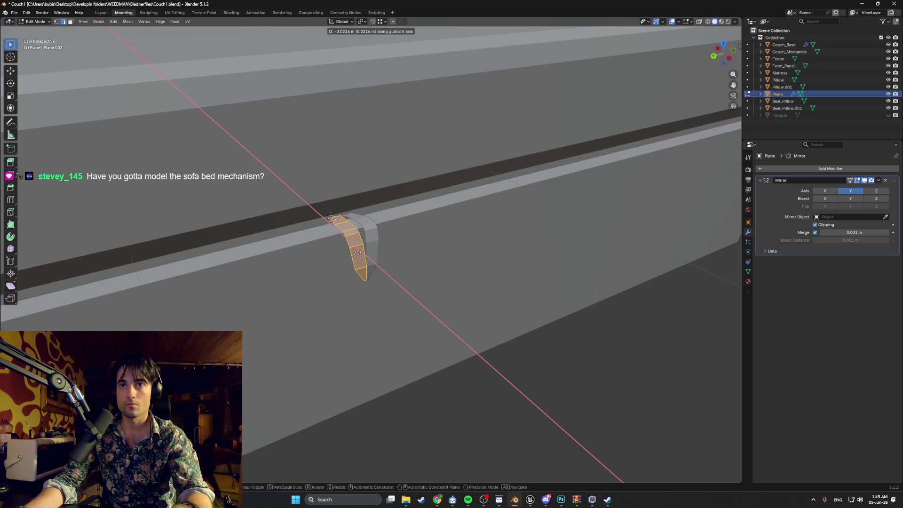
{"action": "left_click", "coordinate": [358, 253]}
Step: Adjust the bracket's placement again and briefly leave Edit Mode to check it
{"action": "mouse_move", "coordinate": [358, 252]}
{"action": "middle_mouse_down"}
{"action": "mouse_move", "coordinate": [406, 258]}
{"action": "mouse_move", "coordinate": [367, 248]}
{"action": "middle_mouse_up"}
{"action": "scroll", "coordinate": [366, 252], "scroll_direction": "down", "scroll_amount": 5}
{"action": "scroll", "coordinate": [367, 248], "scroll_direction": "up", "scroll_amount": 3}
{"action": "key", "text": "g"}
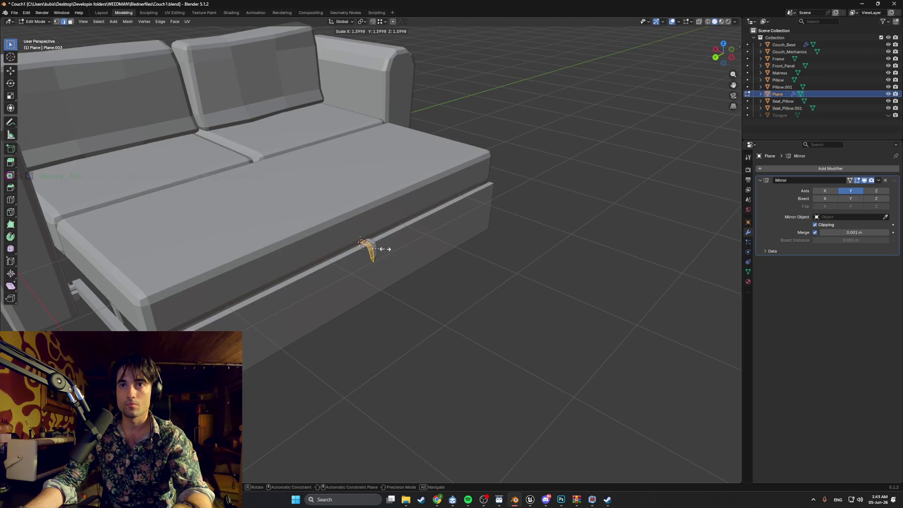
{"action": "left_click", "coordinate": [380, 249]}
{"action": "scroll", "coordinate": [367, 249], "scroll_direction": "up", "scroll_amount": 8}
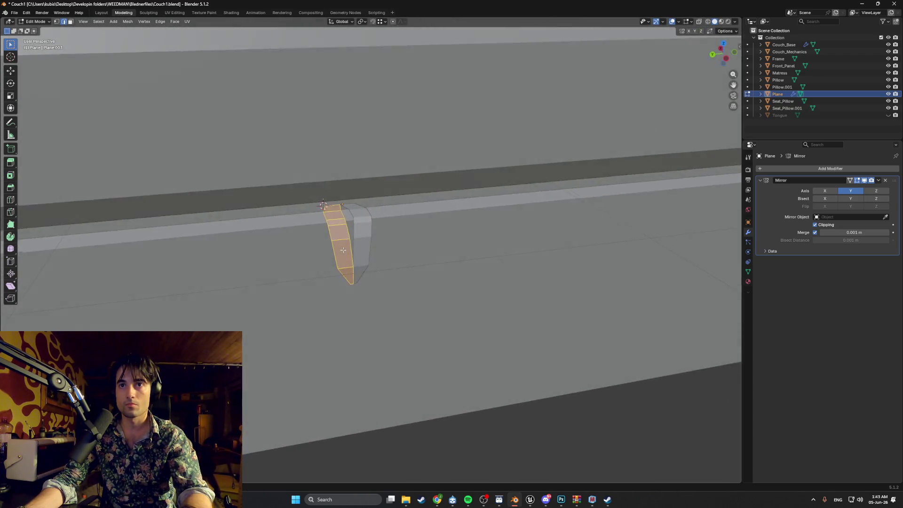
{"action": "mouse_move", "coordinate": [343, 250]}
{"action": "middle_mouse_down"}
{"action": "mouse_move", "coordinate": [362, 268]}
{"action": "mouse_move", "coordinate": [370, 254]}
{"action": "mouse_move", "coordinate": [391, 264]}
{"action": "mouse_move", "coordinate": [374, 269]}
{"action": "middle_mouse_up"}
{"action": "key", "text": "Tab"}
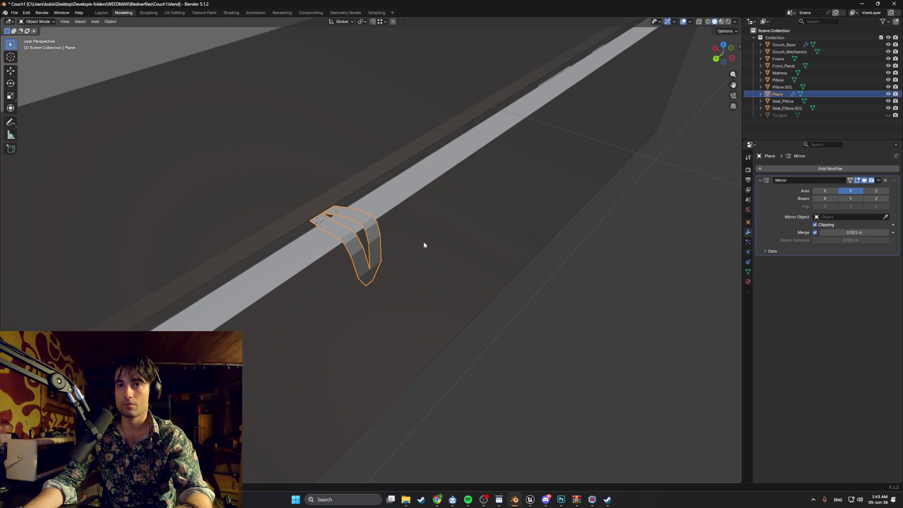
{"action": "key", "text": "Tab"}
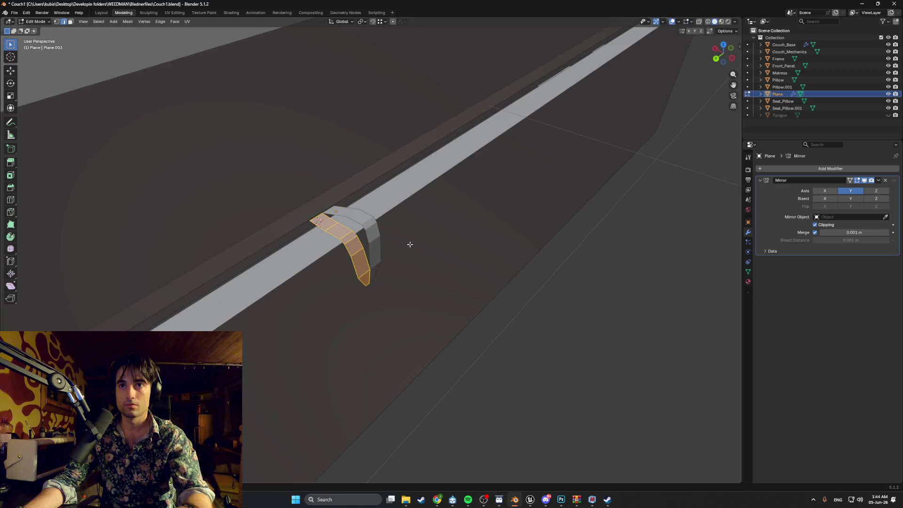
Step: Thicken the bracket by extruding along normals, then resize the bottom face and extrude it down Z
{"action": "middle_click_drag", "start_coordinate": [407, 246], "coordinate": [420, 245]}
{"action": "key", "text": "e"}
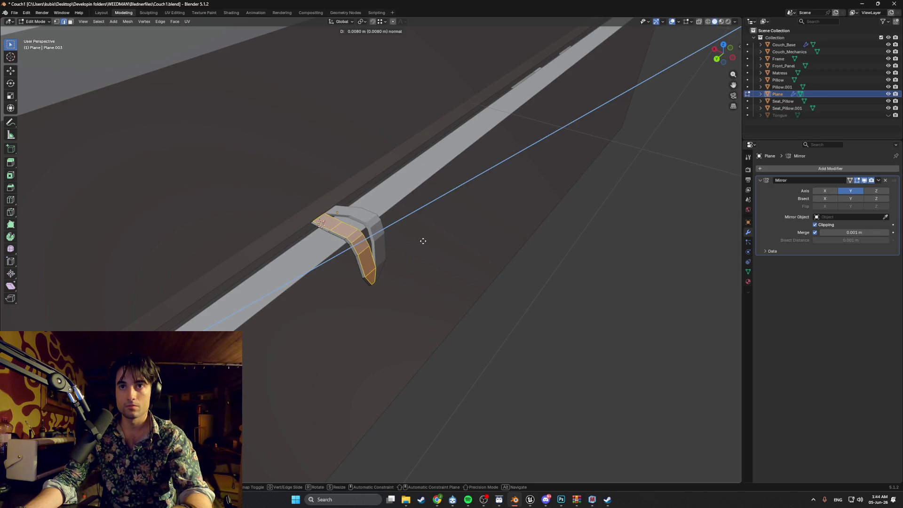
{"action": "left_click", "coordinate": [423, 241]}
{"action": "mouse_move", "coordinate": [417, 246]}
{"action": "middle_mouse_down"}
{"action": "mouse_move", "coordinate": [393, 221]}
{"action": "mouse_move", "coordinate": [403, 212]}
{"action": "mouse_move", "coordinate": [412, 212]}
{"action": "mouse_move", "coordinate": [380, 270]}
{"action": "middle_mouse_up"}
{"action": "scroll", "coordinate": [412, 212], "scroll_direction": "up", "scroll_amount": 5}
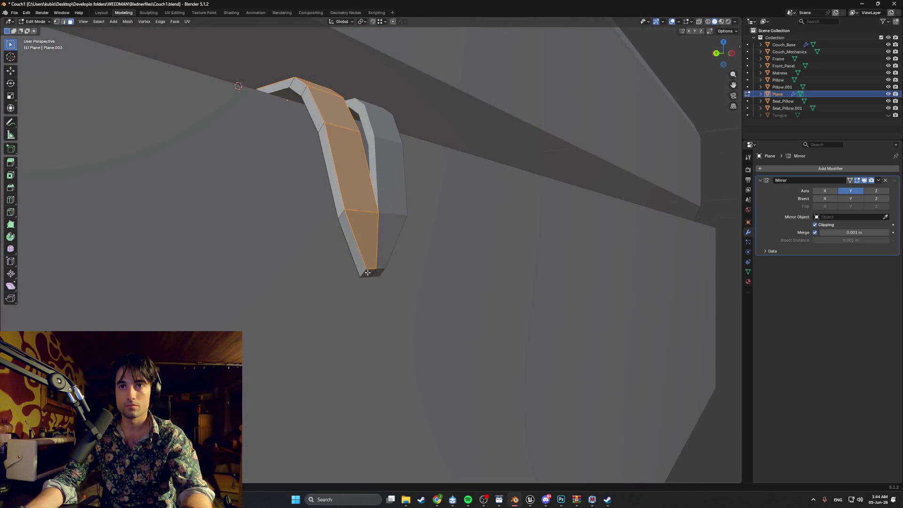
{"action": "left_click", "coordinate": [367, 273]}
{"action": "key", "text": "s"}
{"action": "left_click", "coordinate": [371, 277]}
{"action": "key", "text": "e"}
{"action": "key", "text": "z"}
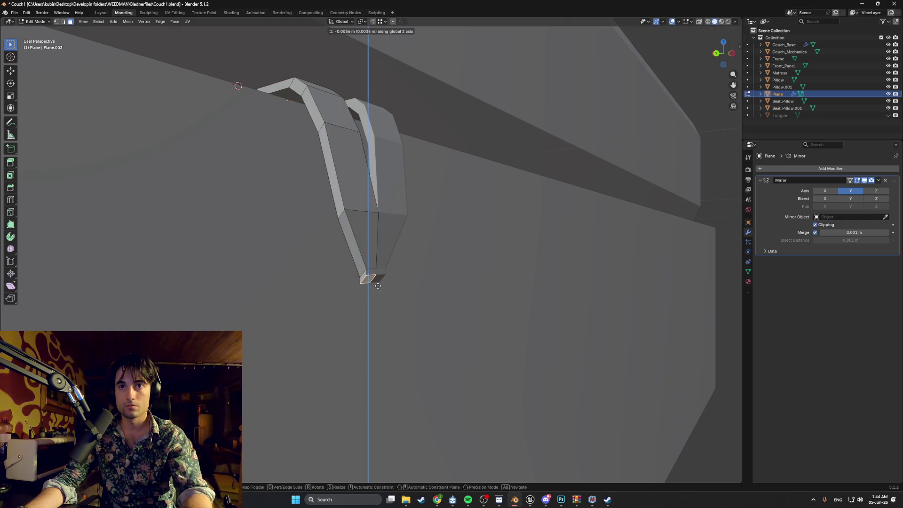
{"action": "left_click", "coordinate": [379, 282]}
Step: Return to Object Mode and apply the Mirror modifier to make the mirrored half permanent
{"action": "mouse_move", "coordinate": [379, 281]}
{"action": "middle_mouse_down"}
{"action": "mouse_move", "coordinate": [383, 271]}
{"action": "mouse_move", "coordinate": [374, 268]}
{"action": "mouse_move", "coordinate": [372, 297]}
{"action": "mouse_move", "coordinate": [384, 251]}
{"action": "mouse_move", "coordinate": [625, 254]}
{"action": "middle_mouse_up"}
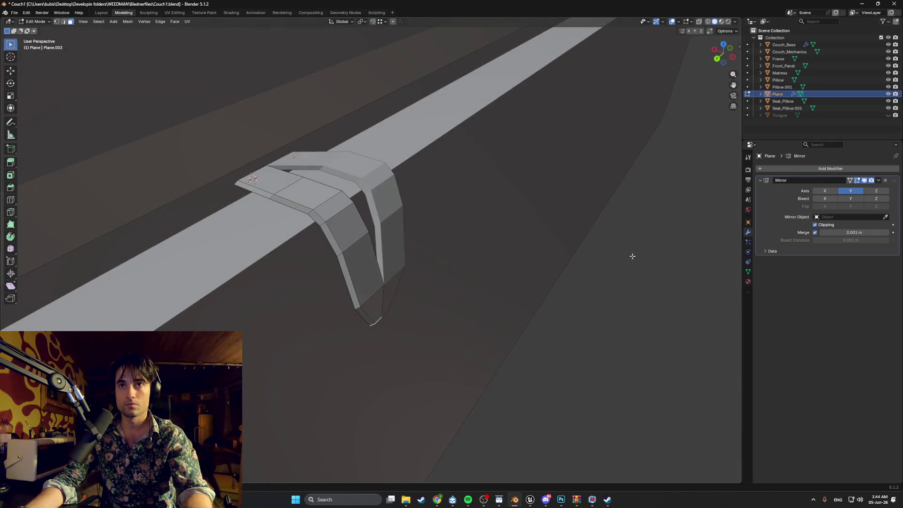
{"action": "key", "text": "Tab"}
{"action": "left_click", "coordinate": [622, 287]}
{"action": "left_click", "coordinate": [879, 180]}
{"action": "left_click", "coordinate": [868, 189]}
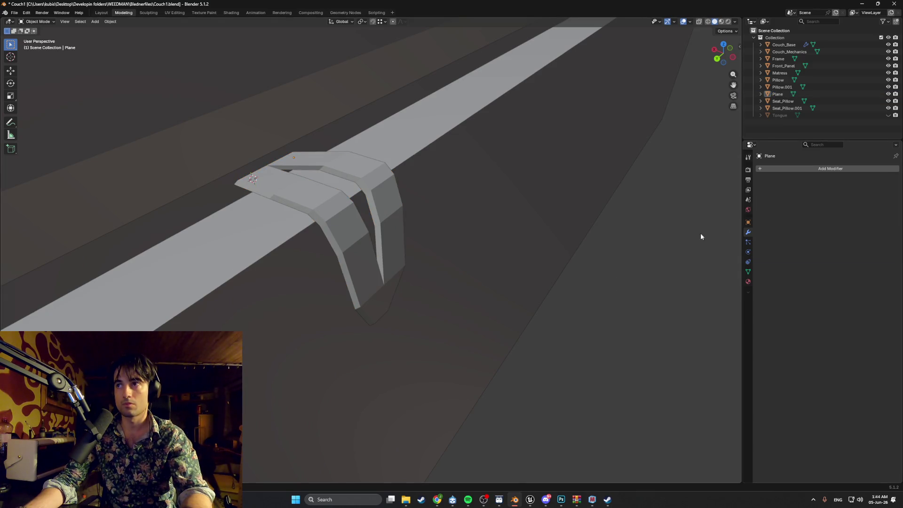
Step: Scale the whole handle mesh and move it to a new spot on the couch front
{"action": "key", "text": "Tab"}
{"action": "mouse_move", "coordinate": [439, 246]}
{"action": "middle_mouse_down"}
{"action": "mouse_move", "coordinate": [394, 251]}
{"action": "mouse_move", "coordinate": [372, 243]}
{"action": "mouse_move", "coordinate": [460, 212]}
{"action": "mouse_move", "coordinate": [397, 227]}
{"action": "mouse_move", "coordinate": [371, 203]}
{"action": "mouse_move", "coordinate": [357, 216]}
{"action": "mouse_move", "coordinate": [596, 212]}
{"action": "mouse_move", "coordinate": [406, 231]}
{"action": "mouse_move", "coordinate": [502, 232]}
{"action": "mouse_move", "coordinate": [400, 259]}
{"action": "mouse_move", "coordinate": [378, 246]}
{"action": "middle_mouse_up"}
{"action": "key", "text": "a"}
{"action": "scroll", "coordinate": [394, 252], "scroll_direction": "down", "scroll_amount": 3}
{"action": "key", "text": "s"}
{"action": "left_click", "coordinate": [393, 236]}
{"action": "key", "text": "g"}
{"action": "left_click", "coordinate": [375, 204]}
{"action": "scroll", "coordinate": [350, 223], "scroll_direction": "down", "scroll_amount": 5}
{"action": "scroll", "coordinate": [399, 260], "scroll_direction": "up", "scroll_amount": 6}
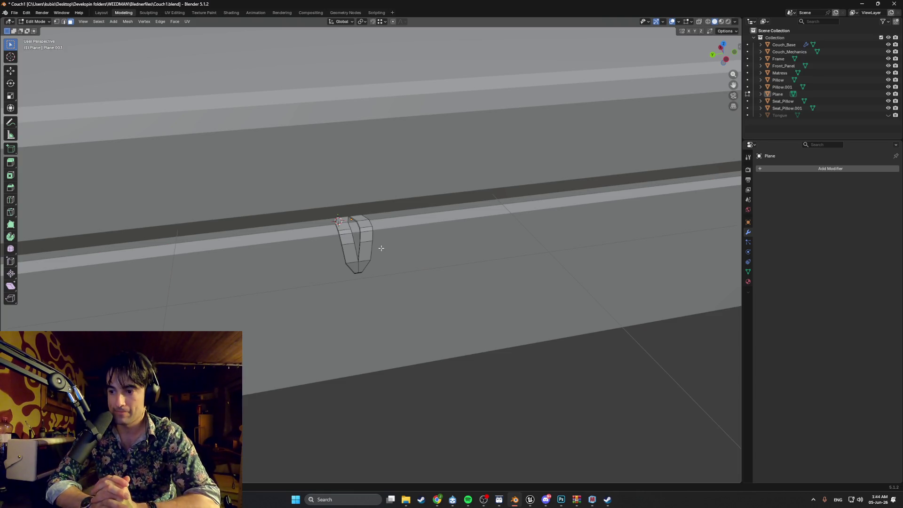
Step: Unhide the Tongue object in the Outliner and delete it from the scene
{"action": "left_click", "coordinate": [888, 116]}
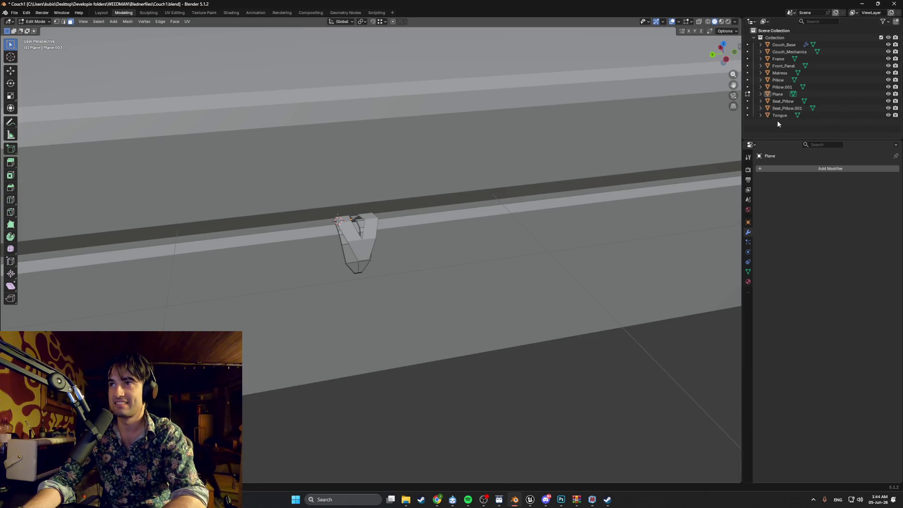
{"action": "scroll", "coordinate": [410, 196], "scroll_direction": "up", "scroll_amount": 5}
{"action": "middle_click_drag", "start_coordinate": [417, 187], "coordinate": [438, 187]}
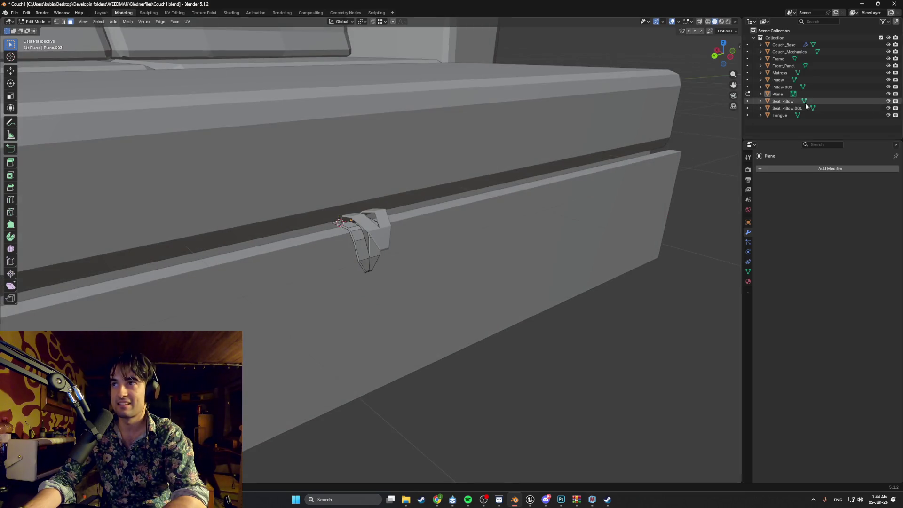
{"action": "left_click", "coordinate": [779, 115]}
{"action": "key", "text": "x"}
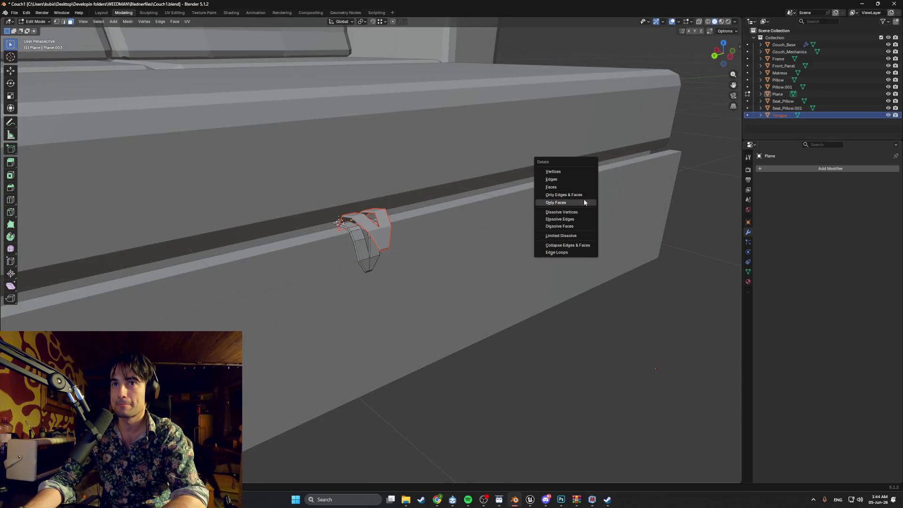
{"action": "key", "text": "x"}
{"action": "scroll", "coordinate": [488, 222], "scroll_direction": "down", "scroll_amount": 3}
{"action": "mouse_move", "coordinate": [487, 222]}
{"action": "middle_mouse_down"}
{"action": "mouse_move", "coordinate": [528, 216]}
{"action": "mouse_move", "coordinate": [423, 237]}
{"action": "mouse_move", "coordinate": [355, 273]}
{"action": "mouse_move", "coordinate": [425, 254]}
{"action": "mouse_move", "coordinate": [392, 234]}
{"action": "mouse_move", "coordinate": [374, 245]}
{"action": "mouse_move", "coordinate": [401, 258]}
{"action": "mouse_move", "coordinate": [342, 275]}
{"action": "mouse_move", "coordinate": [395, 245]}
{"action": "mouse_move", "coordinate": [467, 225]}
{"action": "mouse_move", "coordinate": [427, 251]}
{"action": "mouse_move", "coordinate": [423, 242]}
{"action": "mouse_move", "coordinate": [457, 232]}
{"action": "mouse_move", "coordinate": [394, 238]}
{"action": "mouse_move", "coordinate": [374, 261]}
{"action": "middle_mouse_up"}
Step: Zoom around the couch front and select all of the handle's faces
{"action": "scroll", "coordinate": [371, 259], "scroll_direction": "up", "scroll_amount": 6}
{"action": "scroll", "coordinate": [392, 235], "scroll_direction": "down", "scroll_amount": 5}
{"action": "scroll", "coordinate": [371, 243], "scroll_direction": "up", "scroll_amount": 6}
{"action": "scroll", "coordinate": [388, 263], "scroll_direction": "down", "scroll_amount": 3}
{"action": "scroll", "coordinate": [341, 275], "scroll_direction": "up", "scroll_amount": 4}
{"action": "scroll", "coordinate": [427, 252], "scroll_direction": "down", "scroll_amount": 2}
{"action": "scroll", "coordinate": [393, 238], "scroll_direction": "up", "scroll_amount": 2}
{"action": "scroll", "coordinate": [372, 256], "scroll_direction": "up", "scroll_amount": 3}
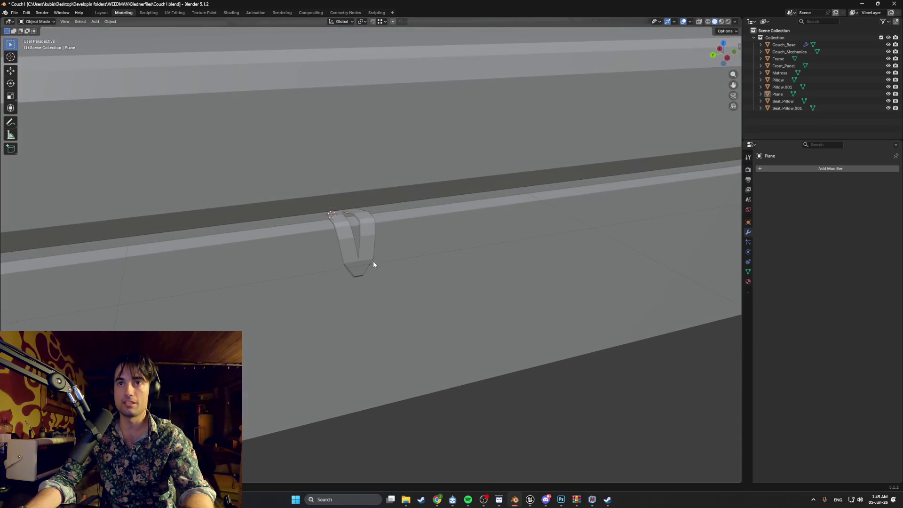
{"action": "key", "text": "a"}
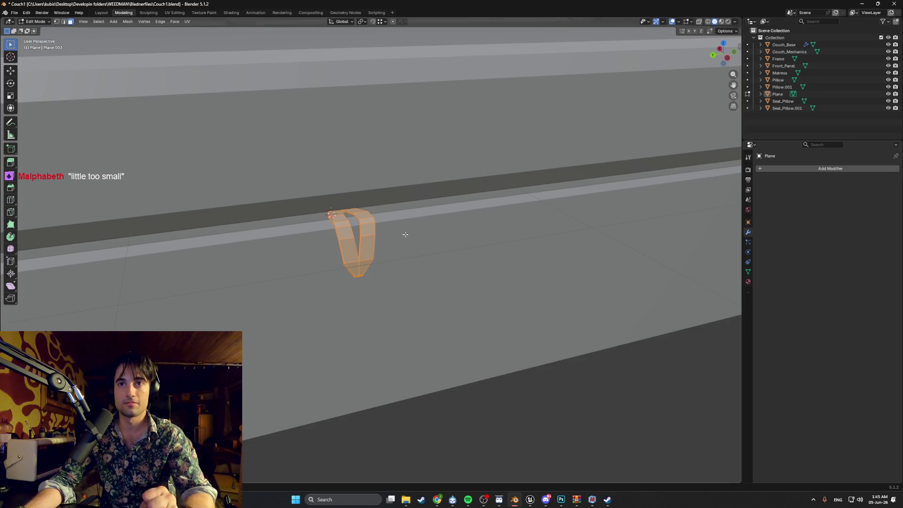
Step: Smart UV Project the handle and assign it Couch_Material in the UV Editing workspace
{"action": "key", "text": "u"}
{"action": "left_click", "coordinate": [386, 259]}
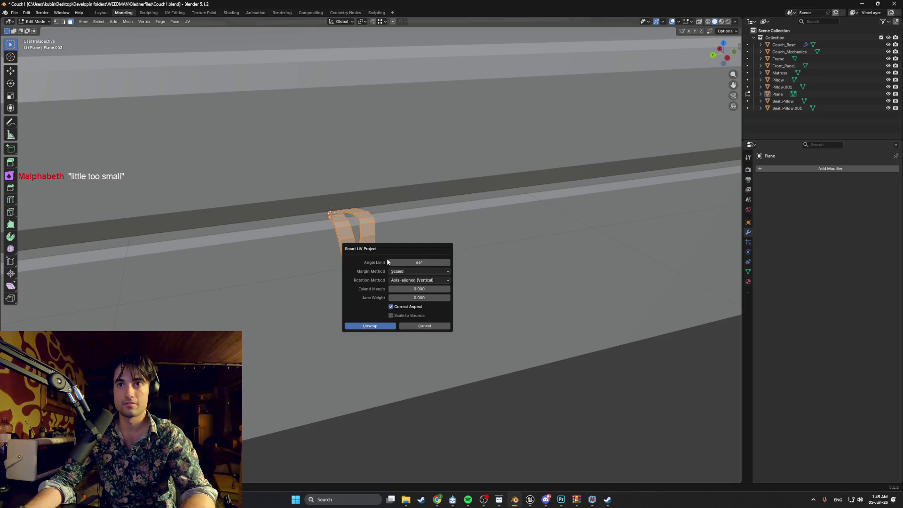
{"action": "left_click", "coordinate": [375, 326]}
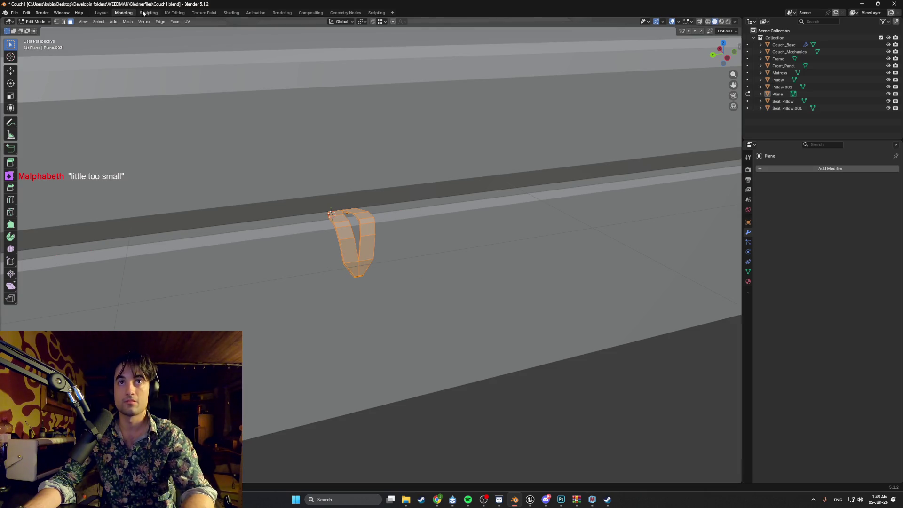
{"action": "left_click", "coordinate": [174, 13]}
{"action": "middle_click_drag", "start_coordinate": [558, 211], "coordinate": [537, 217]}
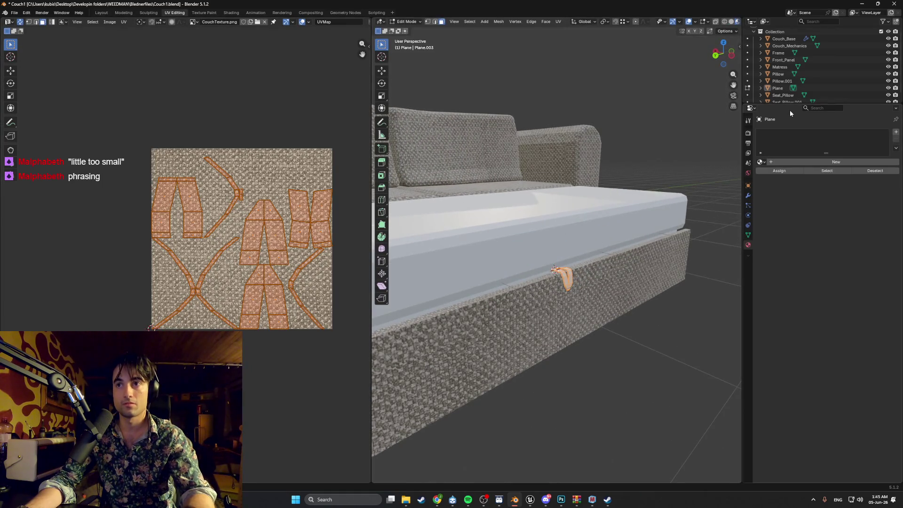
{"action": "left_click", "coordinate": [766, 162]}
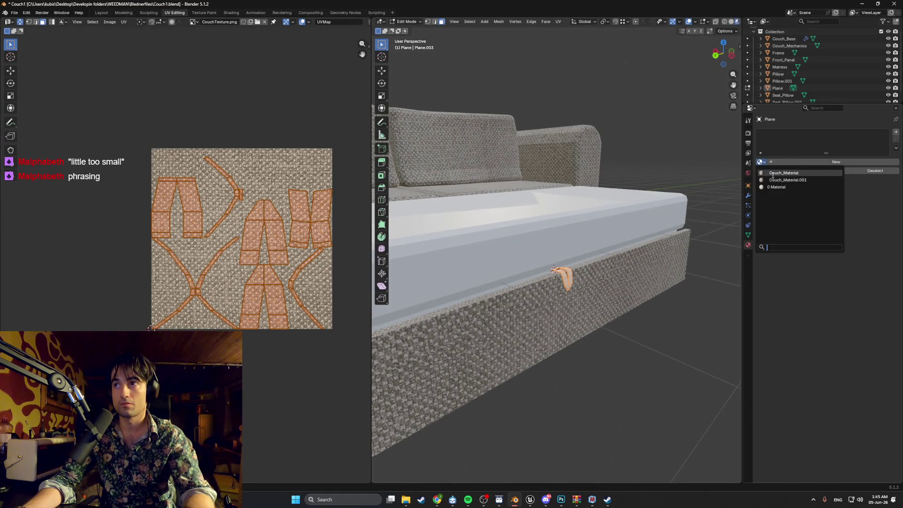
{"action": "left_click", "coordinate": [785, 173]}
Step: Scale the handle's UV islands down so the fabric pattern appears finer
{"action": "scroll", "coordinate": [575, 261], "scroll_direction": "up", "scroll_amount": 3}
{"action": "middle_click_drag", "start_coordinate": [575, 260], "coordinate": [476, 266]}
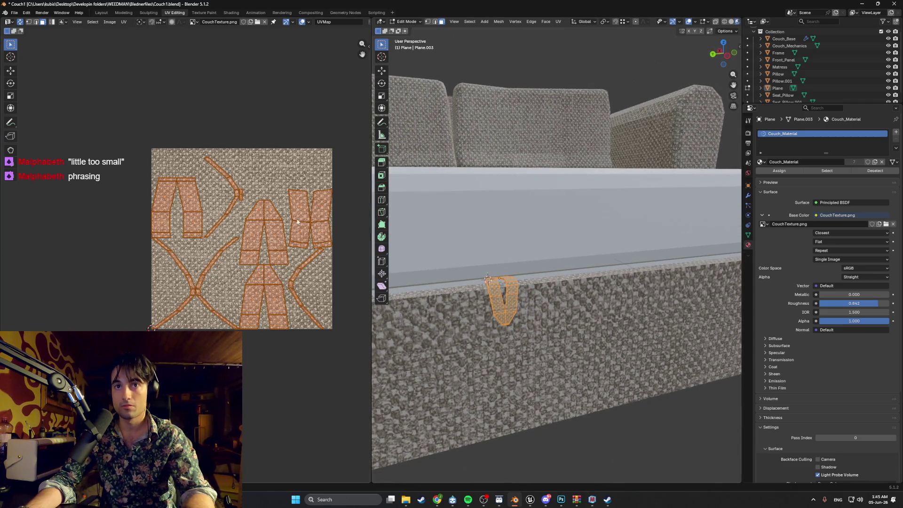
{"action": "scroll", "coordinate": [472, 258], "scroll_direction": "up", "scroll_amount": 3}
{"action": "key", "text": "s"}
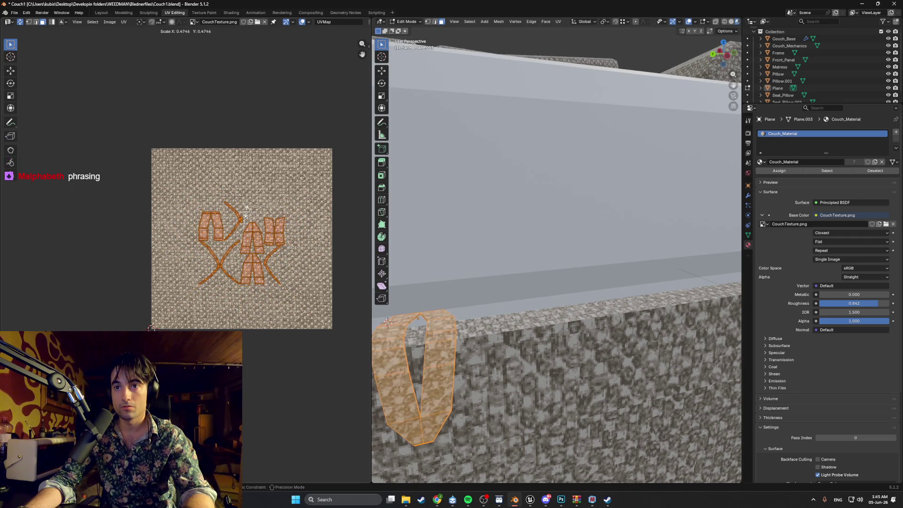
{"action": "left_click", "coordinate": [248, 210]}
{"action": "left_click", "coordinate": [520, 262]}
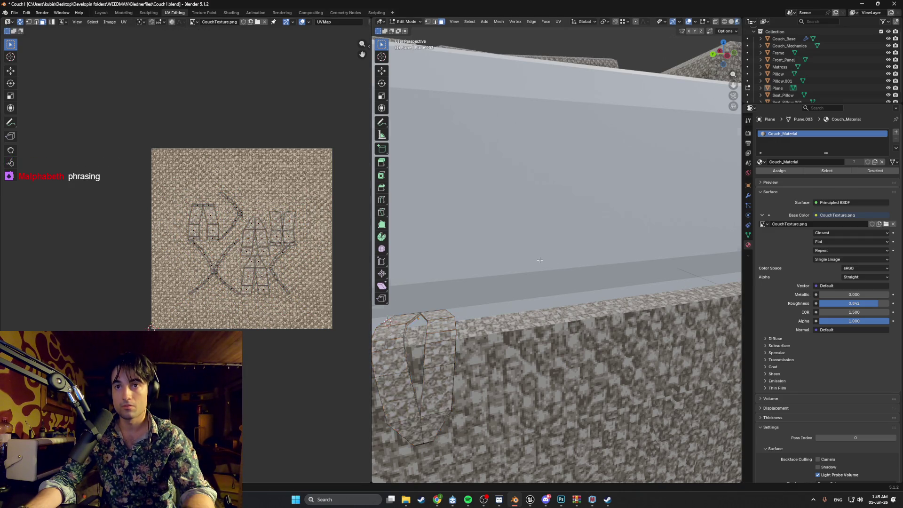
{"action": "scroll", "coordinate": [527, 259], "scroll_direction": "down", "scroll_amount": 3}
{"action": "mouse_move", "coordinate": [526, 259]}
{"action": "middle_mouse_down"}
{"action": "mouse_move", "coordinate": [682, 280]}
{"action": "mouse_move", "coordinate": [614, 276]}
{"action": "mouse_move", "coordinate": [606, 294]}
{"action": "mouse_move", "coordinate": [616, 296]}
{"action": "mouse_move", "coordinate": [511, 294]}
{"action": "mouse_move", "coordinate": [578, 268]}
{"action": "mouse_move", "coordinate": [629, 280]}
{"action": "mouse_move", "coordinate": [638, 295]}
{"action": "mouse_move", "coordinate": [531, 303]}
{"action": "mouse_move", "coordinate": [508, 289]}
{"action": "mouse_move", "coordinate": [551, 266]}
{"action": "middle_mouse_up"}
Step: Toggle Edit Mode to preview the handle's fabric texture, then select the Front_Panel
{"action": "key", "text": "Tab"}
{"action": "scroll", "coordinate": [615, 276], "scroll_direction": "down", "scroll_amount": 3}
{"action": "key", "text": "Tab"}
{"action": "key", "text": "Tab"}
{"action": "scroll", "coordinate": [638, 295], "scroll_direction": "down", "scroll_amount": 3}
{"action": "key", "text": "Tab"}
{"action": "scroll", "coordinate": [527, 293], "scroll_direction": "down", "scroll_amount": 2}
{"action": "scroll", "coordinate": [508, 289], "scroll_direction": "up", "scroll_amount": 4}
{"action": "scroll", "coordinate": [541, 273], "scroll_direction": "up", "scroll_amount": 3}
{"action": "key", "text": "Tab"}
{"action": "left_click", "coordinate": [556, 334]}
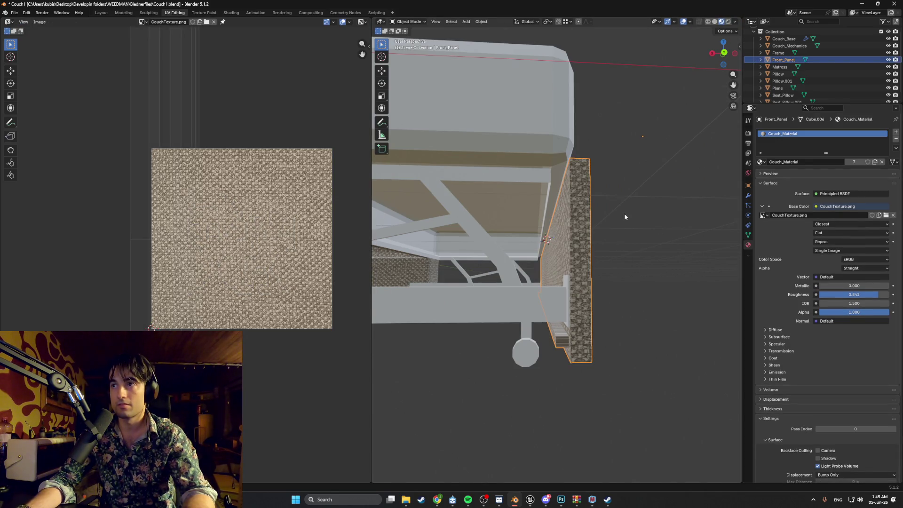
Step: In Front_Panel's Edit Mode, clear the selection and pick the two small bottom strip faces
{"action": "mouse_move", "coordinate": [639, 224]}
{"action": "middle_mouse_down"}
{"action": "mouse_move", "coordinate": [594, 244]}
{"action": "mouse_move", "coordinate": [593, 234]}
{"action": "mouse_move", "coordinate": [562, 257]}
{"action": "mouse_move", "coordinate": [571, 275]}
{"action": "middle_mouse_up"}
{"action": "key", "text": "Tab"}
{"action": "key", "text": "alt+a"}
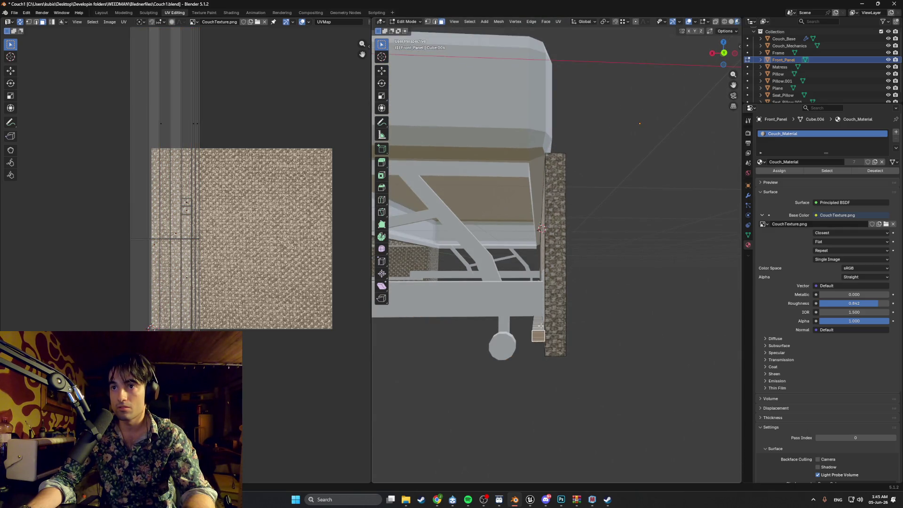
{"action": "mouse_move", "coordinate": [545, 318]}
{"action": "middle_mouse_down"}
{"action": "mouse_move", "coordinate": [569, 320]}
{"action": "mouse_move", "coordinate": [559, 281]}
{"action": "middle_mouse_up"}
{"action": "left_click", "coordinate": [578, 318]}
{"action": "scroll", "coordinate": [562, 287], "scroll_direction": "up", "scroll_amount": 4}
{"action": "left_click", "coordinate": [569, 290], "text": "shift"}
{"action": "middle_click_drag", "start_coordinate": [570, 290], "coordinate": [535, 298]}
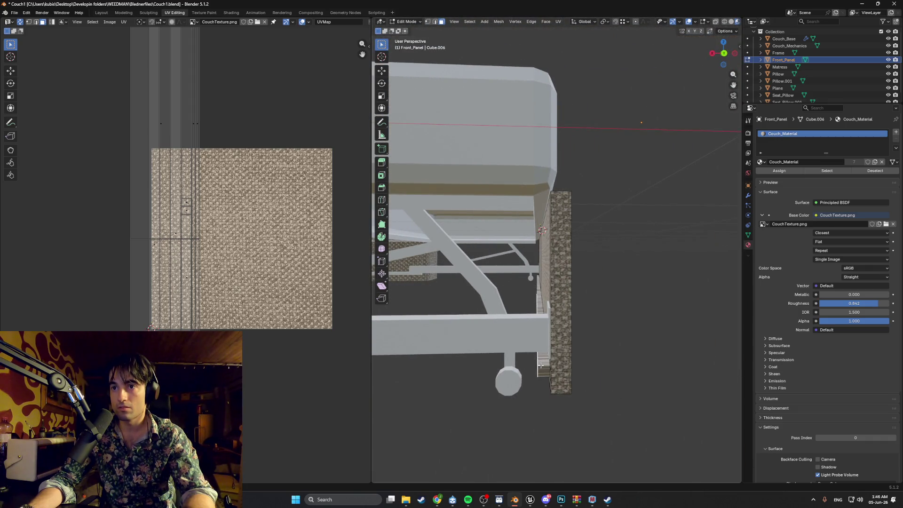
{"action": "mouse_move", "coordinate": [555, 338]}
{"action": "middle_mouse_down"}
{"action": "mouse_move", "coordinate": [585, 312]}
{"action": "mouse_move", "coordinate": [375, 311]}
{"action": "middle_mouse_up"}
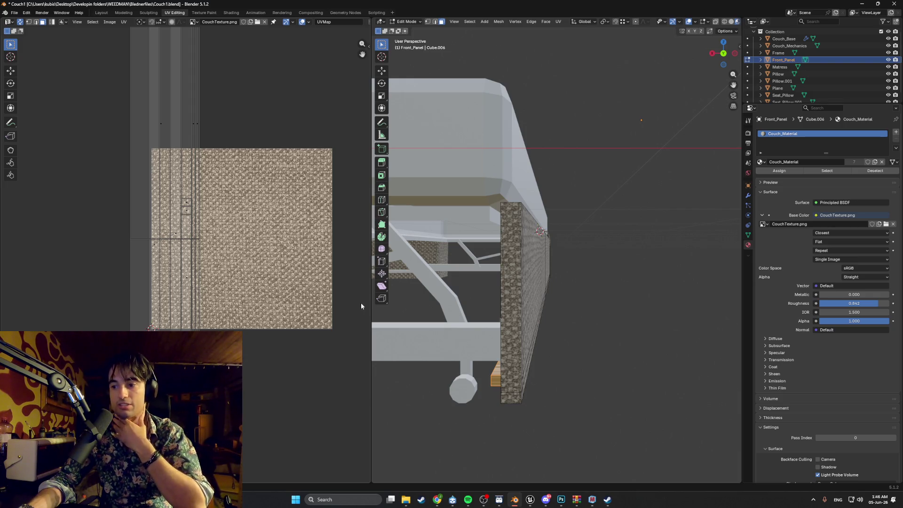
{"action": "mouse_move", "coordinate": [484, 278]}
{"action": "middle_mouse_down"}
{"action": "mouse_move", "coordinate": [497, 266]}
{"action": "mouse_move", "coordinate": [580, 255]}
{"action": "mouse_move", "coordinate": [536, 266]}
{"action": "middle_mouse_up"}
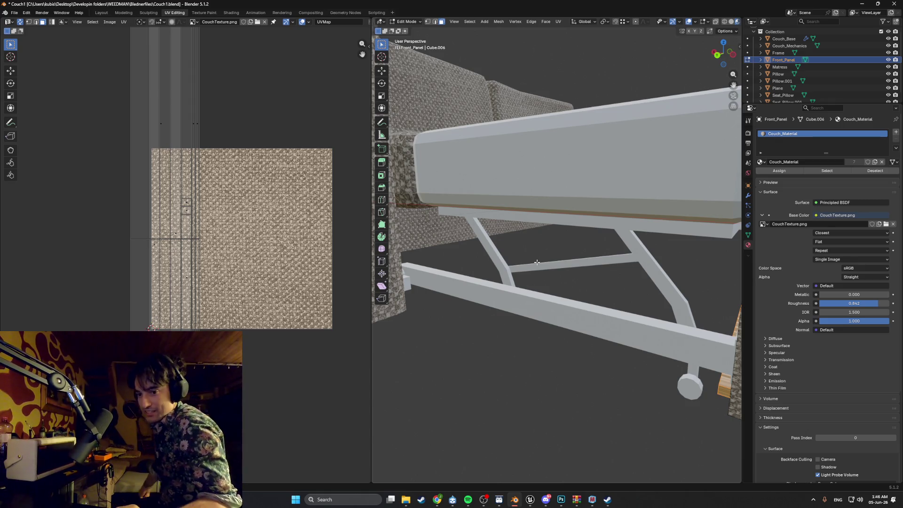
Step: Orbit around the whole couch to inspect it and save the blend file
{"action": "mouse_move", "coordinate": [561, 259]}
{"action": "middle_mouse_down"}
{"action": "mouse_move", "coordinate": [579, 211]}
{"action": "mouse_move", "coordinate": [619, 154]}
{"action": "middle_mouse_up"}
{"action": "scroll", "coordinate": [579, 211], "scroll_direction": "down", "scroll_amount": 5}
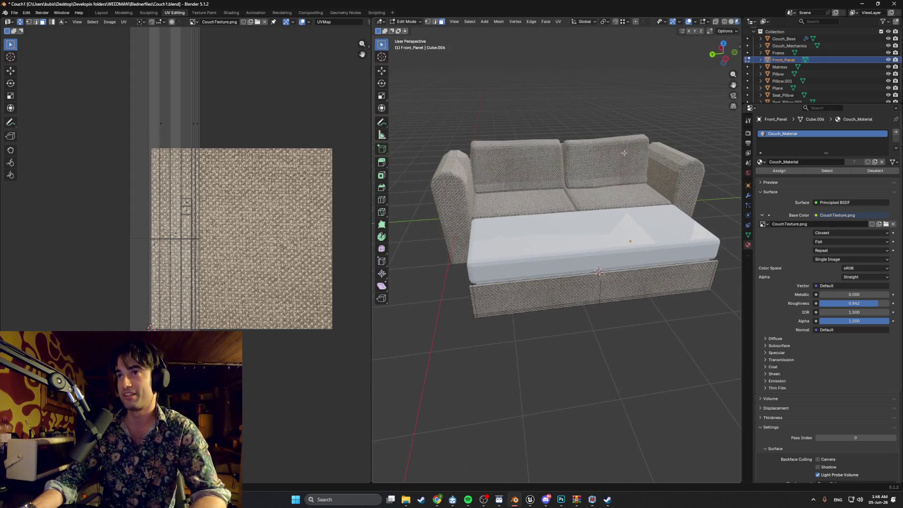
{"action": "middle_click_drag", "start_coordinate": [671, 169], "coordinate": [598, 192]}
{"action": "scroll", "coordinate": [598, 192], "scroll_direction": "up", "scroll_amount": 2}
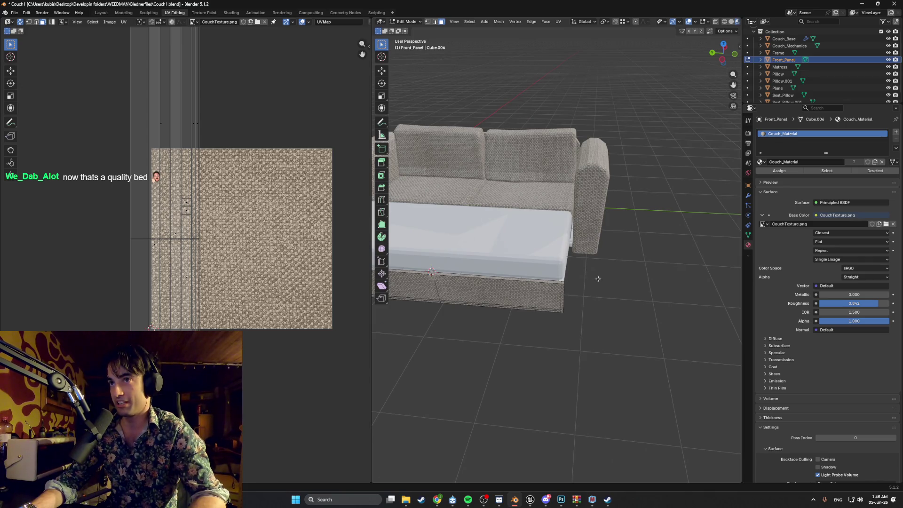
{"action": "mouse_move", "coordinate": [539, 208]}
{"action": "middle_mouse_down"}
{"action": "mouse_move", "coordinate": [512, 328]}
{"action": "mouse_move", "coordinate": [528, 349]}
{"action": "middle_mouse_up"}
{"action": "scroll", "coordinate": [512, 328], "scroll_direction": "up", "scroll_amount": 3}
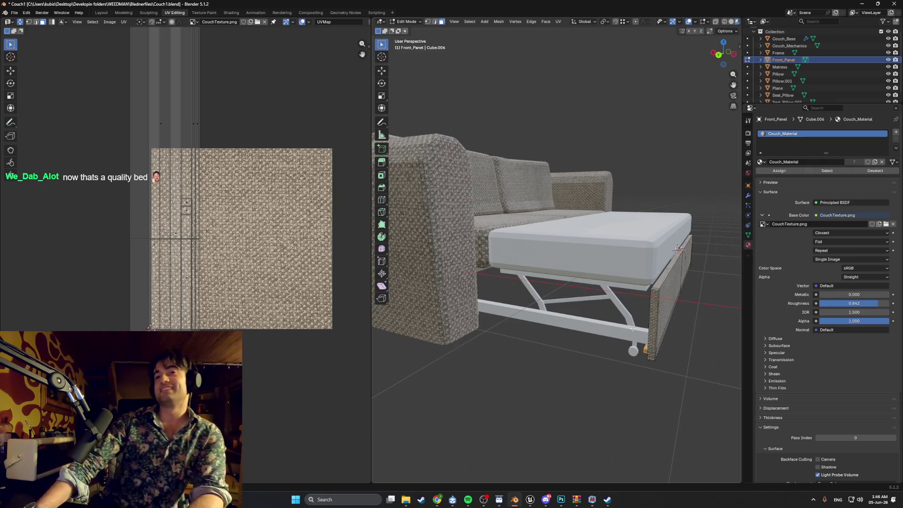
{"action": "scroll", "coordinate": [625, 336], "scroll_direction": "up", "scroll_amount": 5}
{"action": "scroll", "coordinate": [625, 336], "scroll_direction": "down", "scroll_amount": 5}
{"action": "mouse_move", "coordinate": [625, 336]}
{"action": "middle_mouse_down"}
{"action": "mouse_move", "coordinate": [605, 333]}
{"action": "mouse_move", "coordinate": [567, 362]}
{"action": "mouse_move", "coordinate": [616, 308]}
{"action": "middle_mouse_up"}
{"action": "key", "text": "ctrl+s"}
Step: Check the image list without changing it, then add an empty material slot to Front_Panel
{"action": "scroll", "coordinate": [617, 309], "scroll_direction": "up", "scroll_amount": 4}
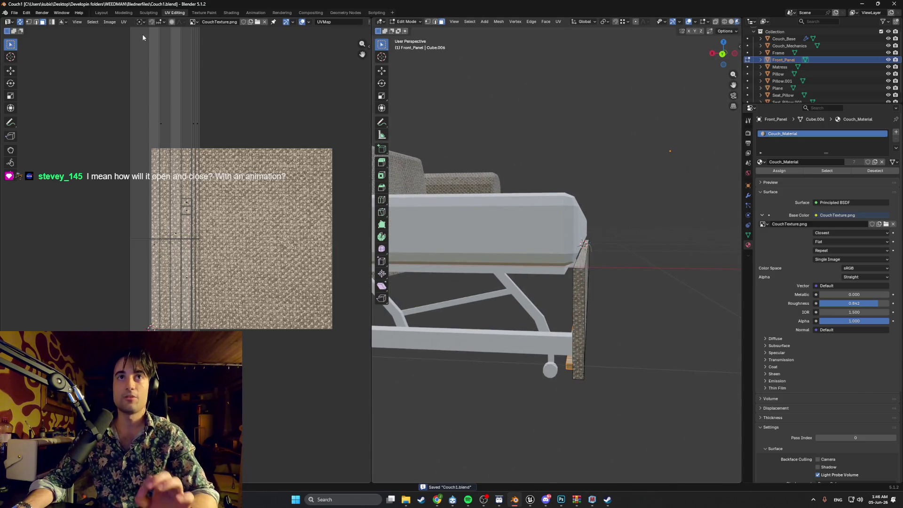
{"action": "left_click", "coordinate": [192, 22]}
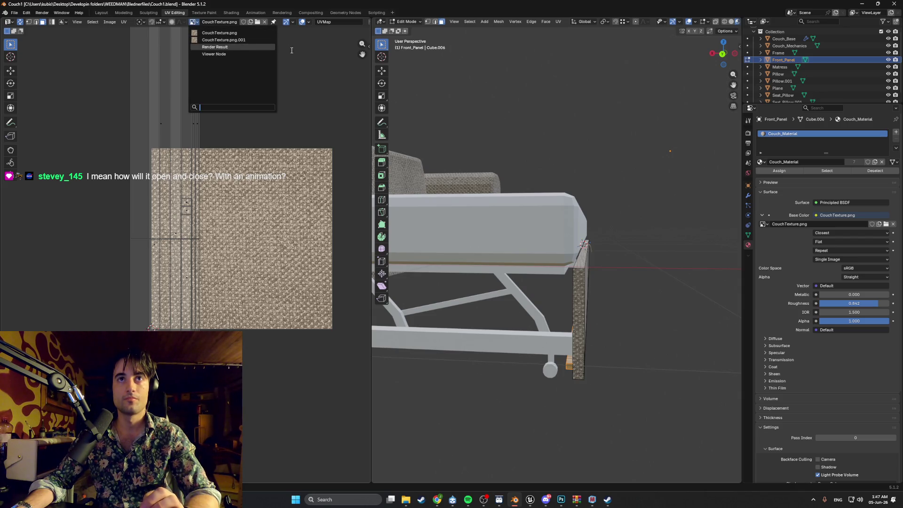
{"action": "key", "text": "Escape"}
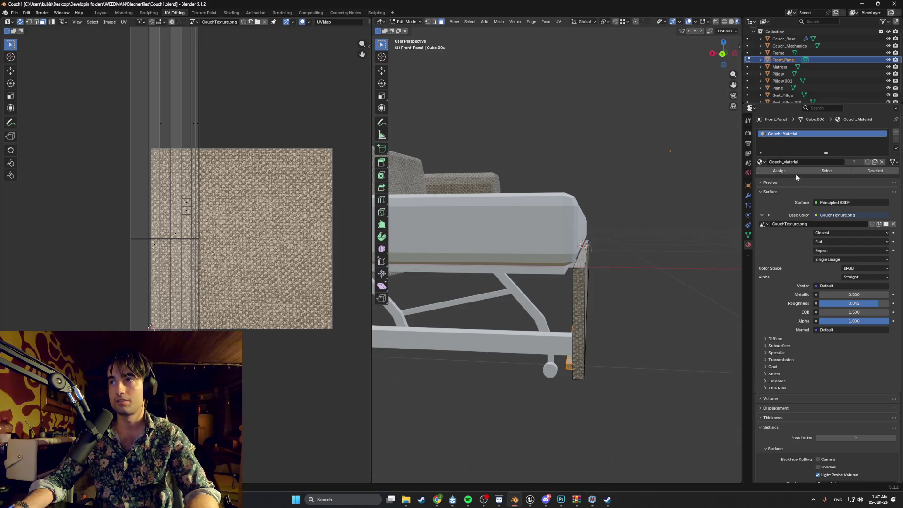
{"action": "left_click", "coordinate": [896, 132]}
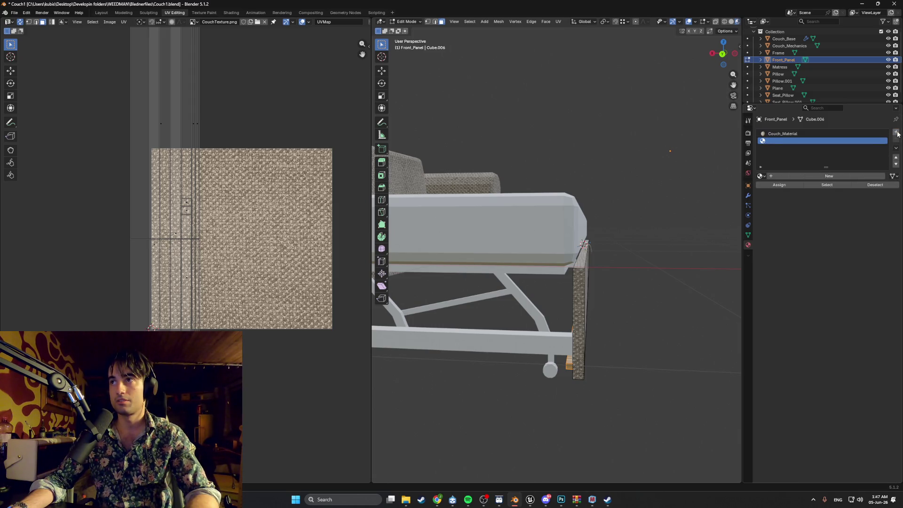
Step: Create a new Couch_wood material whose base colour is driven by an Image Texture
{"action": "left_click", "coordinate": [799, 178]}
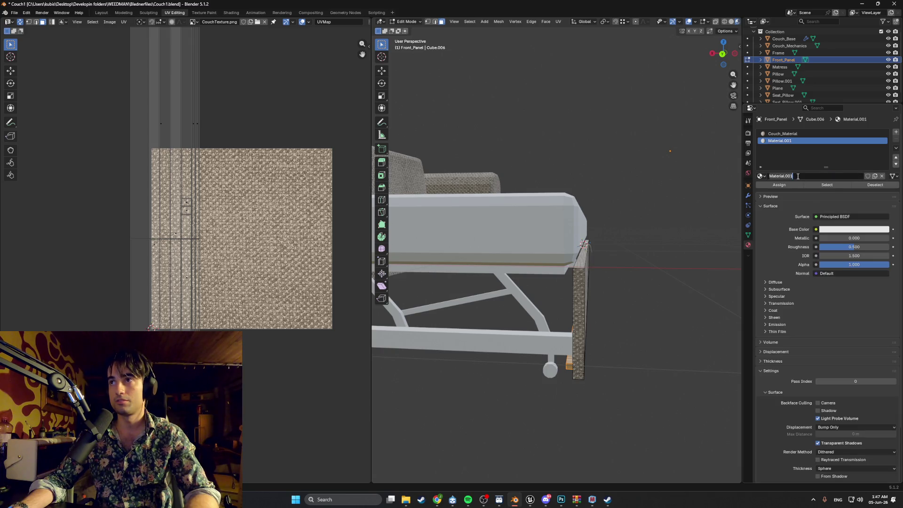
{"action": "type", "text": "cOUCH"}
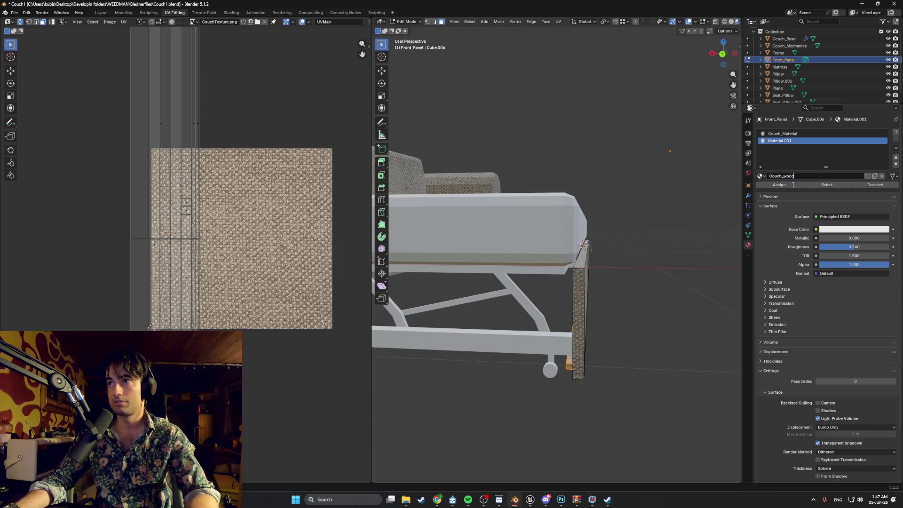
{"action": "key", "text": "Return"}
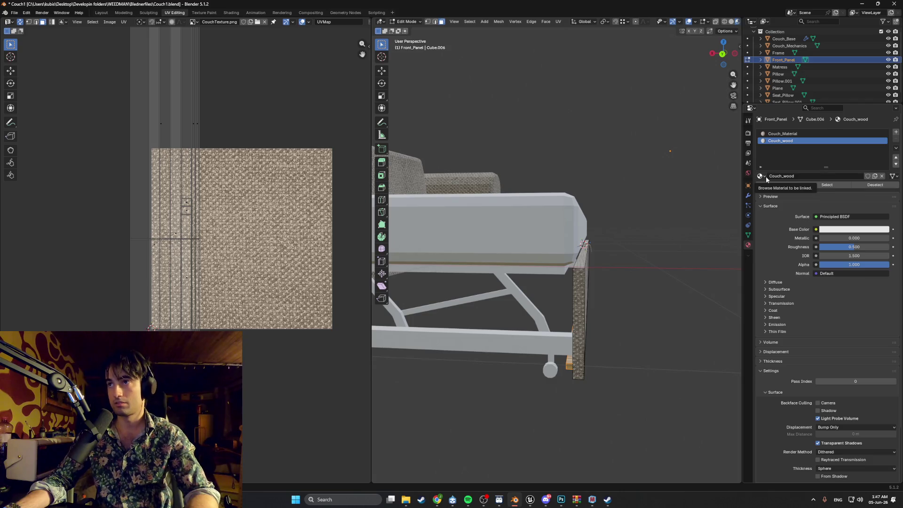
{"action": "left_click", "coordinate": [817, 229]}
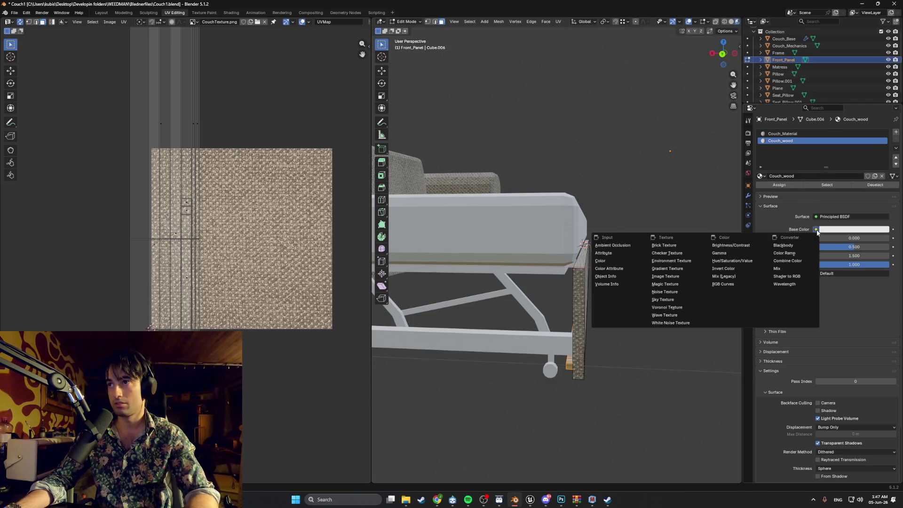
{"action": "left_click", "coordinate": [682, 276]}
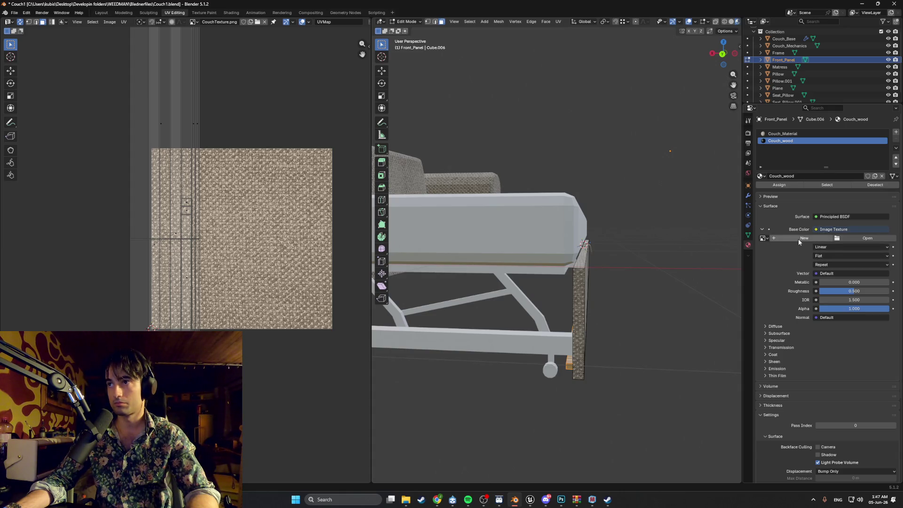
Step: Load GenericWoodTexture.png from the Textures folder as the base colour image
{"action": "middle_click_drag", "start_coordinate": [609, 254], "coordinate": [654, 247]}
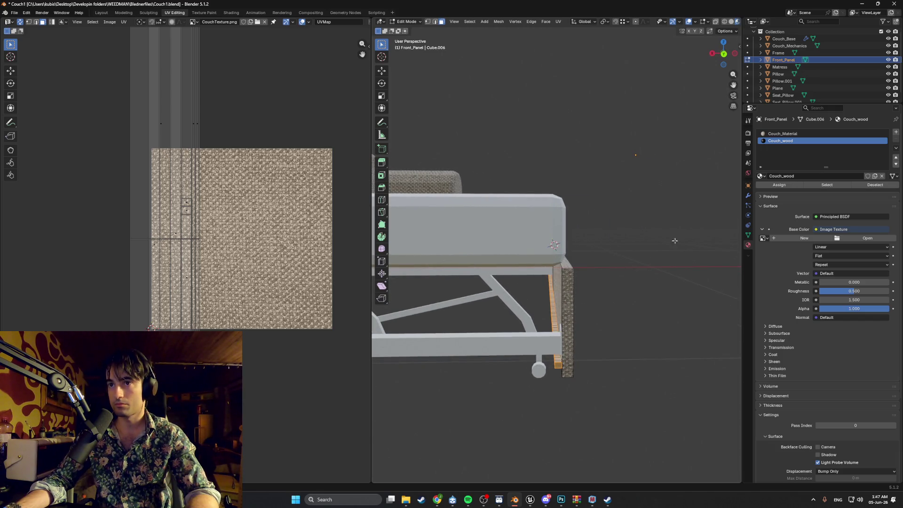
{"action": "left_click", "coordinate": [839, 239]}
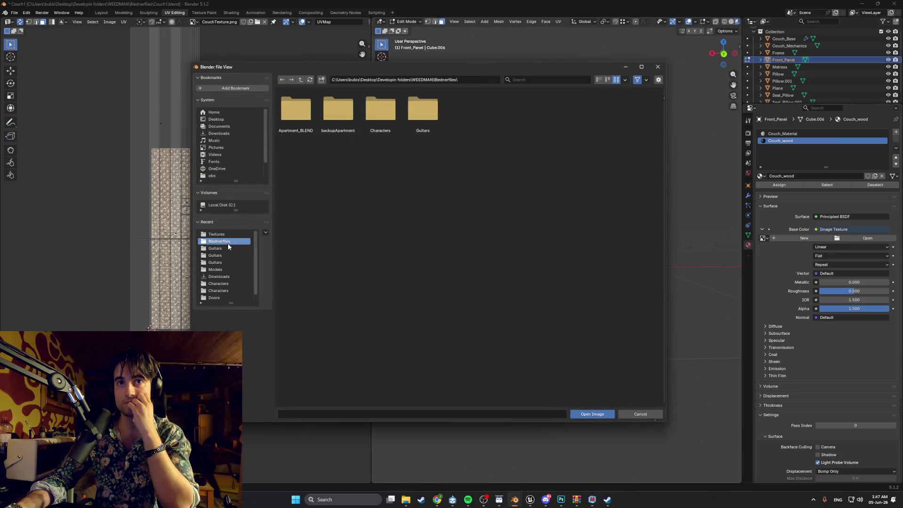
{"action": "left_click", "coordinate": [233, 120]}
{"action": "double_click", "coordinate": [460, 118]}
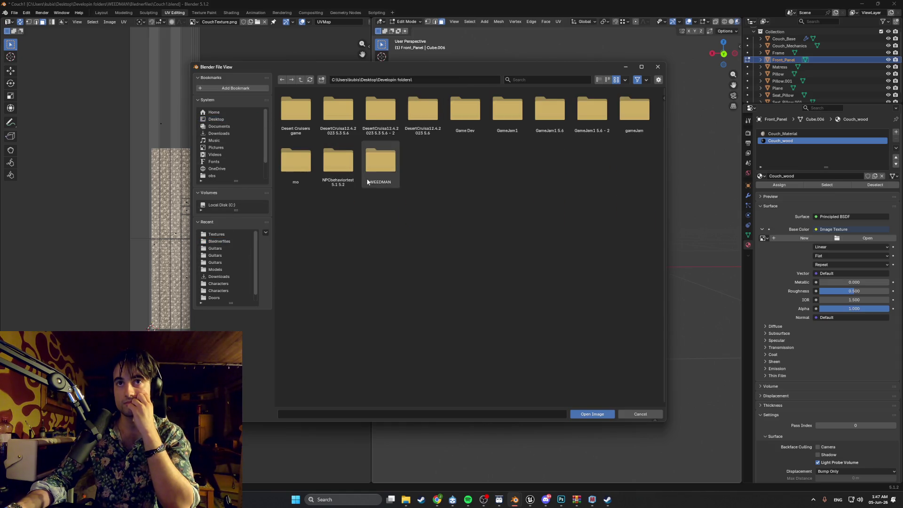
{"action": "double_click", "coordinate": [371, 175]}
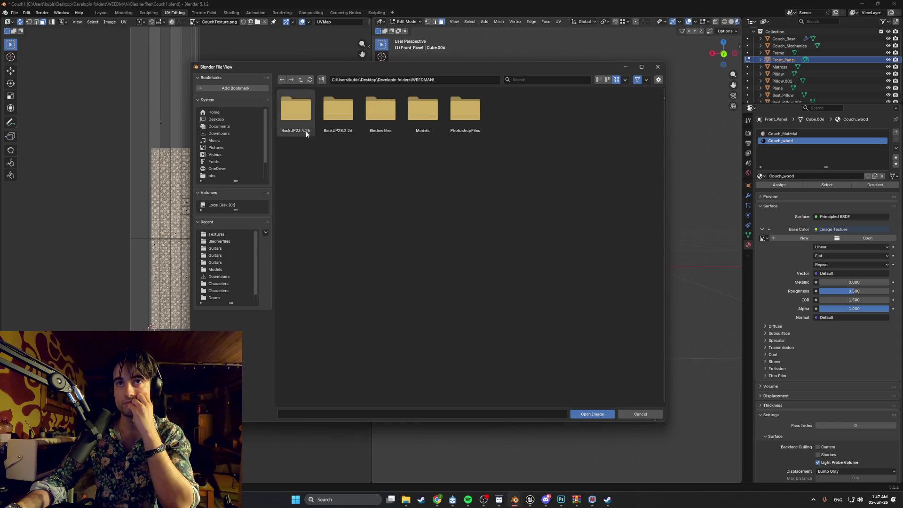
{"action": "double_click", "coordinate": [464, 123]}
{"action": "double_click", "coordinate": [337, 119]}
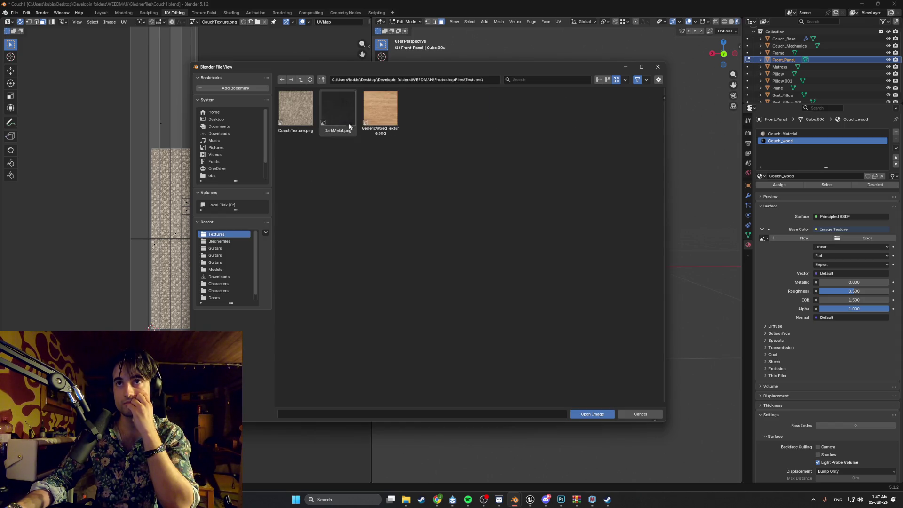
{"action": "double_click", "coordinate": [385, 114]}
{"action": "middle_click_drag", "start_coordinate": [537, 227], "coordinate": [539, 229]}
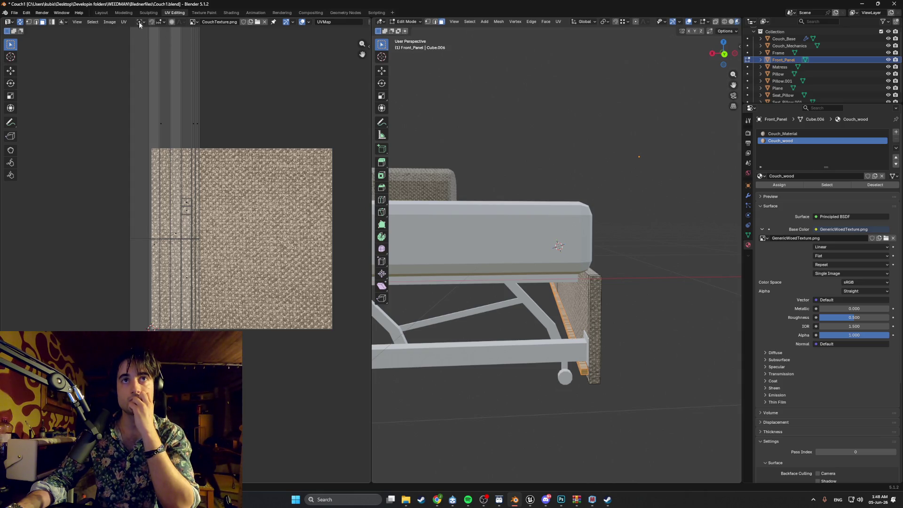
Step: Display GenericWoodTexture.png in the UV editor and zoom the viewport onto the front panel
{"action": "left_click", "coordinate": [193, 23]}
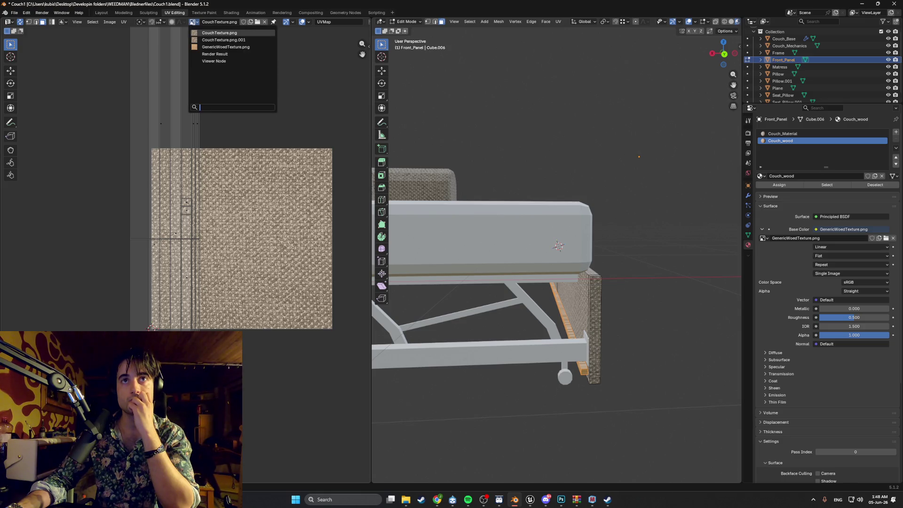
{"action": "left_click", "coordinate": [217, 47]}
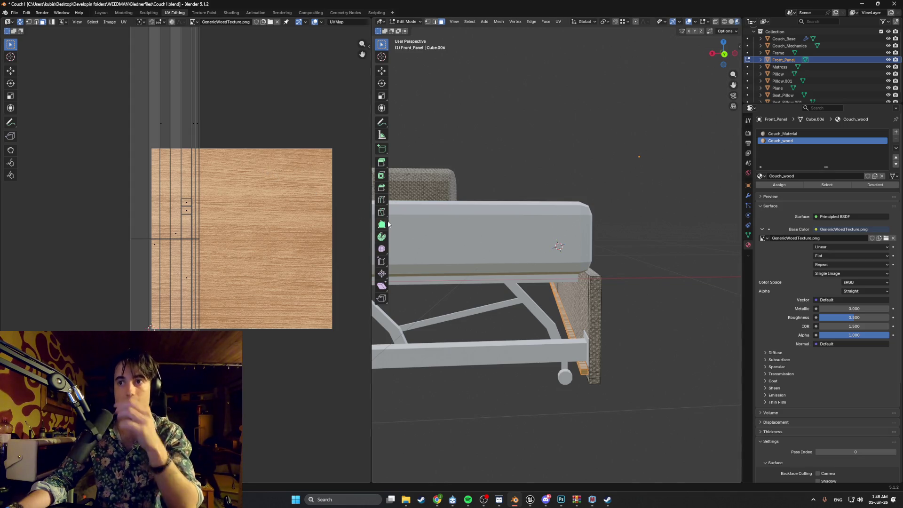
{"action": "middle_click_drag", "start_coordinate": [518, 278], "coordinate": [517, 278]}
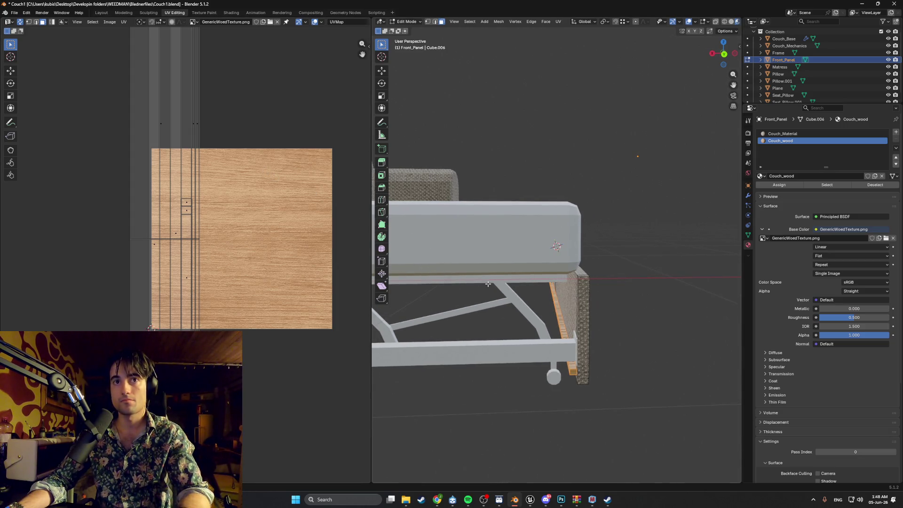
{"action": "scroll", "coordinate": [477, 280], "scroll_direction": "up", "scroll_amount": 8}
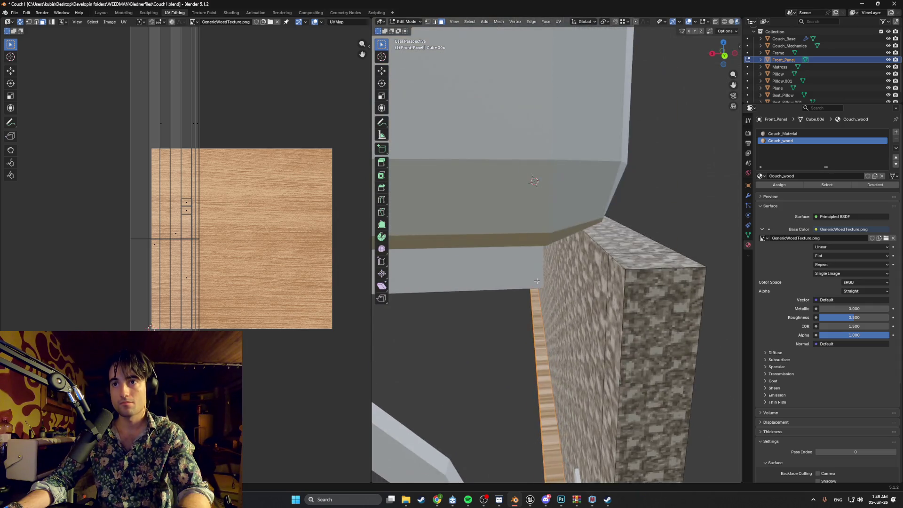
{"action": "scroll", "coordinate": [537, 281], "scroll_direction": "up", "scroll_amount": 4}
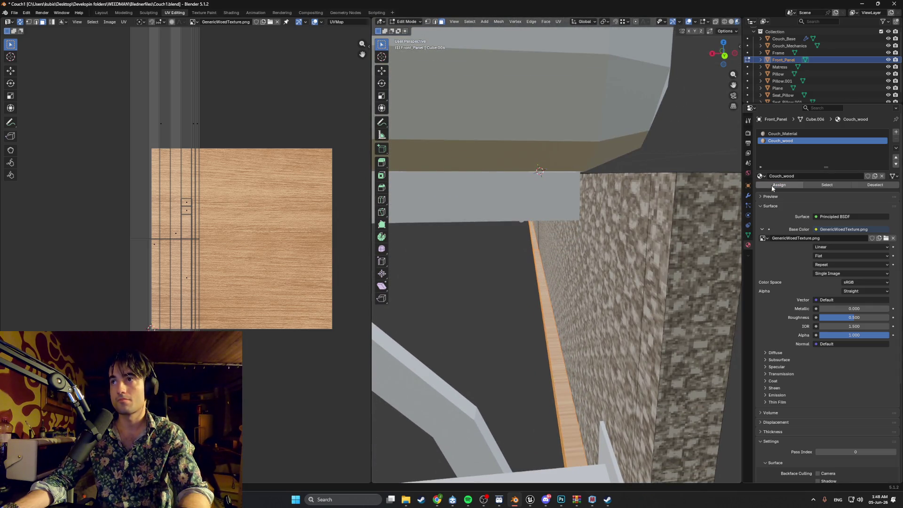
{"action": "scroll", "coordinate": [541, 212], "scroll_direction": "down", "scroll_amount": 2}
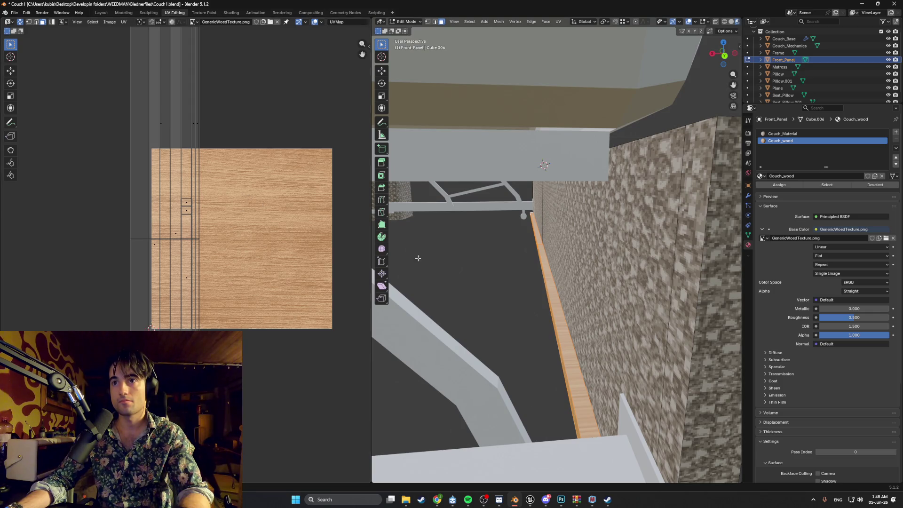
Step: Unwrap the selected front panel faces with Smart UV Project
{"action": "key", "text": "u"}
{"action": "left_click", "coordinate": [493, 275]}
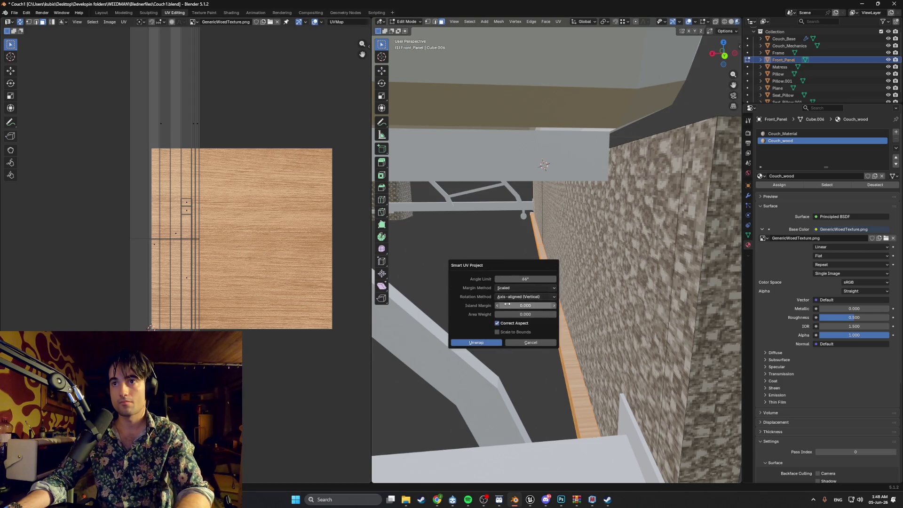
{"action": "left_click", "coordinate": [477, 342]}
{"action": "scroll", "coordinate": [487, 328], "scroll_direction": "up", "scroll_amount": 4}
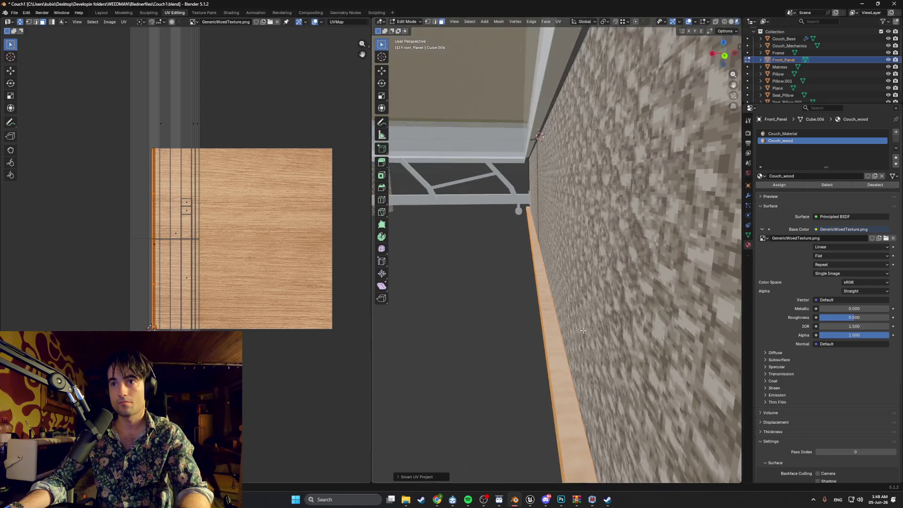
Step: Scale and move the UV strip over the wood grain, then stretch it along X
{"action": "key", "text": "s"}
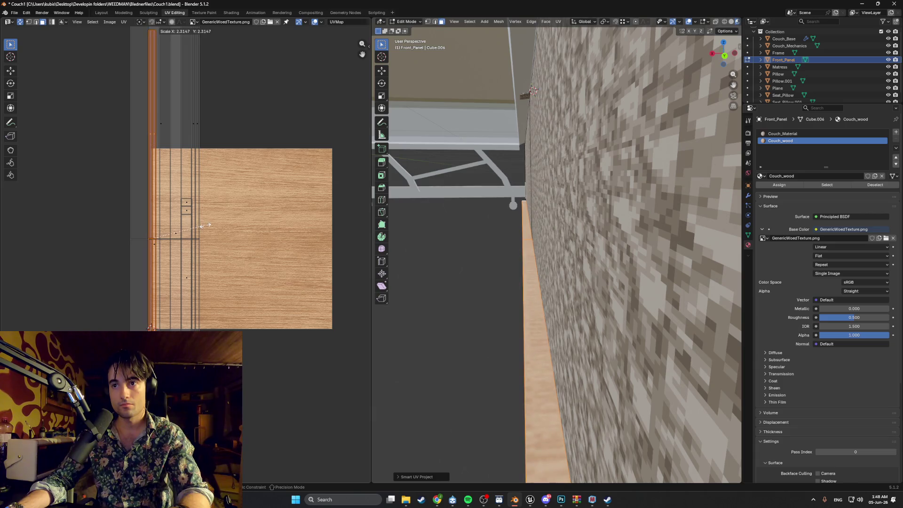
{"action": "left_click", "coordinate": [168, 225]}
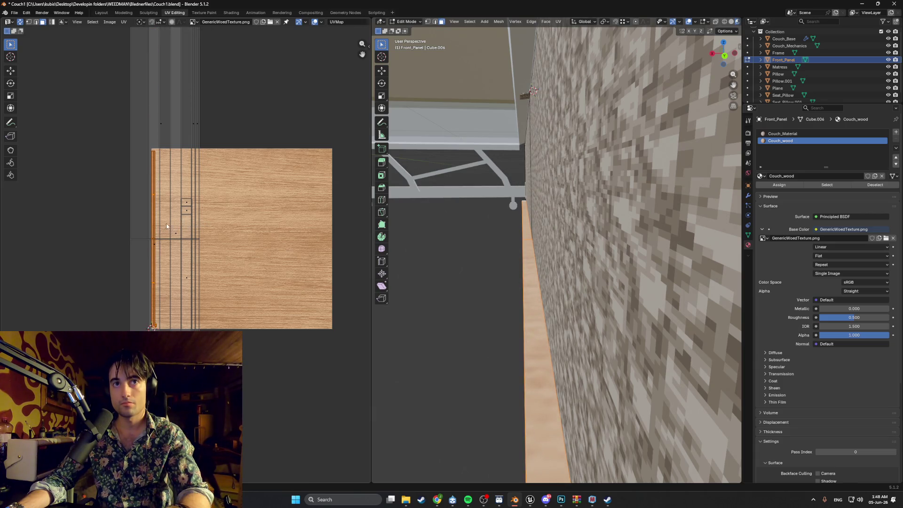
{"action": "key", "text": "g"}
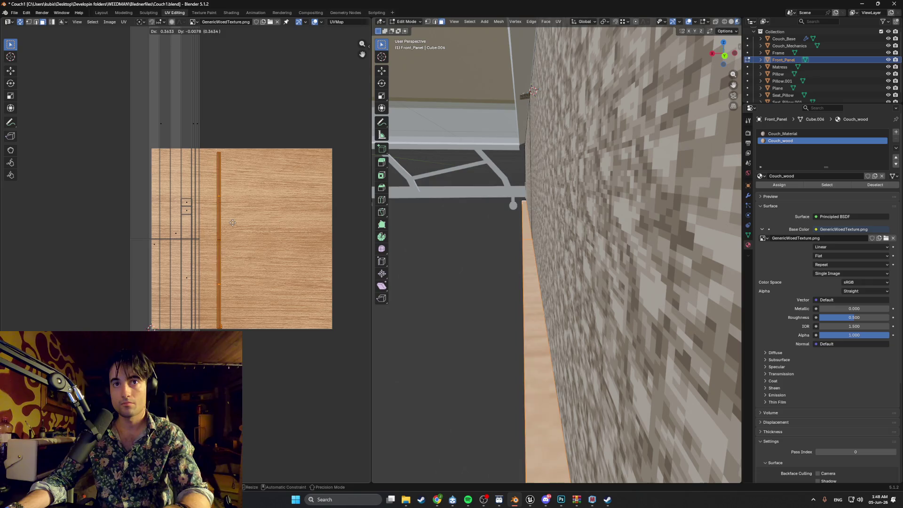
{"action": "left_click", "coordinate": [237, 226]}
{"action": "key", "text": "s"}
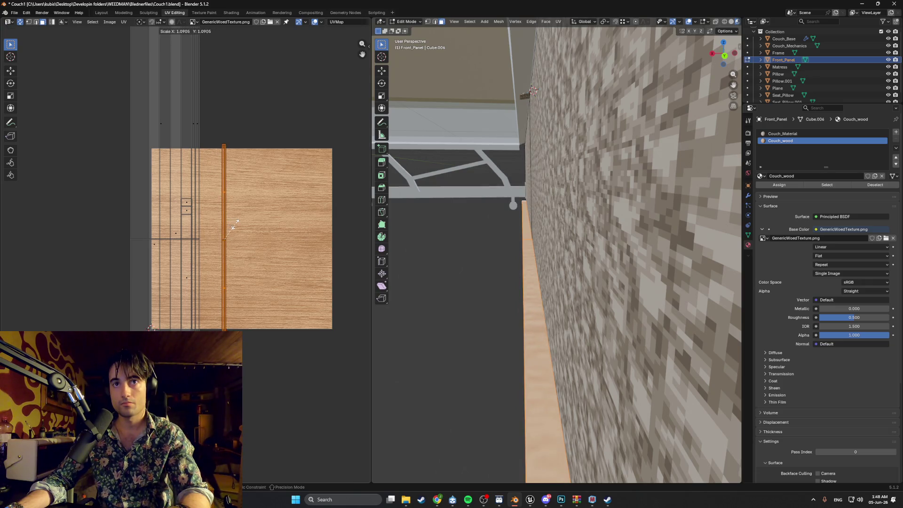
{"action": "key", "text": "x"}
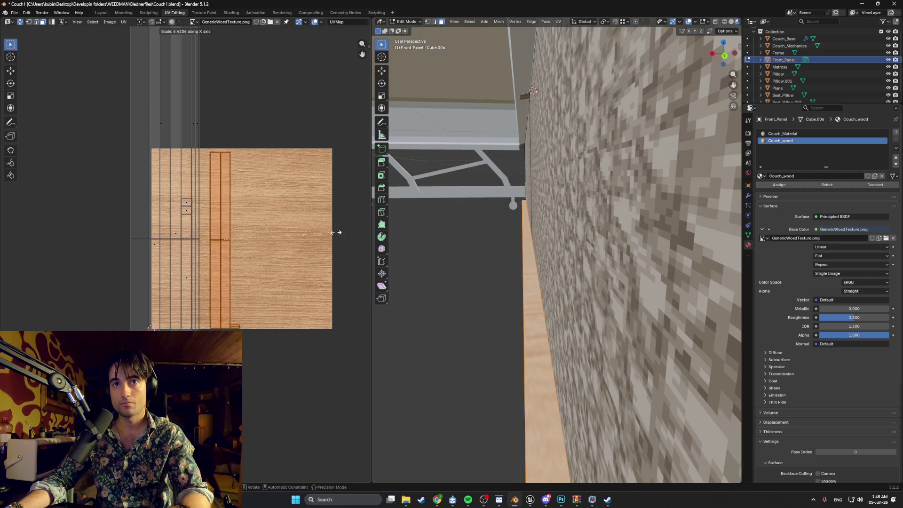
{"action": "left_click", "coordinate": [245, 237]}
{"action": "scroll", "coordinate": [287, 257], "scroll_direction": "down", "scroll_amount": 2}
{"action": "scroll", "coordinate": [468, 308], "scroll_direction": "down", "scroll_amount": 4}
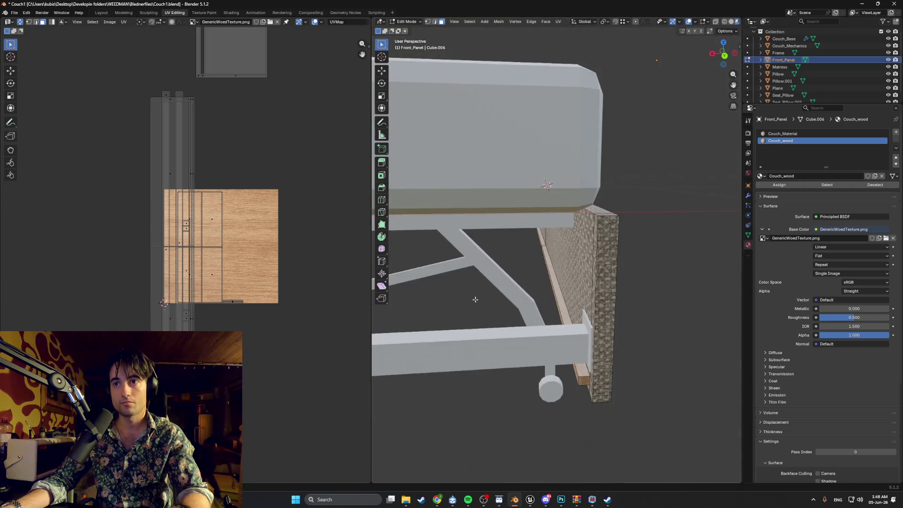
{"action": "scroll", "coordinate": [475, 300], "scroll_direction": "up", "scroll_amount": 6}
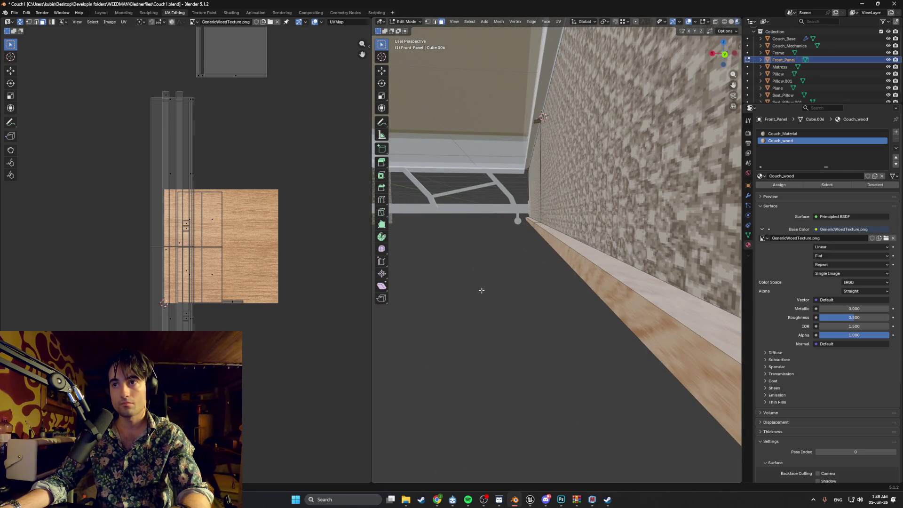
{"action": "scroll", "coordinate": [486, 289], "scroll_direction": "down", "scroll_amount": 5}
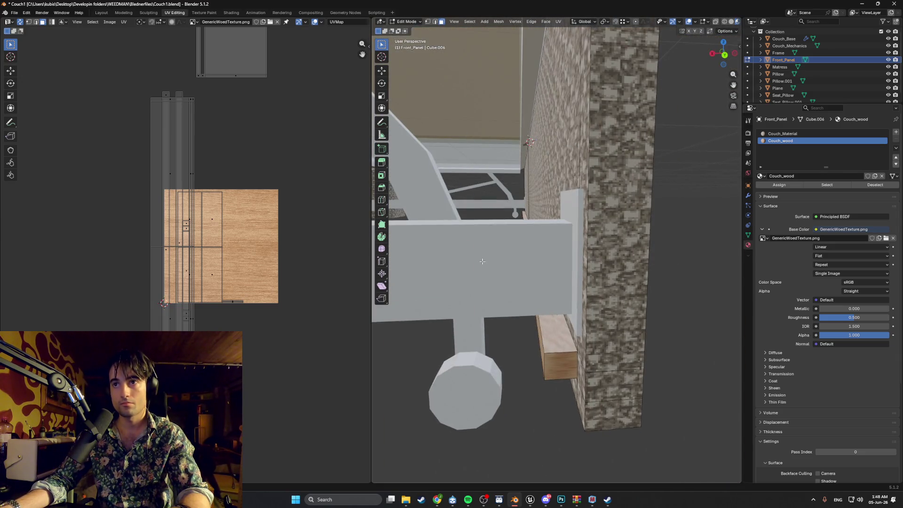
{"action": "scroll", "coordinate": [442, 278], "scroll_direction": "down", "scroll_amount": 2}
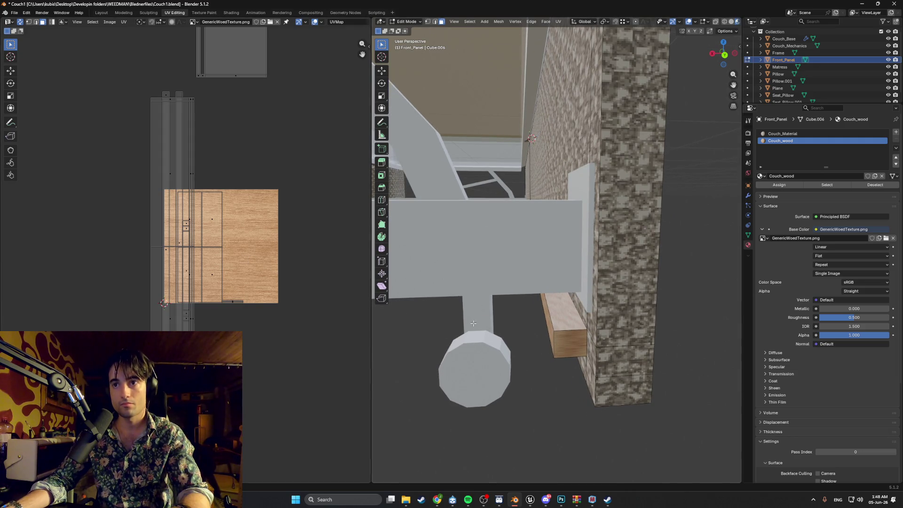
{"action": "middle_click_drag", "start_coordinate": [311, 277], "coordinate": [315, 277]}
Step: Select the wooden strip faces along Front_Panel's bottom, orbiting underneath to check them
{"action": "key", "text": "a"}
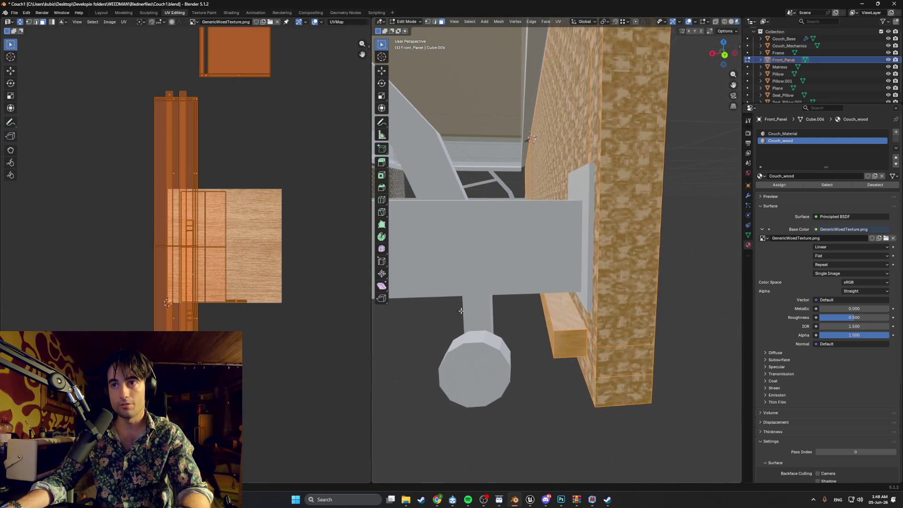
{"action": "scroll", "coordinate": [620, 365], "scroll_direction": "down", "scroll_amount": 2}
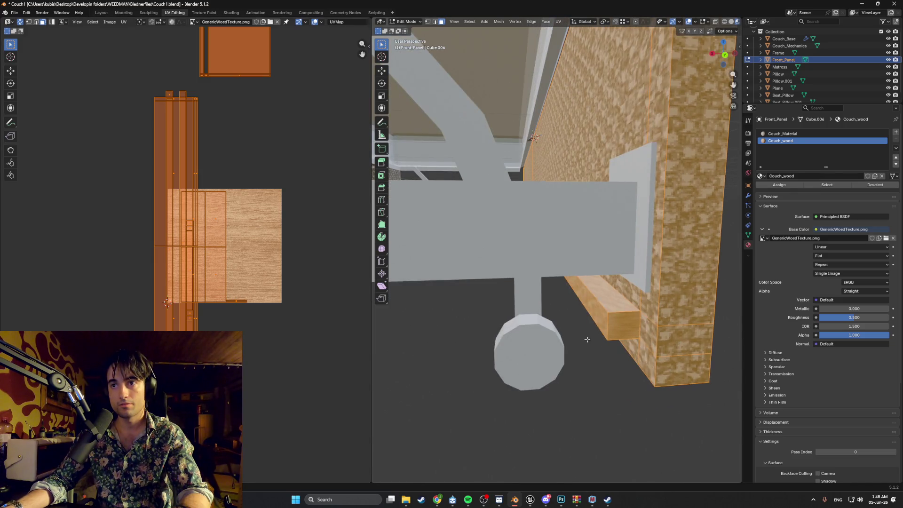
{"action": "left_click", "coordinate": [587, 342]}
{"action": "left_click", "coordinate": [600, 315]}
{"action": "left_click", "coordinate": [590, 304]}
{"action": "middle_click_drag", "start_coordinate": [589, 304], "coordinate": [546, 265]}
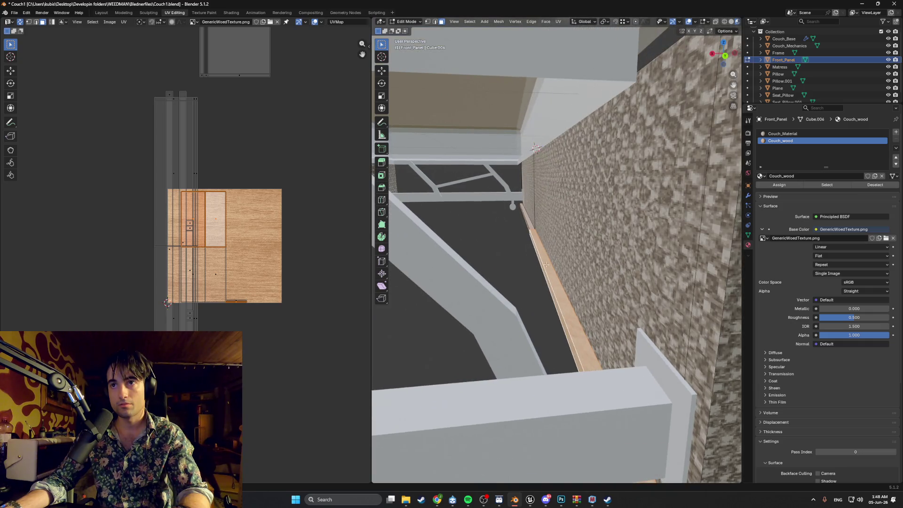
{"action": "left_click", "coordinate": [525, 219]}
{"action": "left_click", "coordinate": [525, 219], "text": "shift"}
{"action": "mouse_move", "coordinate": [525, 220]}
{"action": "middle_mouse_down"}
{"action": "mouse_move", "coordinate": [579, 238]}
{"action": "mouse_move", "coordinate": [658, 240]}
{"action": "middle_mouse_up"}
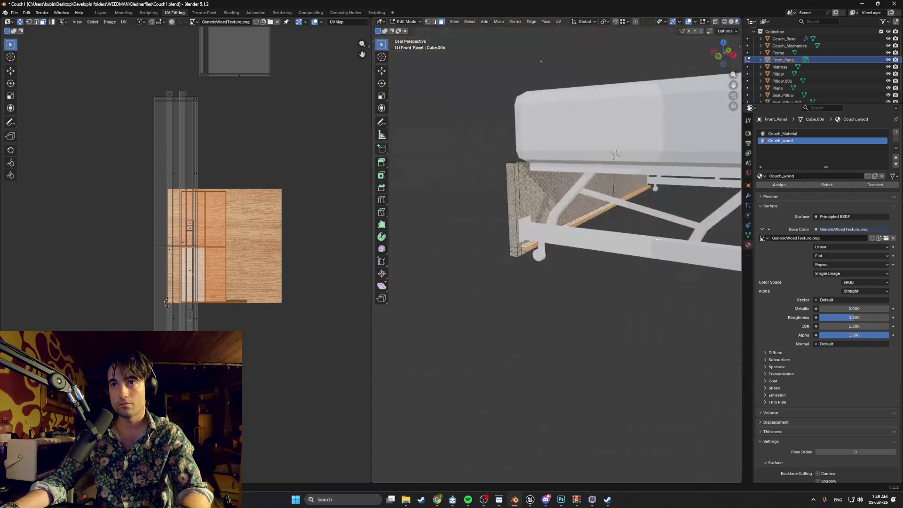
{"action": "mouse_move", "coordinate": [560, 239]}
{"action": "middle_mouse_down"}
{"action": "mouse_move", "coordinate": [519, 257]}
{"action": "mouse_move", "coordinate": [538, 252]}
{"action": "mouse_move", "coordinate": [478, 252]}
{"action": "mouse_move", "coordinate": [488, 251]}
{"action": "mouse_move", "coordinate": [484, 213]}
{"action": "mouse_move", "coordinate": [503, 220]}
{"action": "middle_mouse_up"}
{"action": "left_click", "coordinate": [488, 245]}
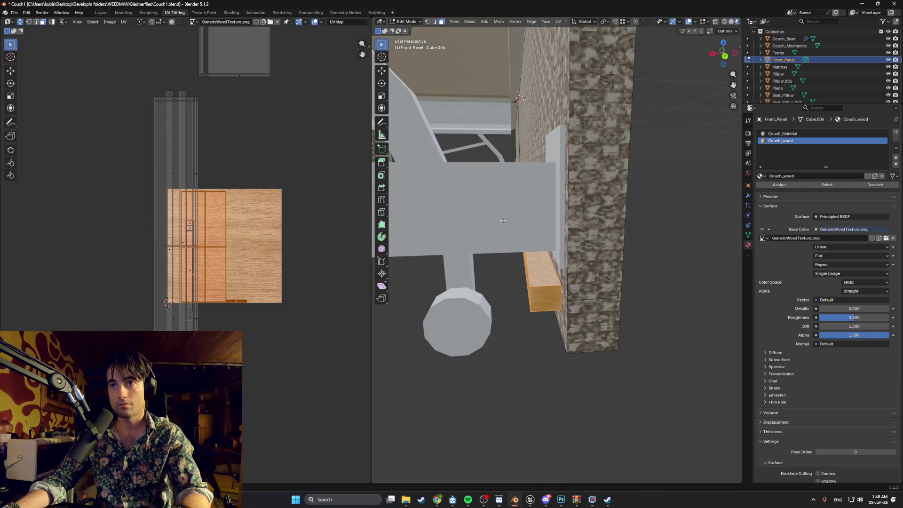
Step: Smart UV unwrap the wooden strip, then move and rotate its UV island horizontal
{"action": "key", "text": "u"}
{"action": "left_click", "coordinate": [519, 276]}
{"action": "left_click", "coordinate": [506, 340]}
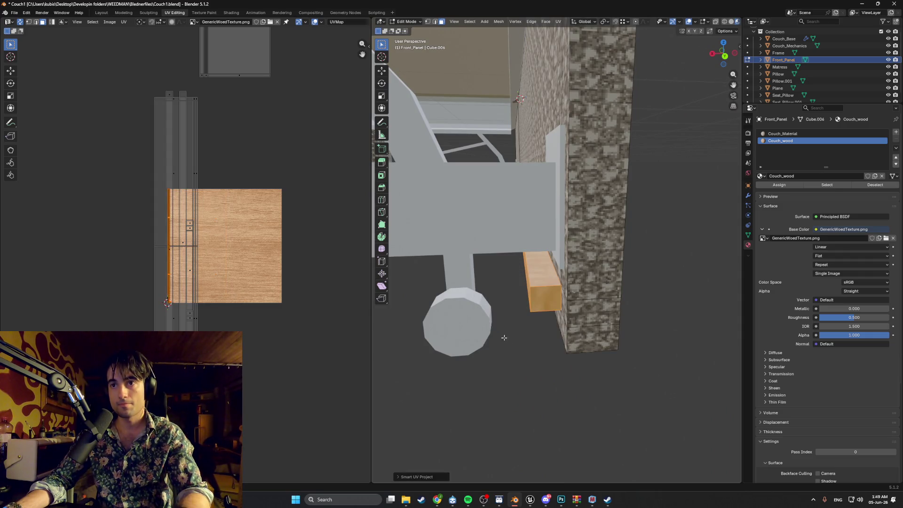
{"action": "key", "text": "g"}
{"action": "left_click", "coordinate": [219, 241]}
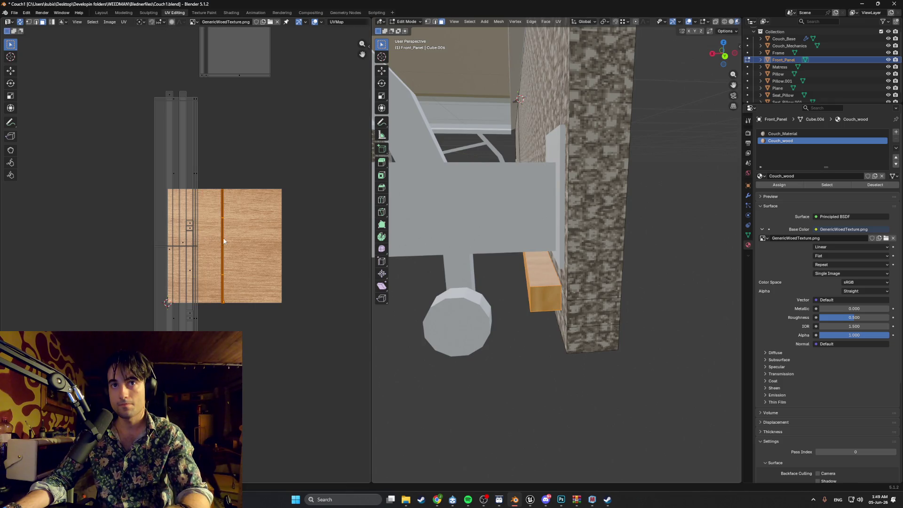
{"action": "scroll", "coordinate": [219, 240], "scroll_direction": "up", "scroll_amount": 1}
{"action": "key", "text": "r"}
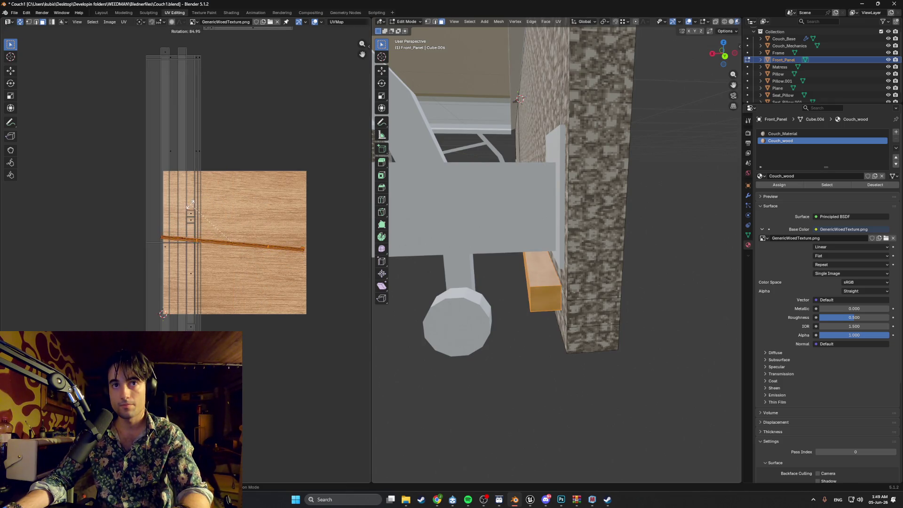
{"action": "left_click", "coordinate": [184, 208]}
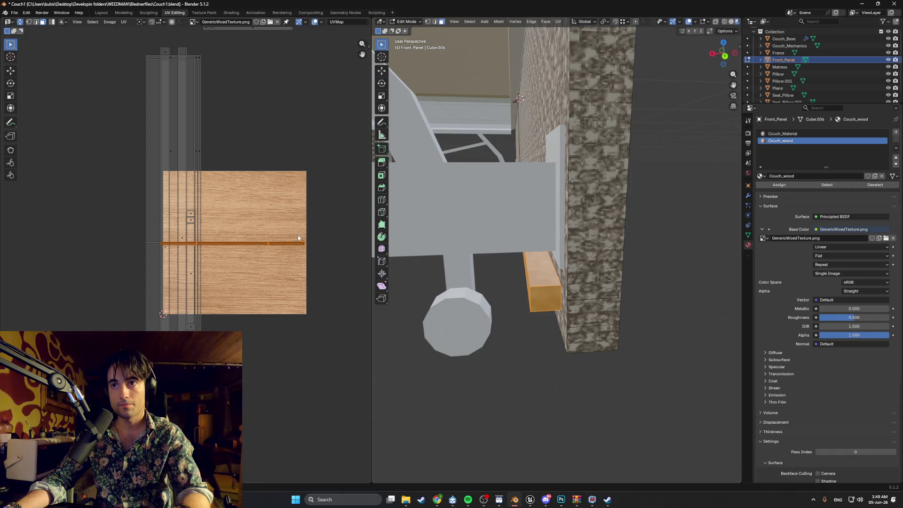
{"action": "scroll", "coordinate": [185, 236], "scroll_direction": "up", "scroll_amount": 1}
{"action": "scroll", "coordinate": [538, 272], "scroll_direction": "up", "scroll_amount": 5}
{"action": "scroll", "coordinate": [539, 273], "scroll_direction": "down", "scroll_amount": 5}
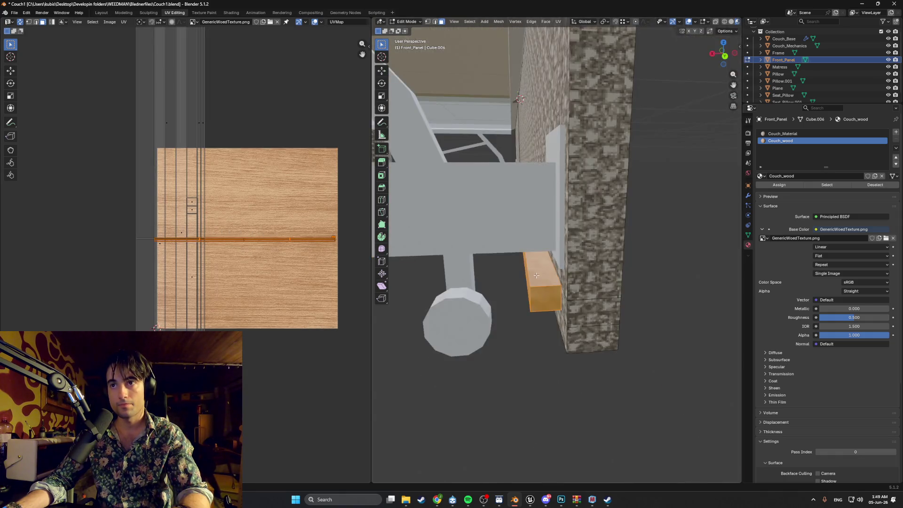
{"action": "scroll", "coordinate": [540, 274], "scroll_direction": "up", "scroll_amount": 2}
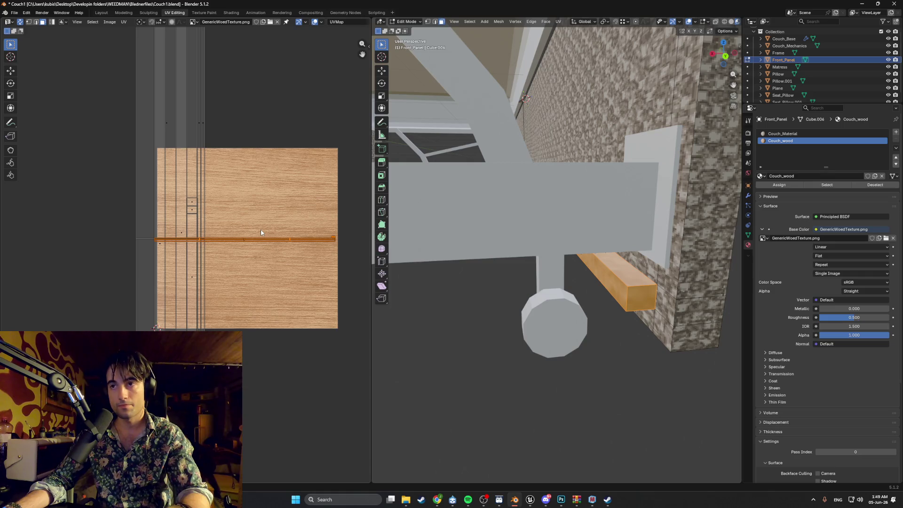
{"action": "scroll", "coordinate": [291, 233], "scroll_direction": "up", "scroll_amount": 1}
Step: Scale up the strip's UVs across the wood texture, inspect the slat, and return to Object Mode
{"action": "key", "text": "s"}
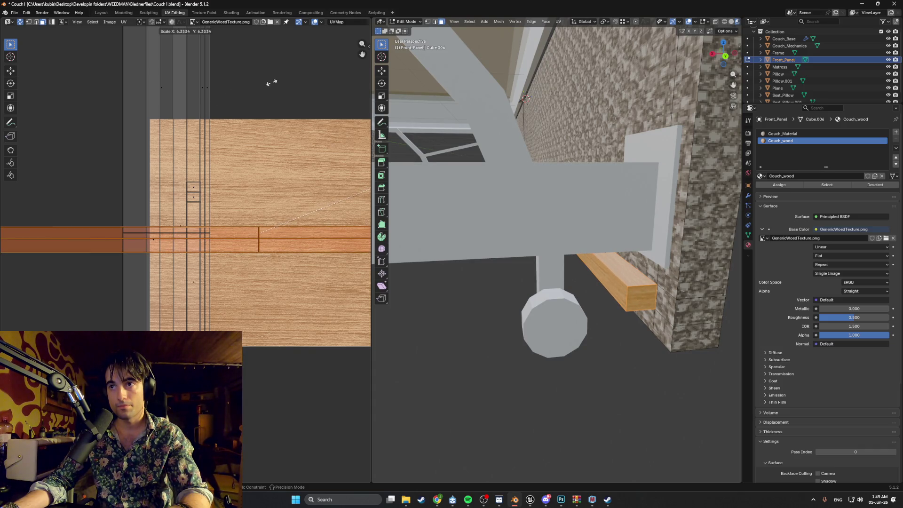
{"action": "left_click", "coordinate": [189, 106]}
{"action": "left_click", "coordinate": [476, 329]}
{"action": "middle_click_drag", "start_coordinate": [476, 329], "coordinate": [555, 329]}
{"action": "scroll", "coordinate": [475, 330], "scroll_direction": "down", "scroll_amount": 5}
{"action": "scroll", "coordinate": [580, 315], "scroll_direction": "up", "scroll_amount": 10}
{"action": "scroll", "coordinate": [580, 315], "scroll_direction": "down", "scroll_amount": 8}
{"action": "mouse_move", "coordinate": [611, 312]}
{"action": "middle_mouse_down"}
{"action": "mouse_move", "coordinate": [483, 311]}
{"action": "mouse_move", "coordinate": [549, 226]}
{"action": "mouse_move", "coordinate": [592, 221]}
{"action": "middle_mouse_up"}
{"action": "key", "text": "Tab"}
Step: Assign the existing Couch_wood material to the Frame object and enter Edit Mode
{"action": "left_click", "coordinate": [549, 225]}
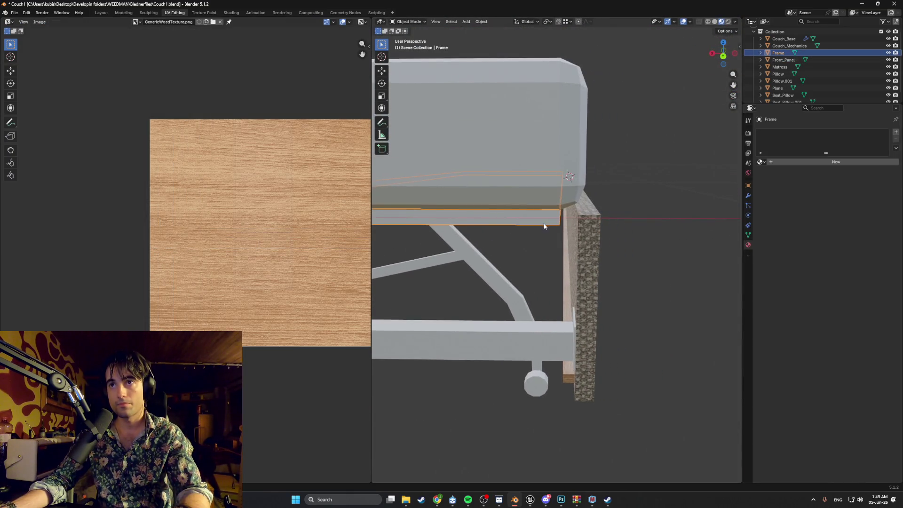
{"action": "left_click", "coordinate": [762, 161]}
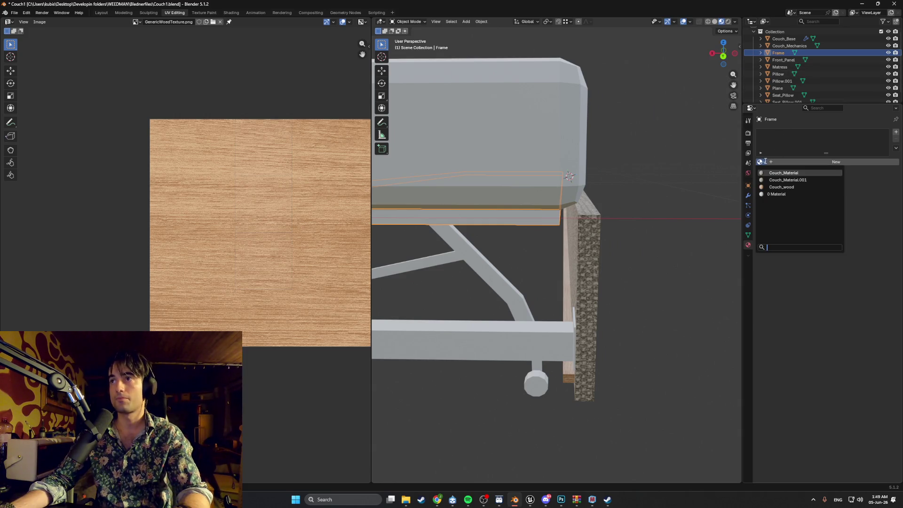
{"action": "left_click", "coordinate": [781, 186]}
{"action": "middle_click_drag", "start_coordinate": [667, 219], "coordinate": [412, 219]}
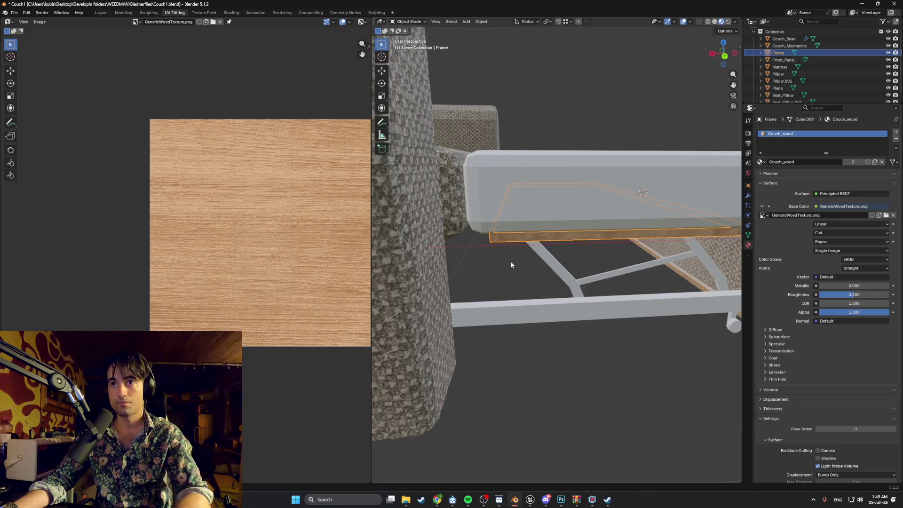
{"action": "key", "text": "Tab"}
Step: Unwrap the Frame's faces with Smart UV Project
{"action": "key", "text": "u"}
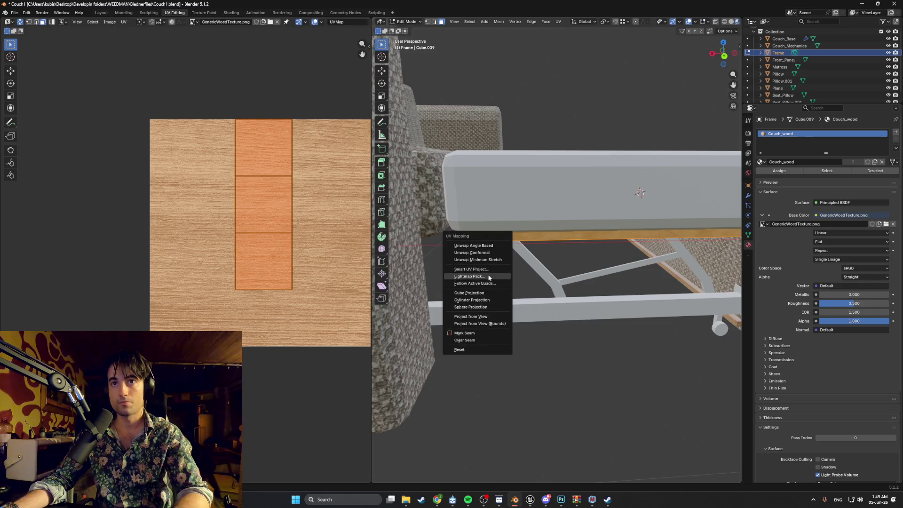
{"action": "left_click", "coordinate": [483, 272]}
{"action": "left_click", "coordinate": [473, 339]}
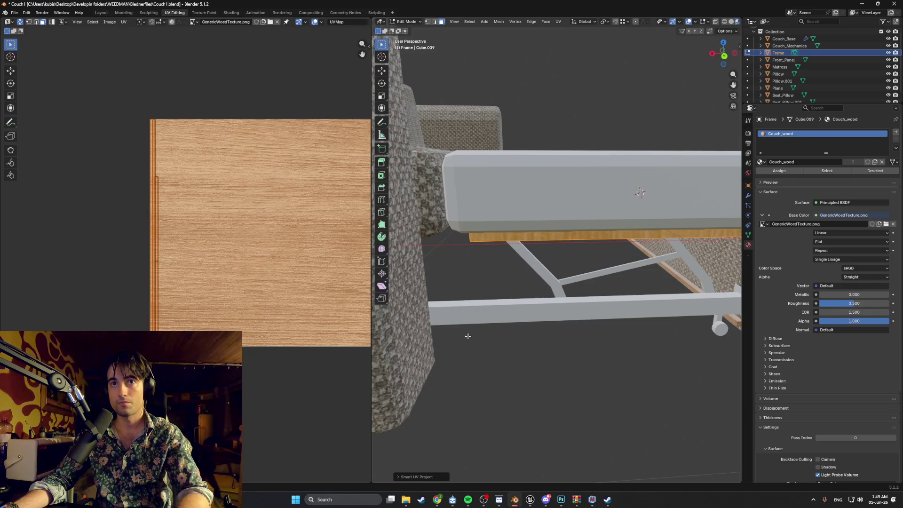
{"action": "scroll", "coordinate": [239, 236], "scroll_direction": "right", "scroll_amount": 1, "text": "ctrl"}
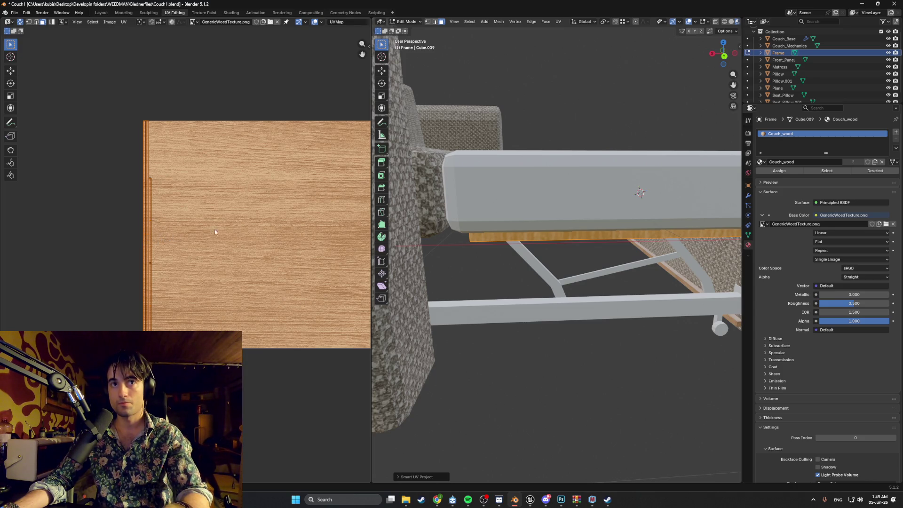
{"action": "scroll", "coordinate": [207, 230], "scroll_direction": "right", "scroll_amount": 5, "text": "ctrl"}
Step: Rotate the Frame's UV strip horizontal, place it on the texture, and enlarge it
{"action": "key", "text": "r"}
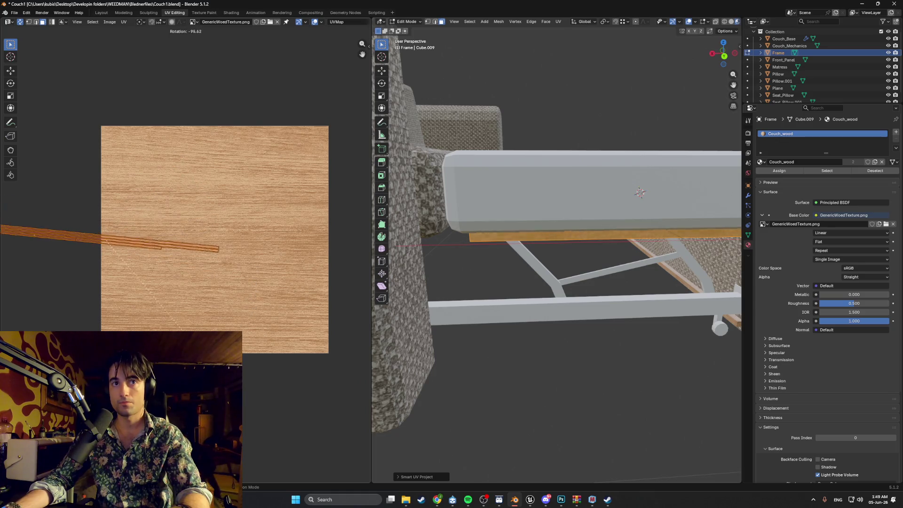
{"action": "left_click", "coordinate": [219, 273]}
{"action": "key", "text": "g"}
{"action": "left_click", "coordinate": [214, 246]}
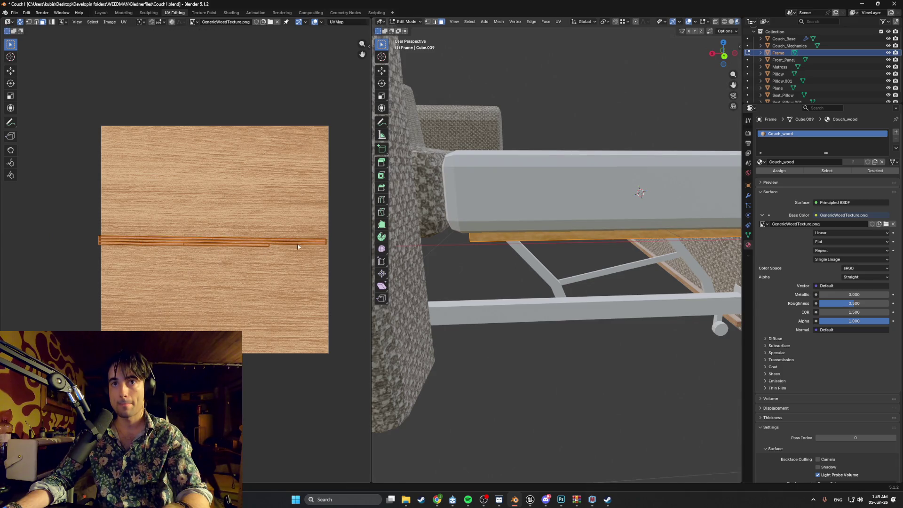
{"action": "key", "text": "s"}
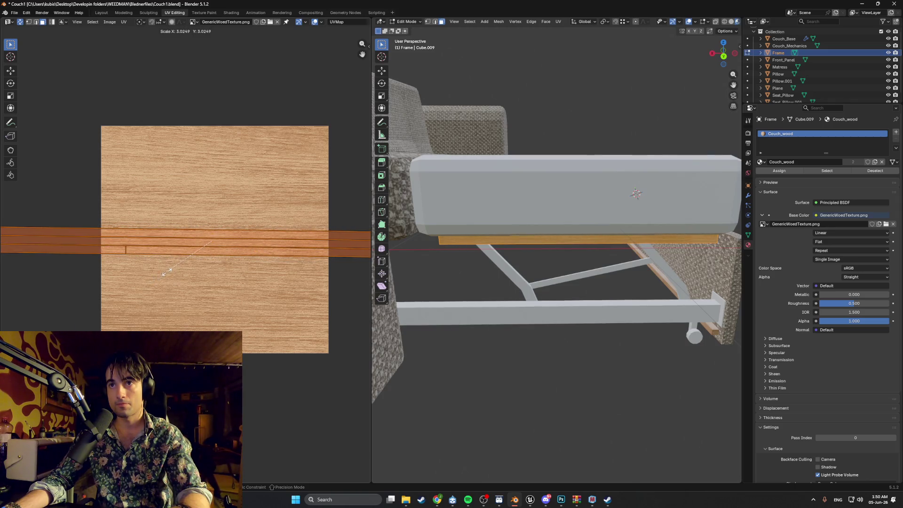
{"action": "left_click", "coordinate": [163, 274]}
Step: Check the Frame's lengthwise wood grain in Object Mode and review it from several angles
{"action": "key", "text": "Tab"}
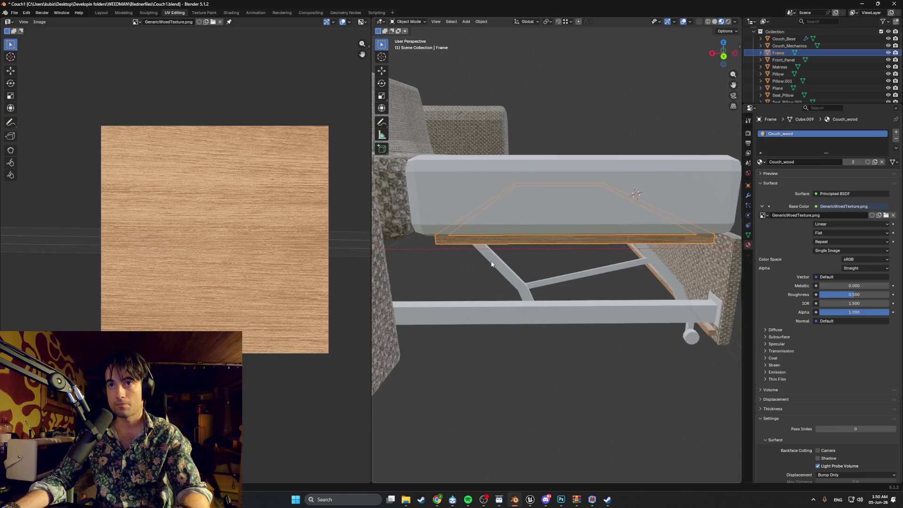
{"action": "scroll", "coordinate": [487, 260], "scroll_direction": "down", "scroll_amount": 3}
{"action": "scroll", "coordinate": [586, 261], "scroll_direction": "down", "scroll_amount": 2}
{"action": "key", "text": "Tab"}
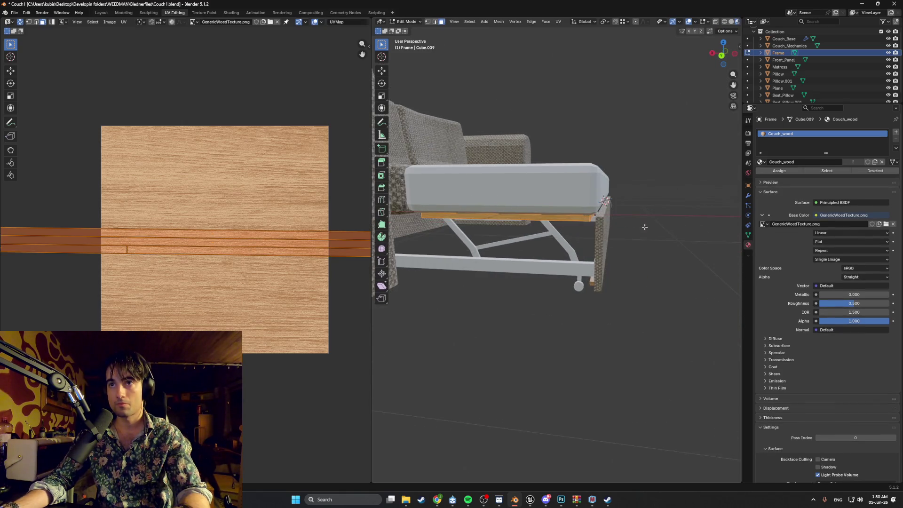
{"action": "left_click", "coordinate": [613, 224]}
{"action": "mouse_move", "coordinate": [620, 224]}
{"action": "middle_mouse_down"}
{"action": "mouse_move", "coordinate": [617, 203]}
{"action": "mouse_move", "coordinate": [592, 212]}
{"action": "middle_mouse_up"}
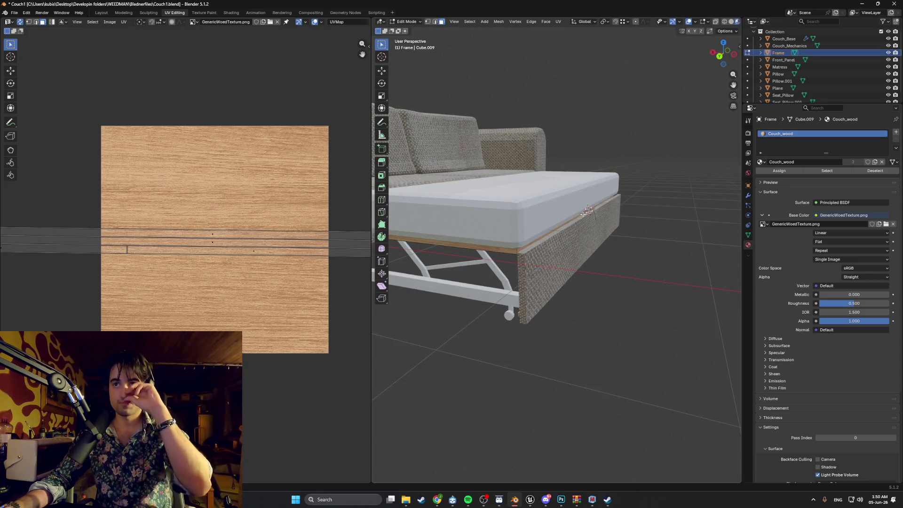
{"action": "scroll", "coordinate": [574, 254], "scroll_direction": "up", "scroll_amount": 5}
{"action": "scroll", "coordinate": [573, 251], "scroll_direction": "down", "scroll_amount": 5}
{"action": "middle_click_drag", "start_coordinate": [573, 250], "coordinate": [537, 253]}
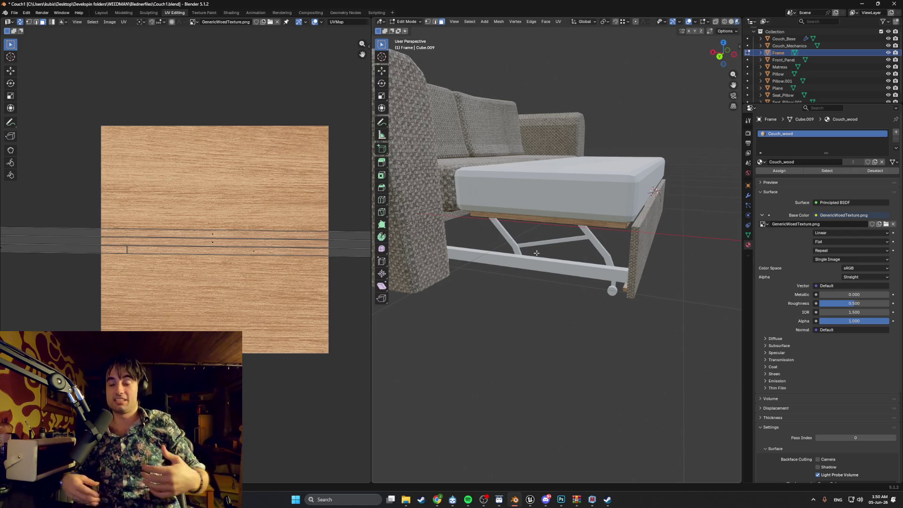
{"action": "middle_click_drag", "start_coordinate": [553, 209], "coordinate": [552, 224]}
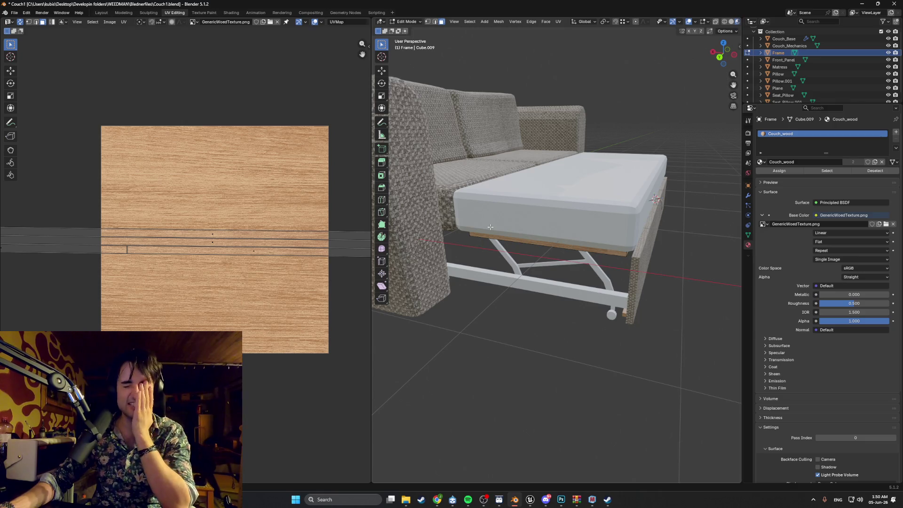
Step: Resume the paused YouTube music video in Chrome, then minimise Chrome back to Blender
{"action": "middle_click_drag", "start_coordinate": [481, 227], "coordinate": [520, 222]}
{"action": "left_click", "coordinate": [437, 500]}
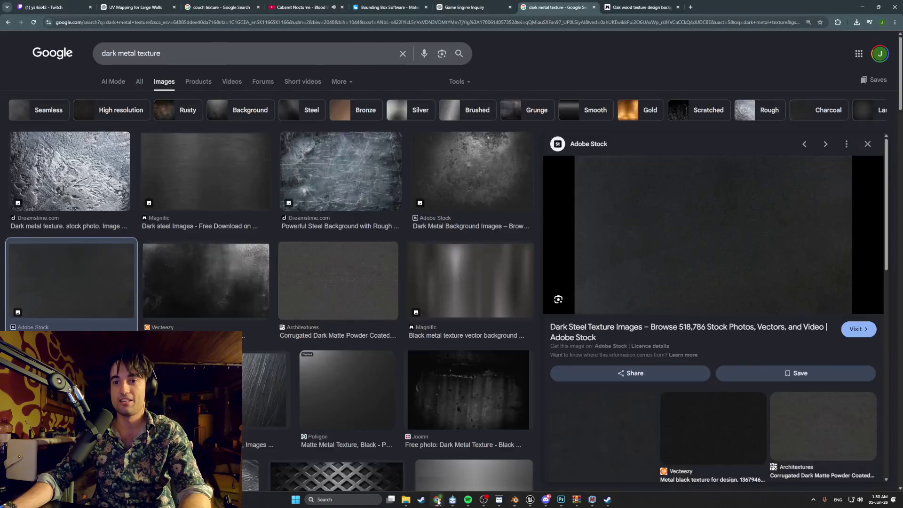
{"action": "left_click", "coordinate": [303, 7]}
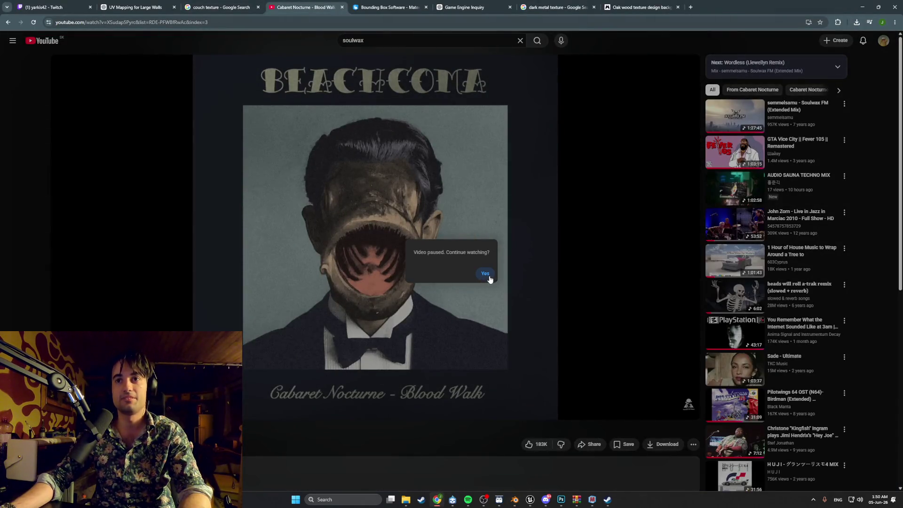
{"action": "left_click", "coordinate": [485, 273]}
{"action": "left_click", "coordinate": [863, 7]}
{"action": "mouse_move", "coordinate": [704, 143]}
{"action": "middle_mouse_down"}
{"action": "mouse_move", "coordinate": [560, 246]}
{"action": "mouse_move", "coordinate": [615, 254]}
{"action": "middle_mouse_up"}
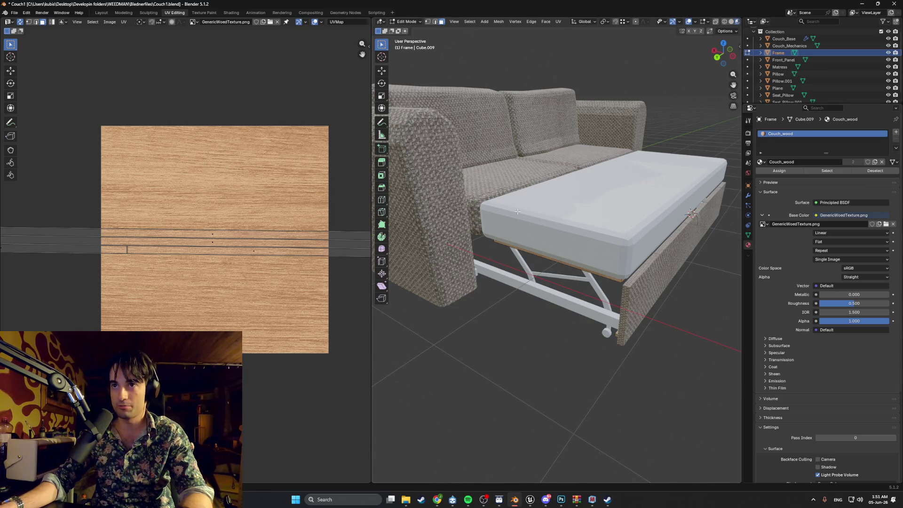
Step: Switch to Object Mode and select the Couch_Mechanics object
{"action": "mouse_move", "coordinate": [480, 129]}
{"action": "middle_mouse_down"}
{"action": "mouse_move", "coordinate": [611, 206]}
{"action": "mouse_move", "coordinate": [574, 229]}
{"action": "mouse_move", "coordinate": [544, 210]}
{"action": "mouse_move", "coordinate": [540, 187]}
{"action": "mouse_move", "coordinate": [608, 235]}
{"action": "mouse_move", "coordinate": [575, 216]}
{"action": "middle_mouse_up"}
{"action": "key", "text": "Tab"}
{"action": "left_click", "coordinate": [574, 230]}
{"action": "scroll", "coordinate": [607, 236], "scroll_direction": "up", "scroll_amount": 5}
{"action": "scroll", "coordinate": [611, 235], "scroll_direction": "down", "scroll_amount": 3}
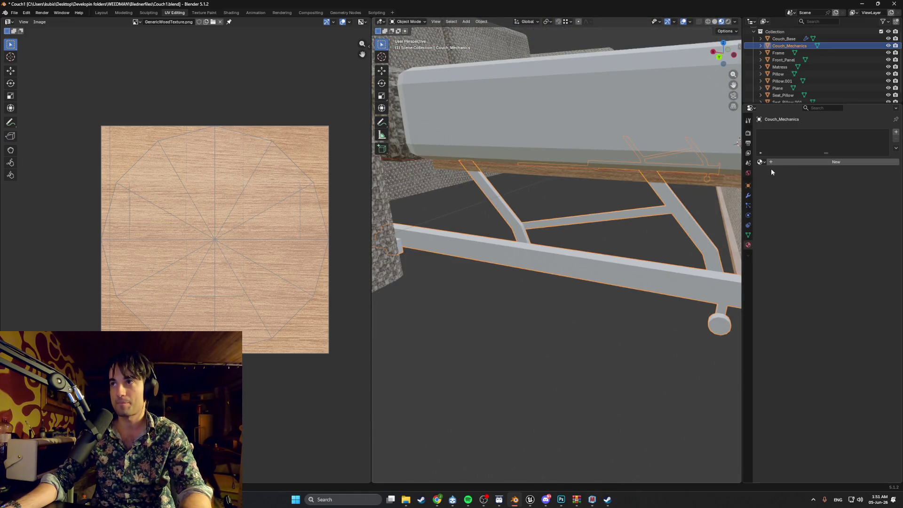
{"action": "mouse_move", "coordinate": [668, 186]}
{"action": "middle_mouse_down"}
{"action": "mouse_move", "coordinate": [632, 190]}
{"action": "mouse_move", "coordinate": [600, 178]}
{"action": "middle_mouse_up"}
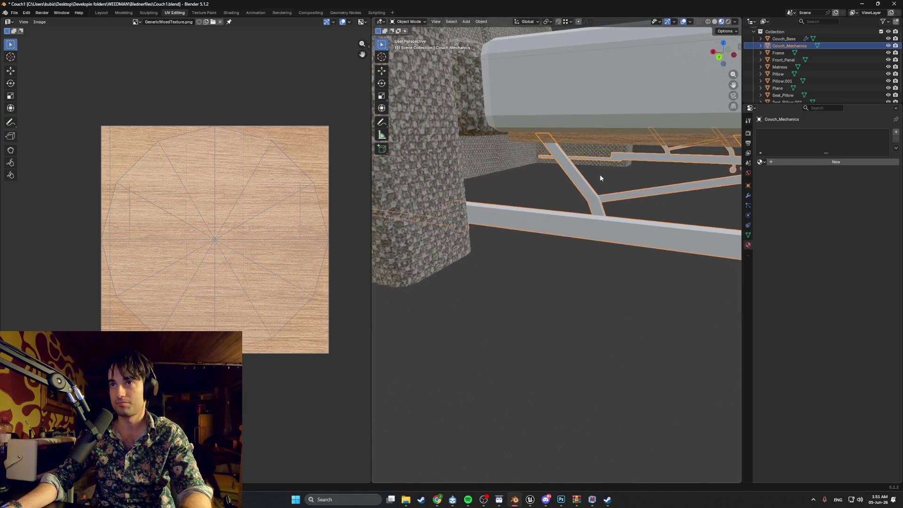
Step: Apply Couch_wood to Couch_Mechanics, inspect the beams, and enter Edit Mode
{"action": "left_click", "coordinate": [789, 162]}
{"action": "left_click", "coordinate": [806, 163]}
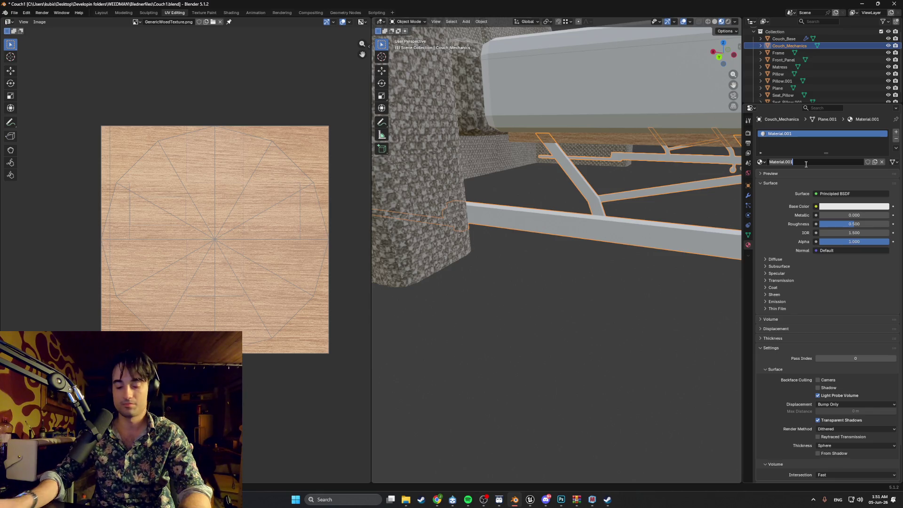
{"action": "left_click", "coordinate": [762, 161]}
{"action": "left_click", "coordinate": [762, 162]}
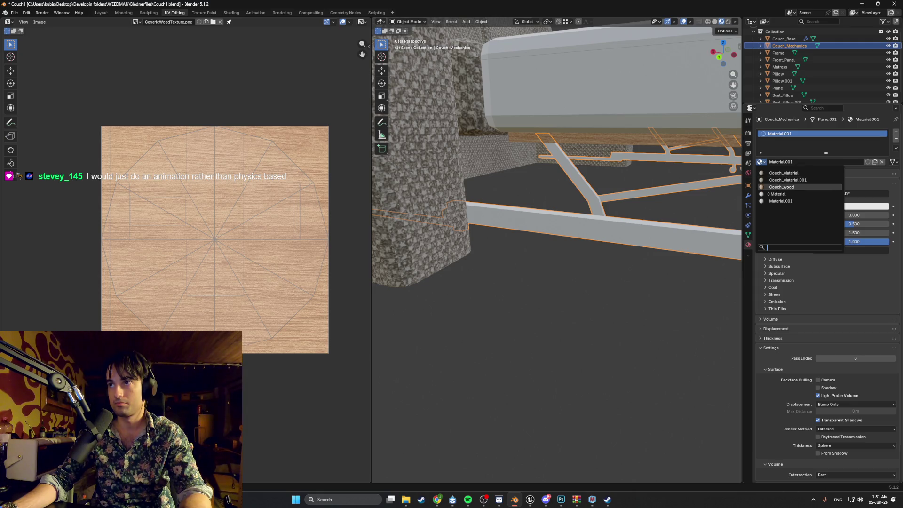
{"action": "left_click", "coordinate": [781, 187]}
{"action": "mouse_move", "coordinate": [629, 191]}
{"action": "middle_mouse_down"}
{"action": "mouse_move", "coordinate": [600, 210]}
{"action": "mouse_move", "coordinate": [609, 165]}
{"action": "mouse_move", "coordinate": [597, 149]}
{"action": "mouse_move", "coordinate": [594, 169]}
{"action": "mouse_move", "coordinate": [509, 187]}
{"action": "mouse_move", "coordinate": [519, 310]}
{"action": "middle_mouse_up"}
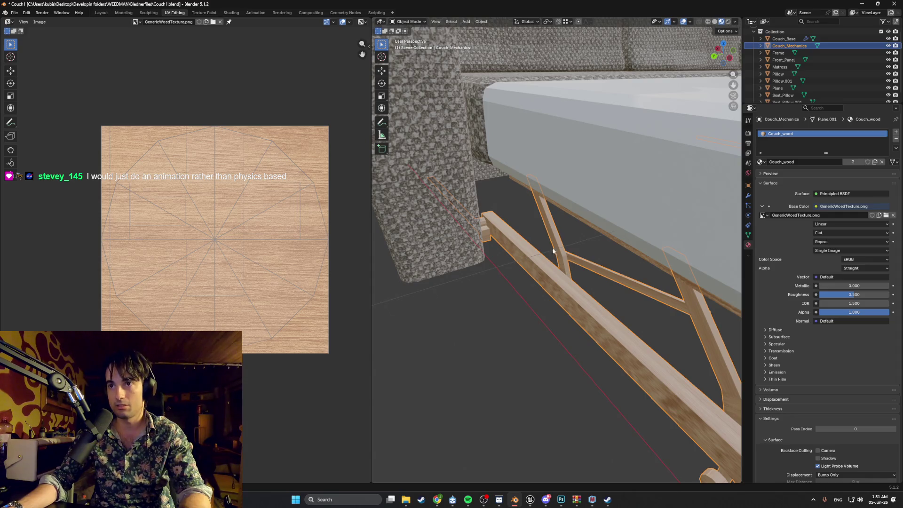
{"action": "mouse_move", "coordinate": [510, 237]}
{"action": "middle_mouse_down"}
{"action": "mouse_move", "coordinate": [461, 207]}
{"action": "mouse_move", "coordinate": [534, 226]}
{"action": "middle_mouse_up"}
{"action": "key", "text": "Tab"}
{"action": "mouse_move", "coordinate": [610, 191]}
{"action": "middle_mouse_down"}
{"action": "mouse_move", "coordinate": [565, 189]}
{"action": "mouse_move", "coordinate": [612, 201]}
{"action": "mouse_move", "coordinate": [733, 193]}
{"action": "middle_mouse_up"}
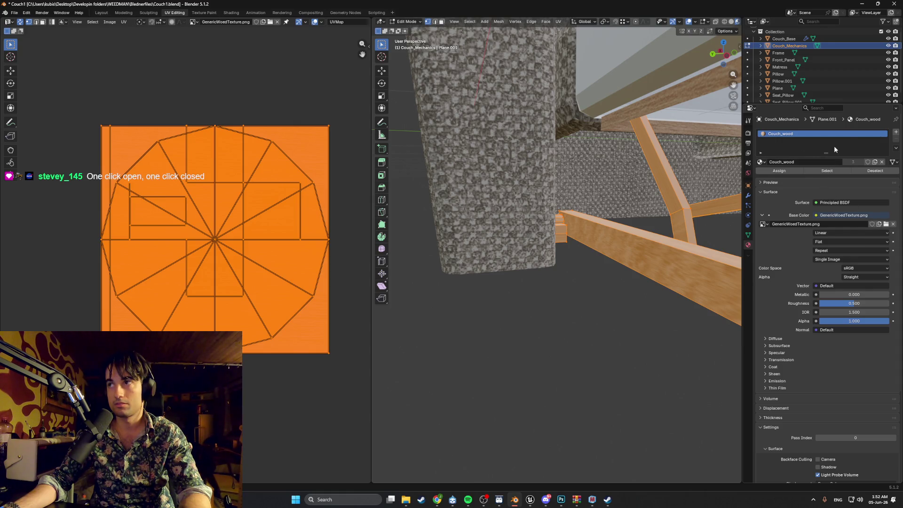
Step: Add a material slot with a new material named Couch_metal
{"action": "left_click", "coordinate": [896, 132]}
{"action": "left_click", "coordinate": [807, 176]}
{"action": "left_click", "coordinate": [805, 176]}
{"action": "type", "text": "Couch_metal"}
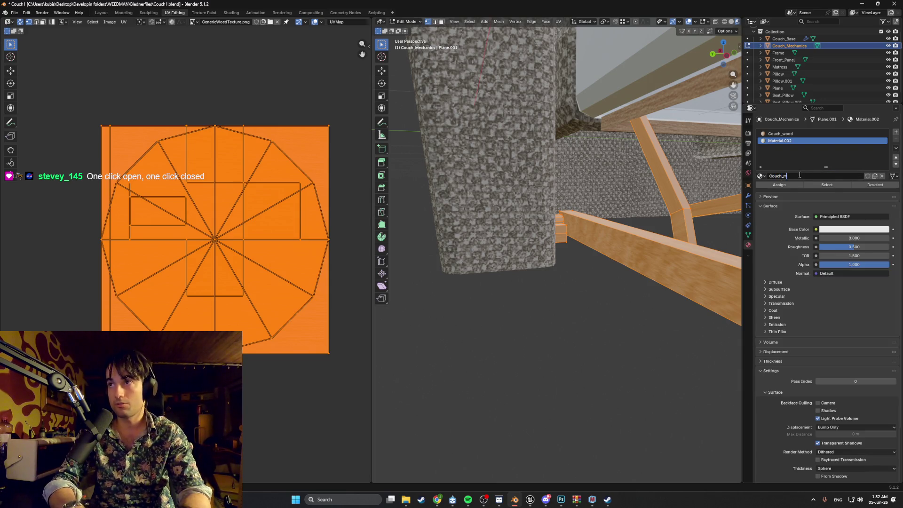
{"action": "key", "text": "Return"}
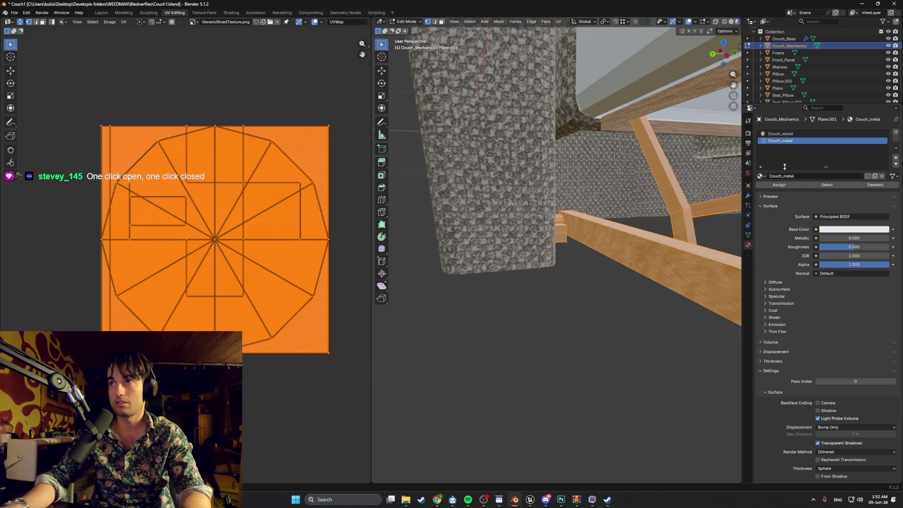
{"action": "left_click", "coordinate": [789, 186]}
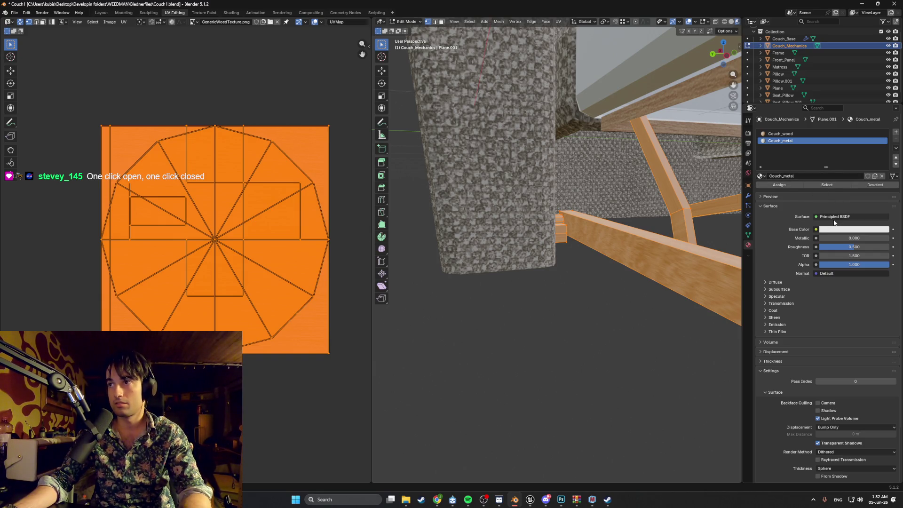
Step: Texture Couch_metal's base colour with DarkMetal.png and assign it to the frame faces
{"action": "left_click", "coordinate": [816, 229]}
{"action": "left_click", "coordinate": [682, 276]}
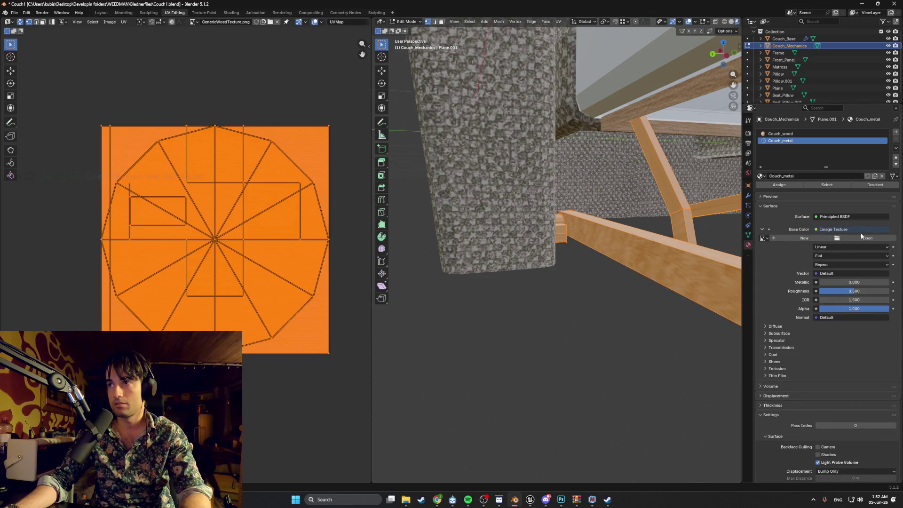
{"action": "left_click", "coordinate": [867, 238]}
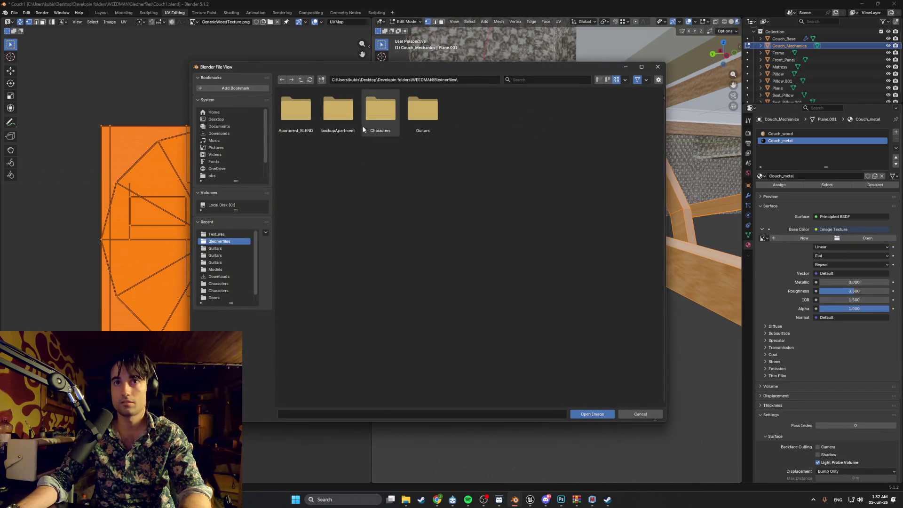
{"action": "left_click", "coordinate": [220, 236]}
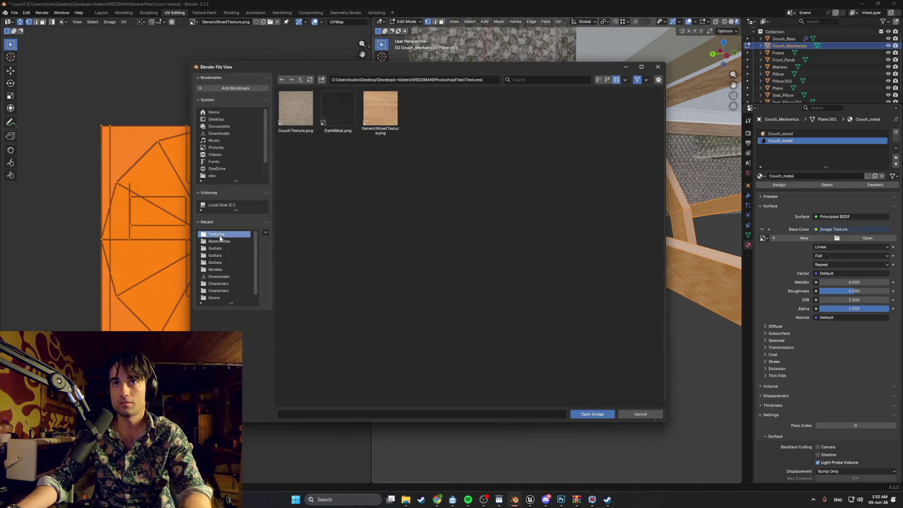
{"action": "double_click", "coordinate": [337, 113]}
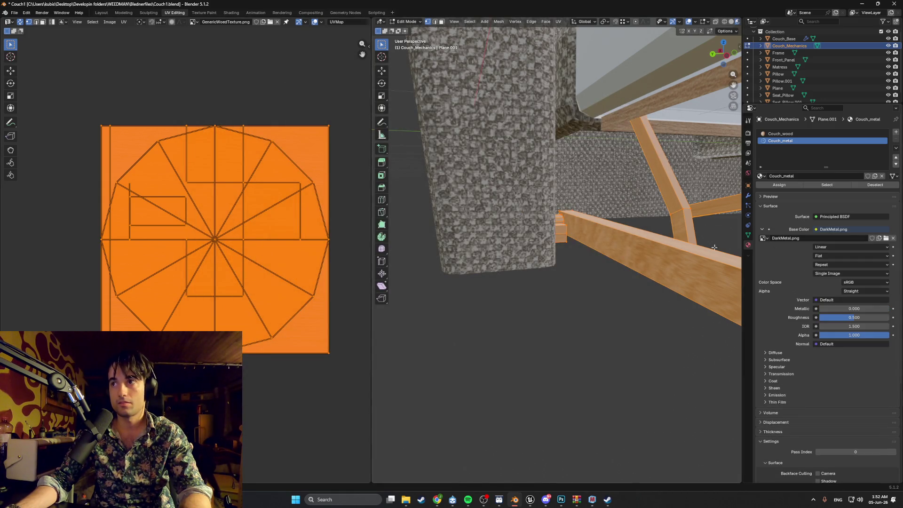
{"action": "mouse_move", "coordinate": [644, 240]}
{"action": "middle_mouse_down"}
{"action": "mouse_move", "coordinate": [614, 236]}
{"action": "mouse_move", "coordinate": [629, 228]}
{"action": "mouse_move", "coordinate": [585, 232]}
{"action": "mouse_move", "coordinate": [613, 229]}
{"action": "mouse_move", "coordinate": [598, 177]}
{"action": "middle_mouse_up"}
{"action": "left_click", "coordinate": [780, 184]}
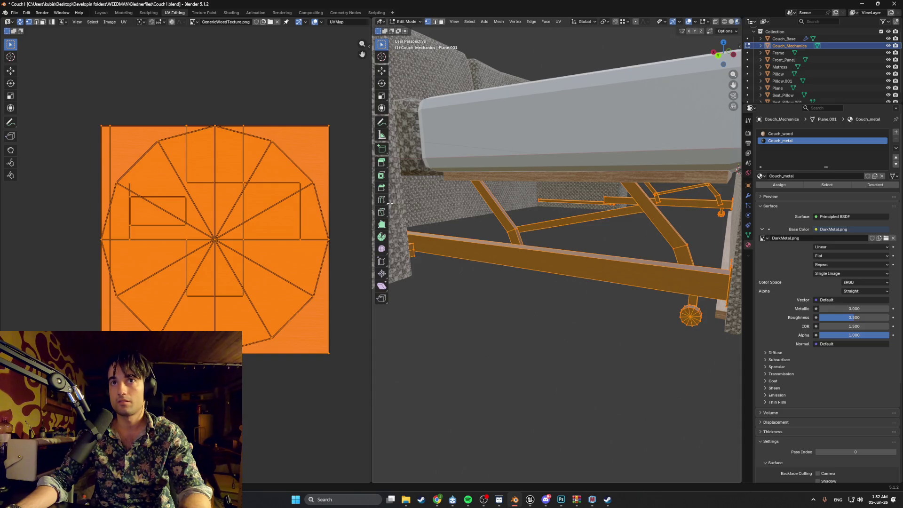
{"action": "key", "text": "Tab"}
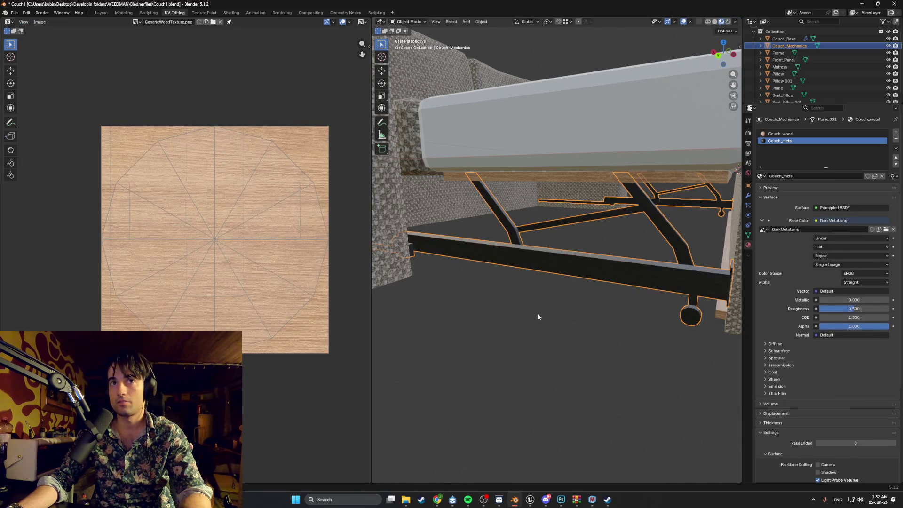
Step: Toggle the mechanism in and out of Edit Mode, clearing its mesh selection
{"action": "key", "text": "Tab"}
{"action": "key", "text": "Tab"}
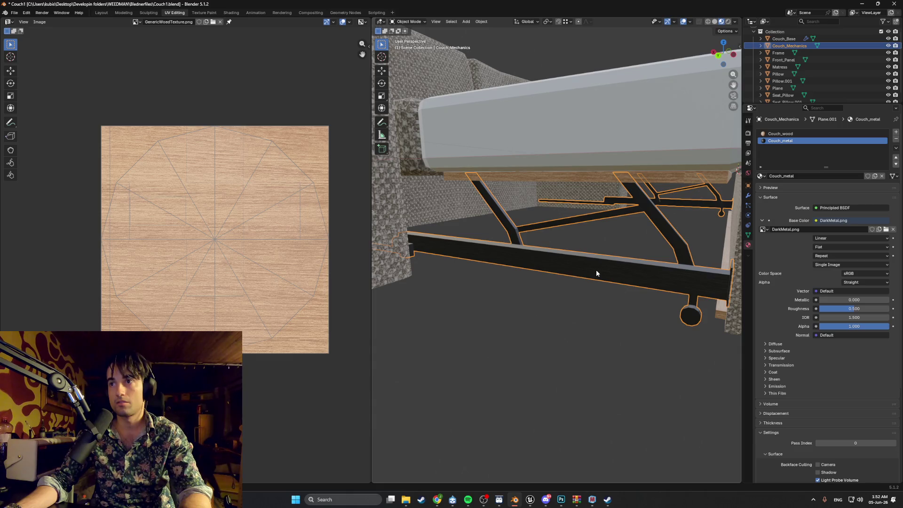
{"action": "key", "text": "Tab"}
{"action": "key", "text": "alt+a"}
{"action": "key", "text": "Tab"}
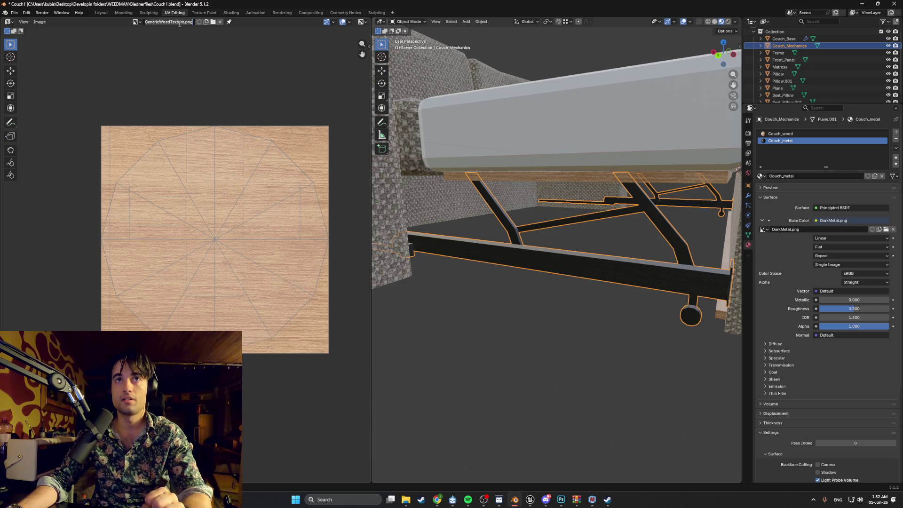
Step: Display DarkMetal.png behind the UV layout instead of the wood texture
{"action": "left_click", "coordinate": [205, 22]}
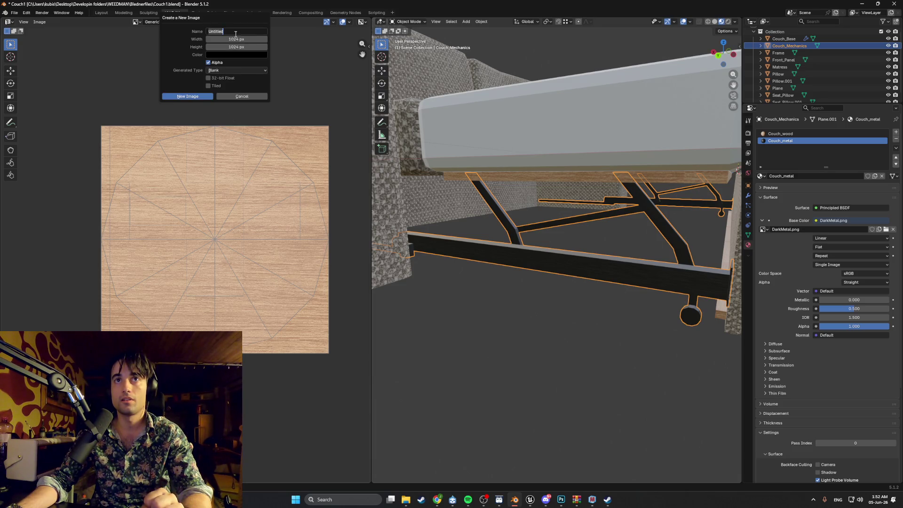
{"action": "left_click", "coordinate": [240, 97]}
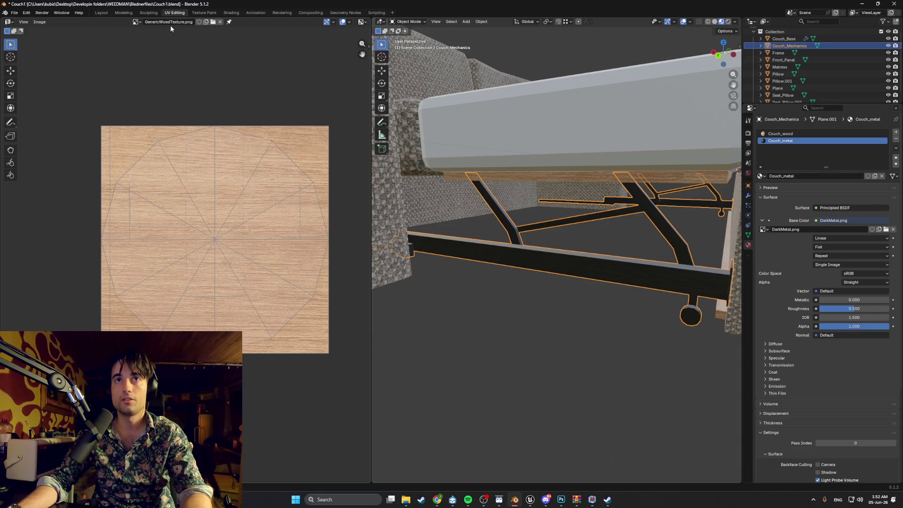
{"action": "left_click", "coordinate": [137, 22]}
{"action": "left_click", "coordinate": [159, 47]}
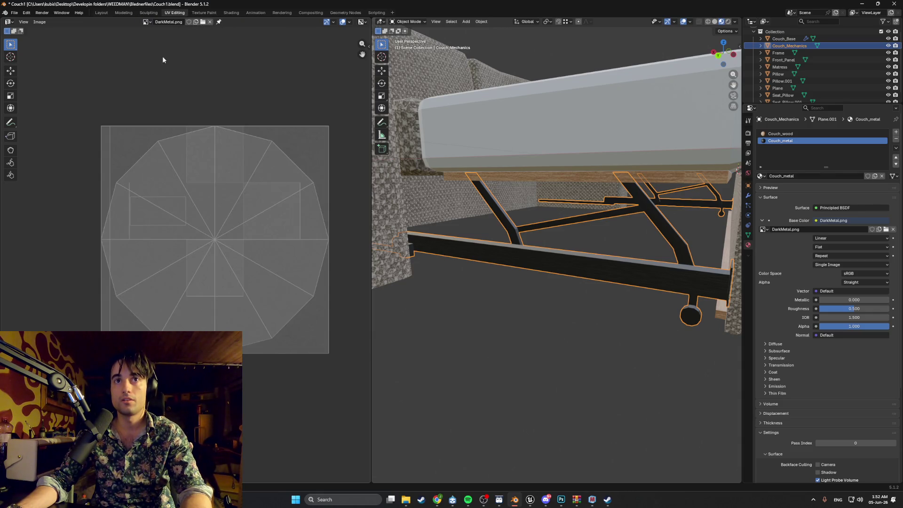
{"action": "scroll", "coordinate": [259, 194], "scroll_direction": "up", "scroll_amount": 5}
{"action": "scroll", "coordinate": [258, 194], "scroll_direction": "down", "scroll_amount": 2}
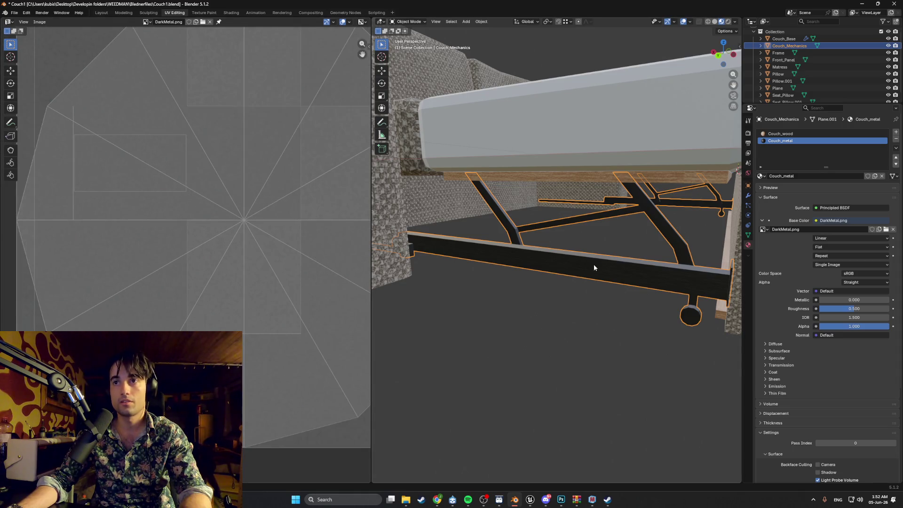
Step: Select everything, orbit down to the metal frame bars, and enter Edit Mode
{"action": "key", "text": "alt+a"}
{"action": "key", "text": "a"}
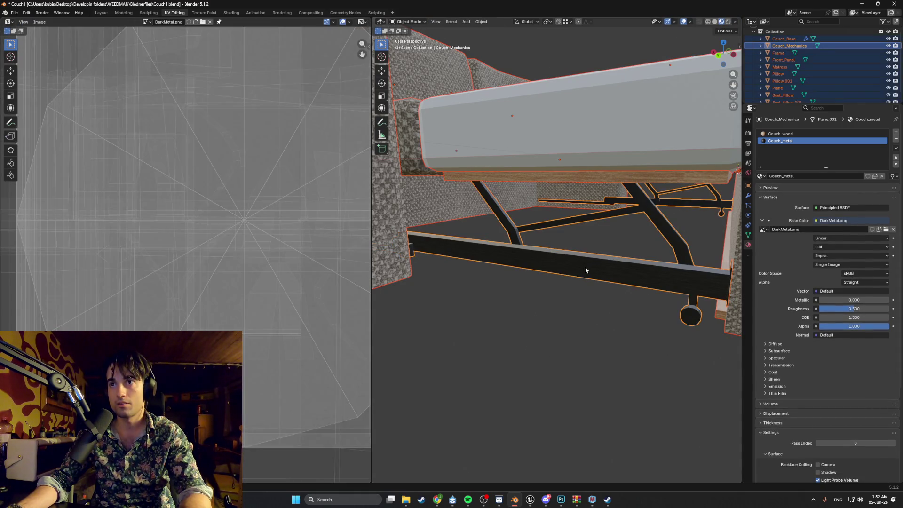
{"action": "scroll", "coordinate": [584, 266], "scroll_direction": "down", "scroll_amount": 1}
{"action": "scroll", "coordinate": [580, 260], "scroll_direction": "up", "scroll_amount": 6}
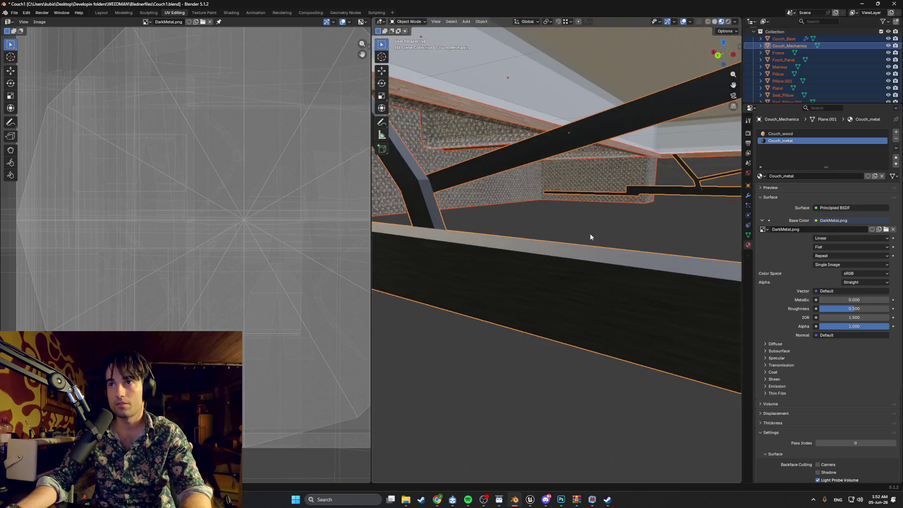
{"action": "mouse_move", "coordinate": [557, 245]}
{"action": "middle_mouse_down"}
{"action": "mouse_move", "coordinate": [603, 248]}
{"action": "mouse_move", "coordinate": [508, 244]}
{"action": "middle_mouse_up"}
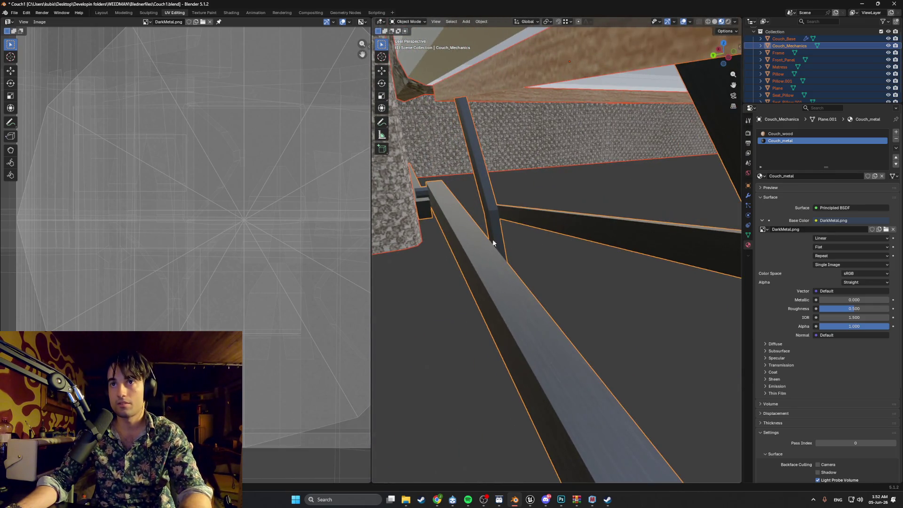
{"action": "key", "text": "Tab"}
{"action": "key", "text": "Tab"}
{"action": "key", "text": "Tab"}
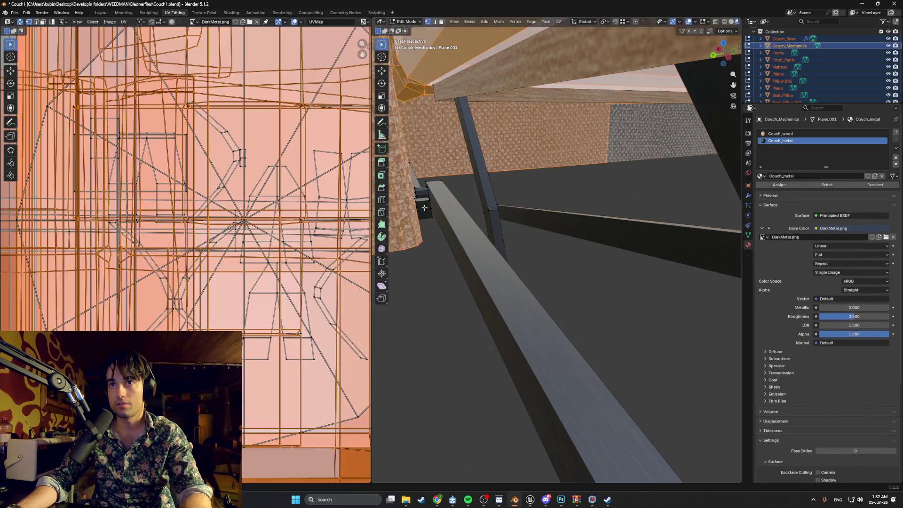
Step: In face select mode, pick a frame face and orbit toward the seat corner
{"action": "key", "text": "alt+a"}
{"action": "key", "text": "3"}
{"action": "left_click", "coordinate": [423, 211]}
{"action": "mouse_move", "coordinate": [423, 212]}
{"action": "middle_mouse_down"}
{"action": "mouse_move", "coordinate": [549, 204]}
{"action": "mouse_move", "coordinate": [540, 190]}
{"action": "mouse_move", "coordinate": [565, 252]}
{"action": "middle_mouse_up"}
{"action": "scroll", "coordinate": [565, 252], "scroll_direction": "up", "scroll_amount": 8}
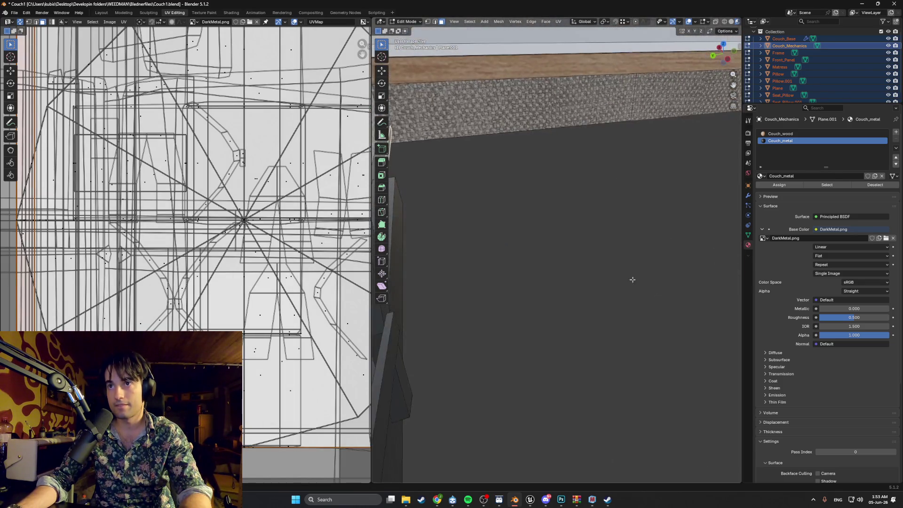
{"action": "mouse_move", "coordinate": [423, 235]}
{"action": "middle_mouse_down"}
{"action": "mouse_move", "coordinate": [658, 231]}
{"action": "mouse_move", "coordinate": [651, 210]}
{"action": "mouse_move", "coordinate": [631, 202]}
{"action": "mouse_move", "coordinate": [640, 190]}
{"action": "mouse_move", "coordinate": [596, 172]}
{"action": "mouse_move", "coordinate": [574, 174]}
{"action": "mouse_move", "coordinate": [550, 211]}
{"action": "middle_mouse_up"}
Step: From inside the base, select the linked bar and the small block on it
{"action": "middle_click_drag", "start_coordinate": [673, 225], "coordinate": [467, 199]}
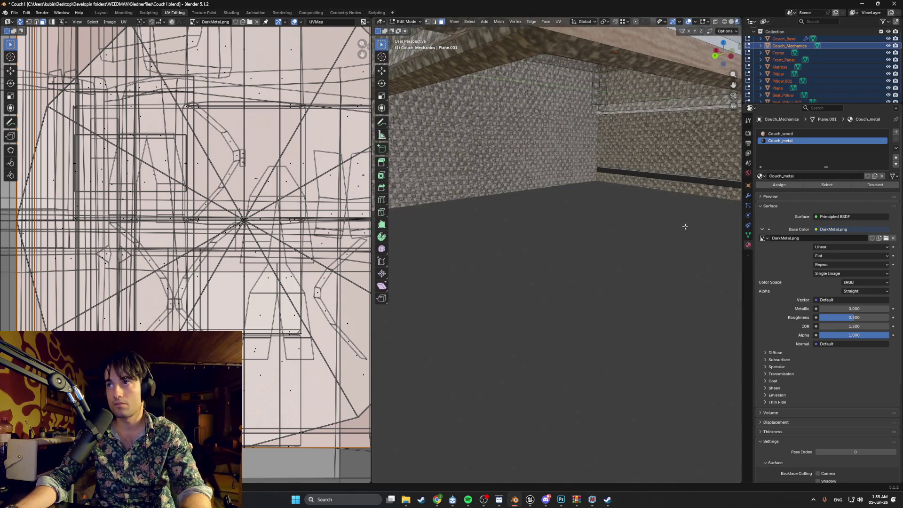
{"action": "mouse_move", "coordinate": [581, 274]}
{"action": "middle_mouse_down"}
{"action": "mouse_move", "coordinate": [618, 240]}
{"action": "mouse_move", "coordinate": [602, 232]}
{"action": "mouse_move", "coordinate": [611, 234]}
{"action": "mouse_move", "coordinate": [582, 257]}
{"action": "mouse_move", "coordinate": [608, 250]}
{"action": "mouse_move", "coordinate": [607, 234]}
{"action": "middle_mouse_up"}
{"action": "key", "text": "l"}
{"action": "key", "text": "l"}
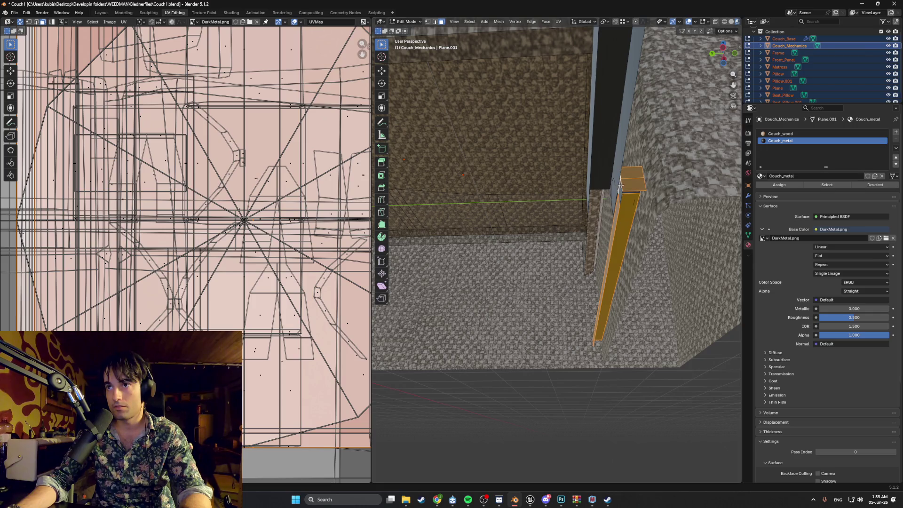
{"action": "middle_click_drag", "start_coordinate": [619, 180], "coordinate": [650, 211]}
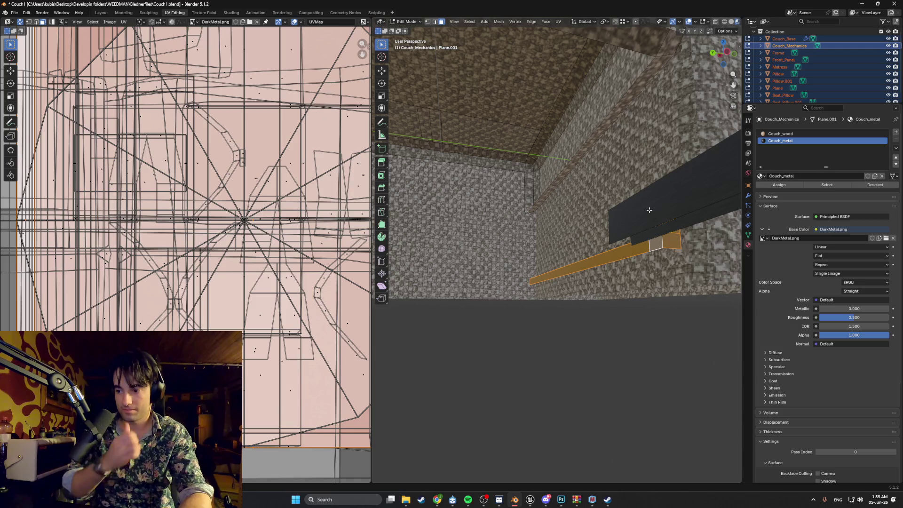
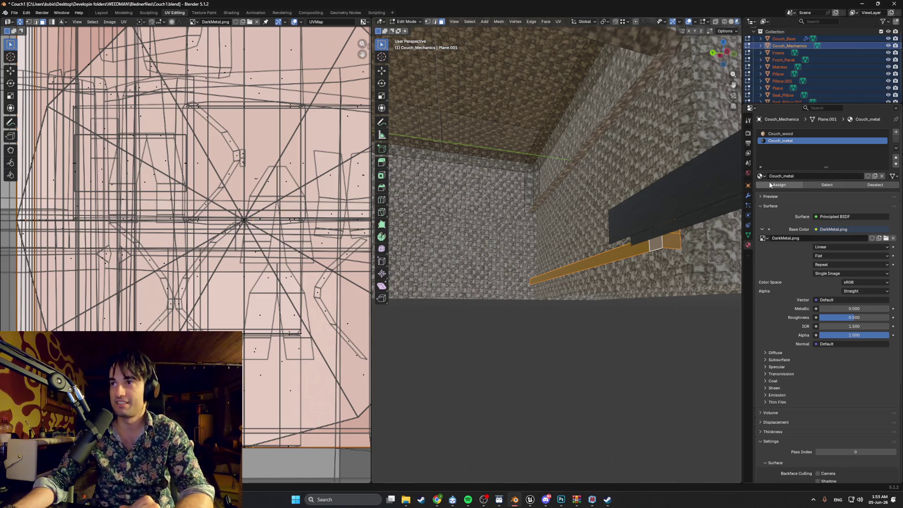
Step: Assign the Couch_wood material to the selected plank
{"action": "left_click", "coordinate": [780, 134]}
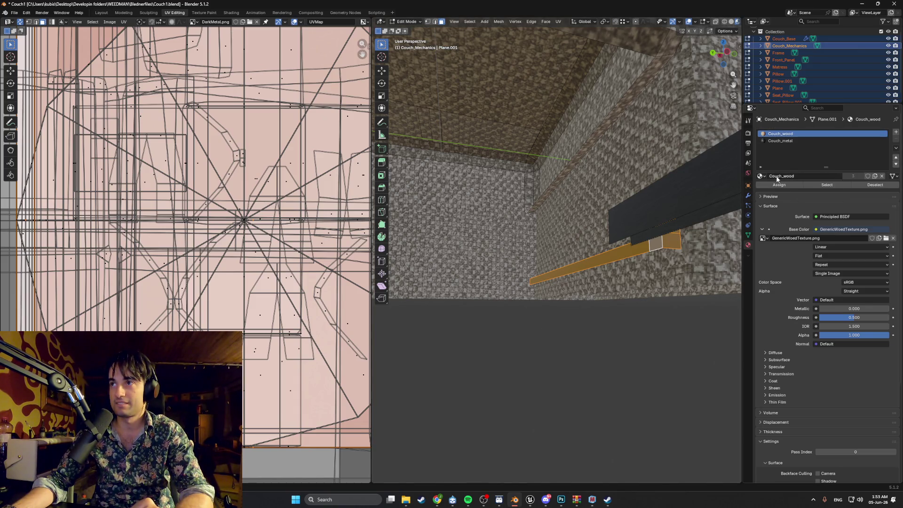
{"action": "left_click", "coordinate": [779, 185]}
{"action": "middle_click_drag", "start_coordinate": [612, 226], "coordinate": [669, 231]}
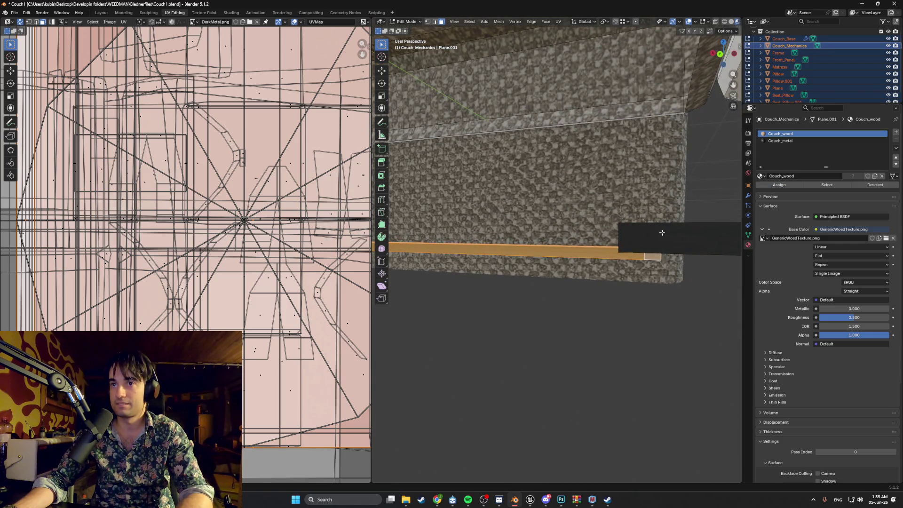
Step: Smart UV Project the plank and scale its UV islands up by about 1.45
{"action": "key", "text": "u"}
{"action": "left_click", "coordinate": [563, 321]}
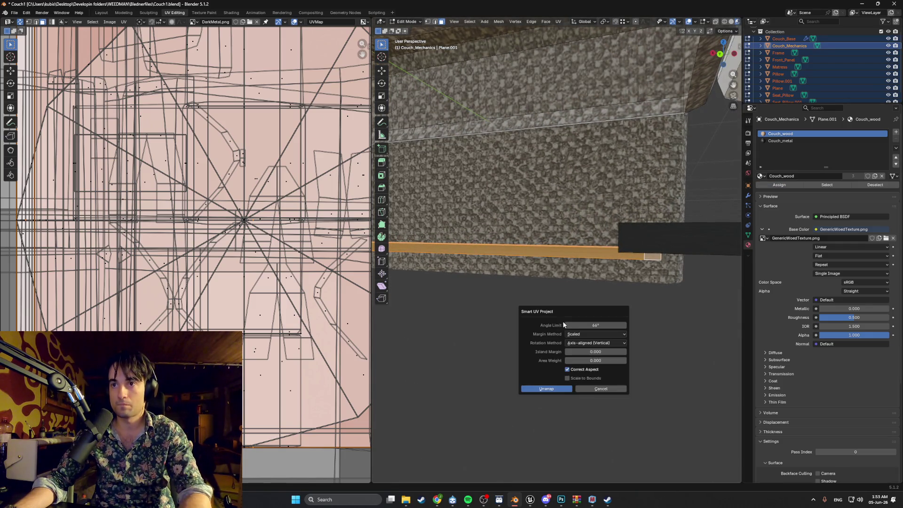
{"action": "left_click", "coordinate": [547, 389]}
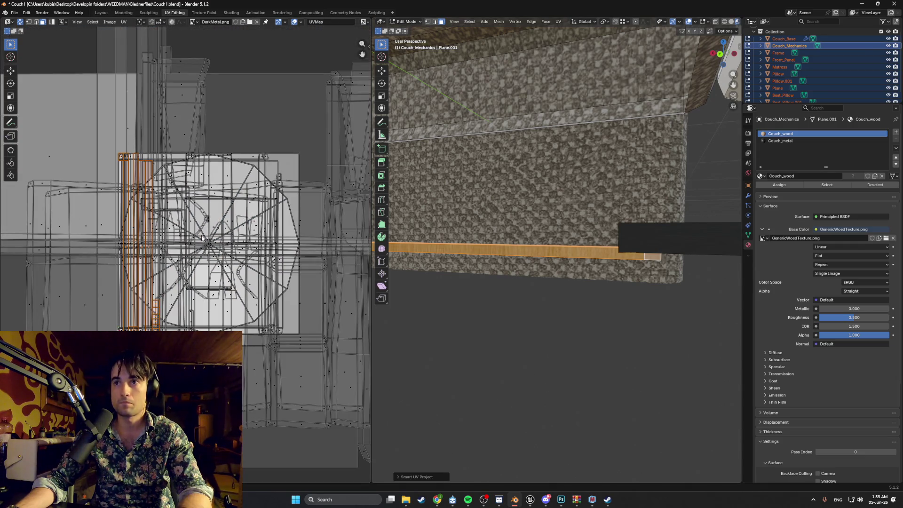
{"action": "key", "text": "s"}
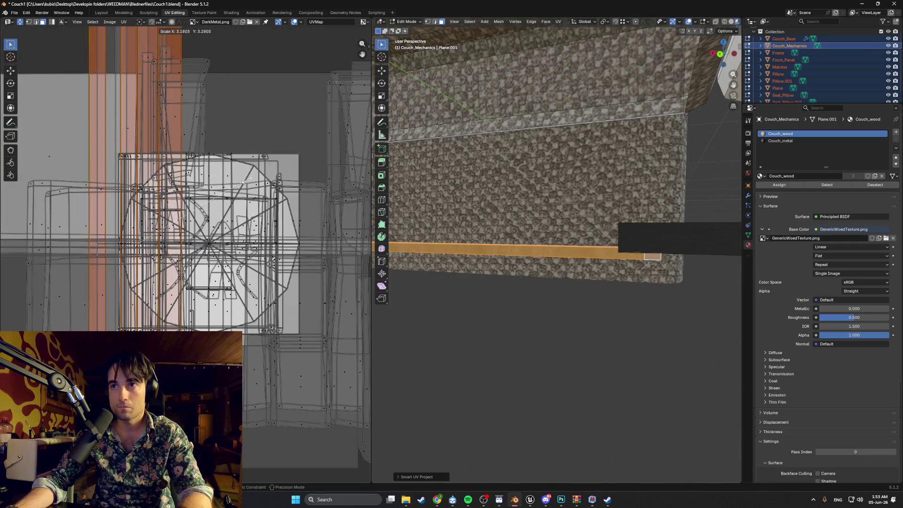
{"action": "left_click", "coordinate": [192, 224]}
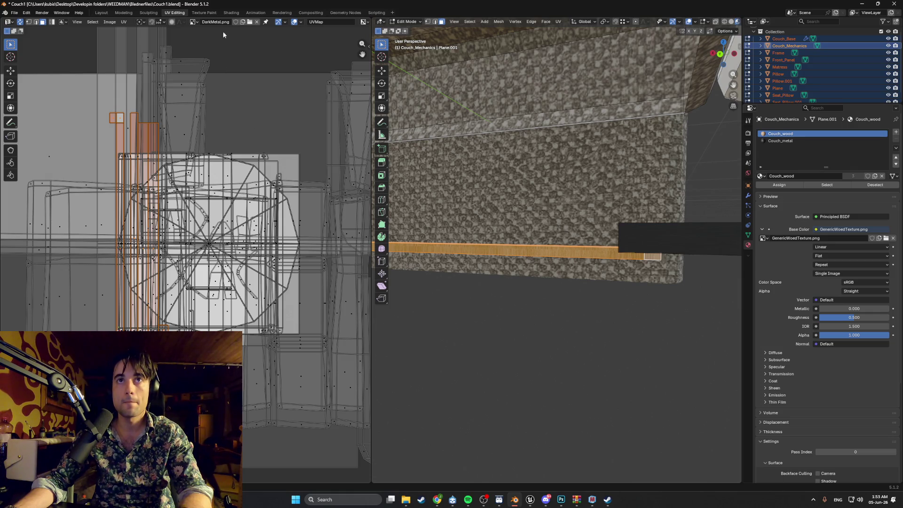
{"action": "left_click", "coordinate": [194, 22]}
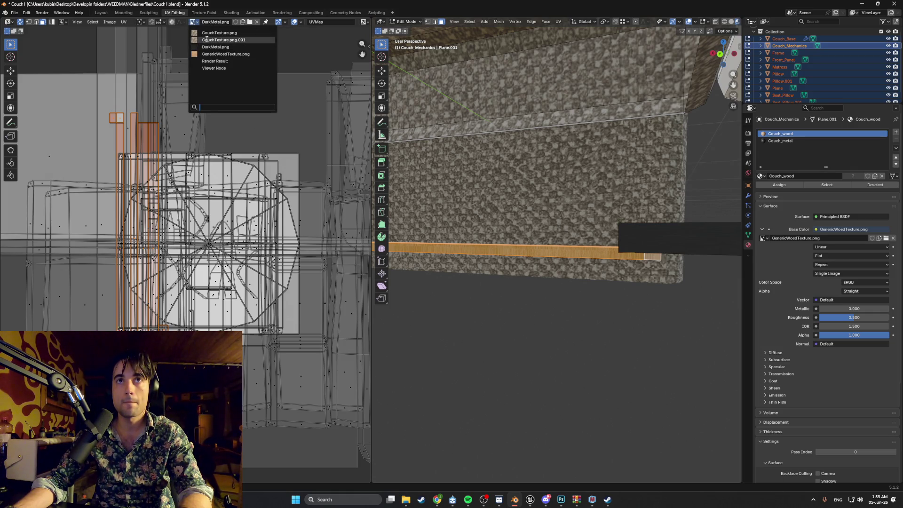
Step: Display GenericWoodTexture.png behind the UVs in the UV editor
{"action": "left_click", "coordinate": [214, 54]}
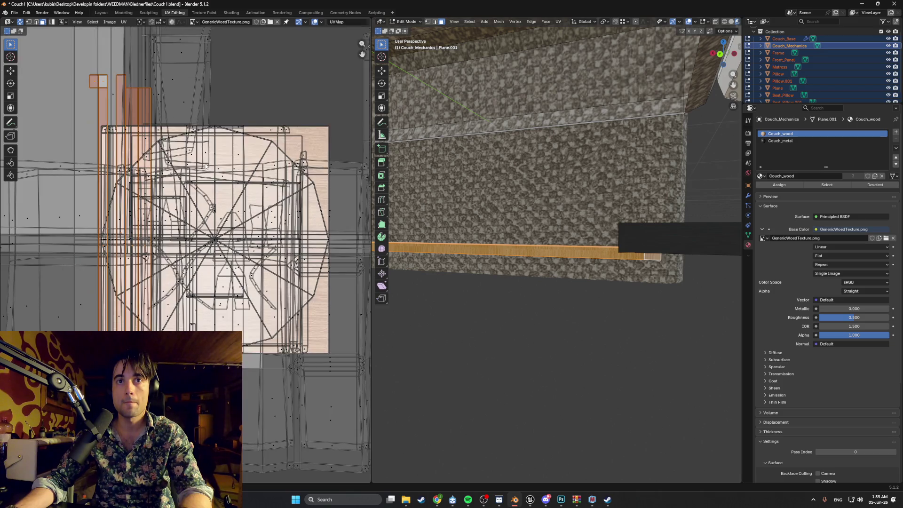
{"action": "scroll", "coordinate": [205, 165], "scroll_direction": "up", "scroll_amount": 1}
{"action": "scroll", "coordinate": [209, 175], "scroll_direction": "down", "scroll_amount": 5}
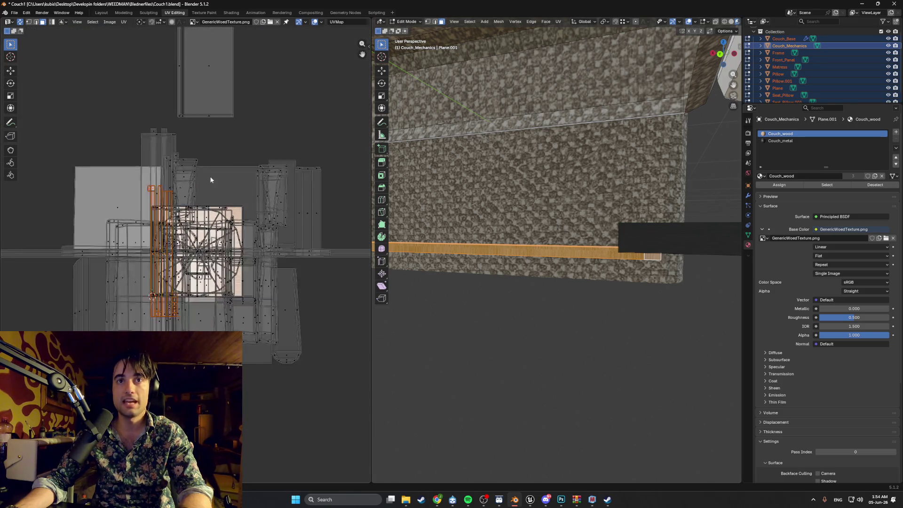
{"action": "scroll", "coordinate": [193, 182], "scroll_direction": "up", "scroll_amount": 4}
{"action": "scroll", "coordinate": [196, 186], "scroll_direction": "up", "scroll_amount": 3}
{"action": "scroll", "coordinate": [195, 186], "scroll_direction": "down", "scroll_amount": 3}
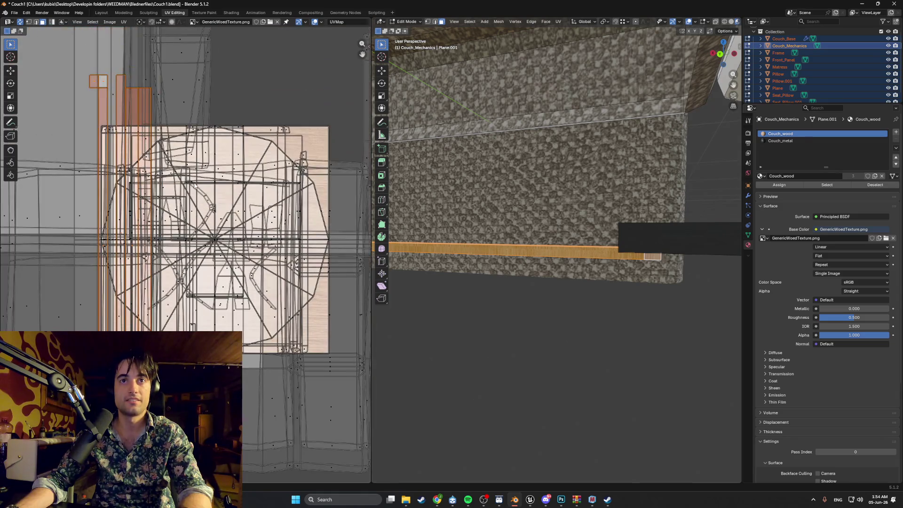
{"action": "middle_click_drag", "start_coordinate": [423, 254], "coordinate": [450, 258]}
{"action": "scroll", "coordinate": [451, 259], "scroll_direction": "up", "scroll_amount": 3}
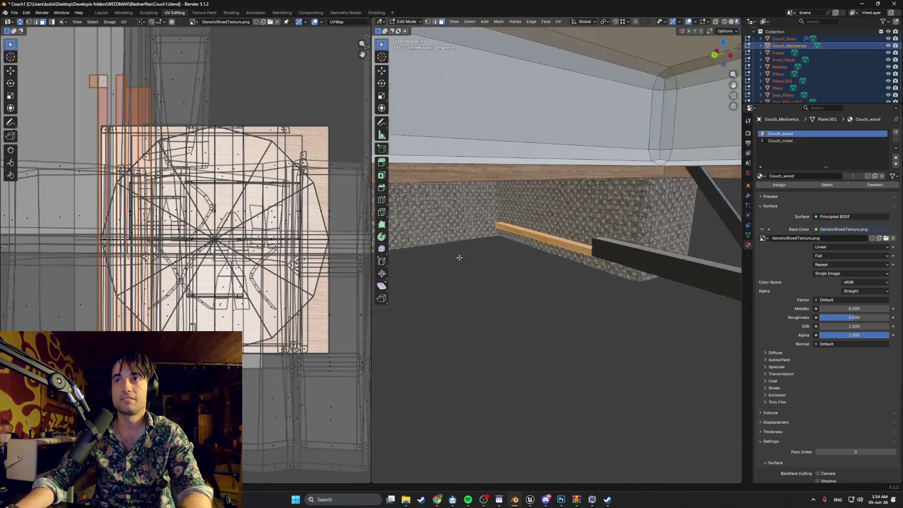
{"action": "scroll", "coordinate": [475, 257], "scroll_direction": "down", "scroll_amount": 3}
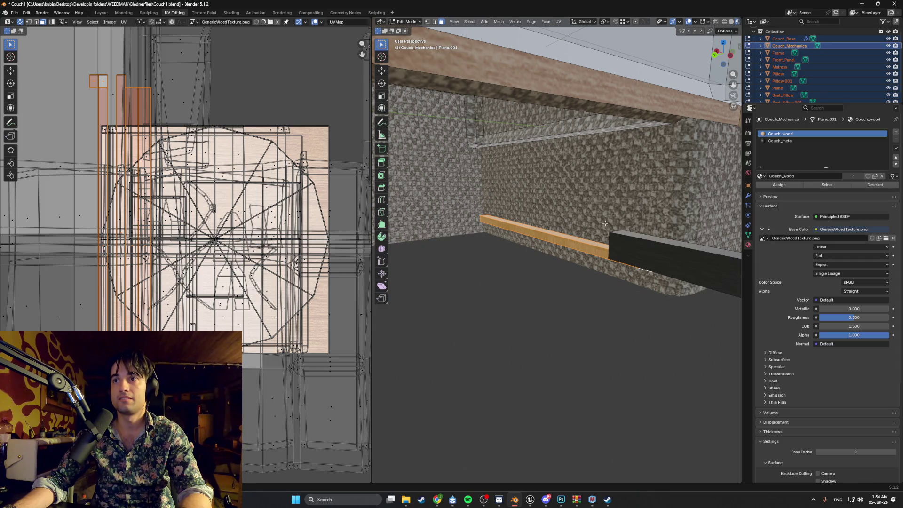
Step: Select only Couch_Mechanics and reselect the wood strip to show its UVs
{"action": "left_click", "coordinate": [786, 46]}
{"action": "key", "text": "alt+a"}
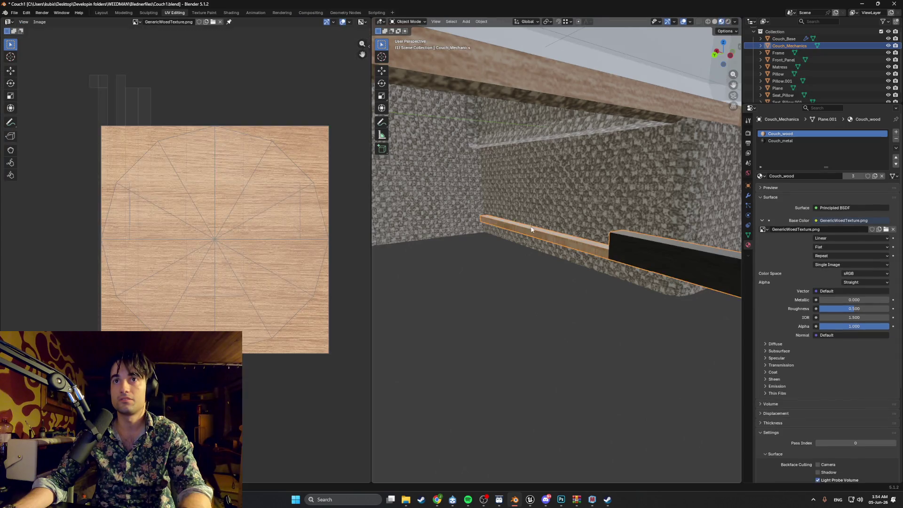
{"action": "key", "text": "l"}
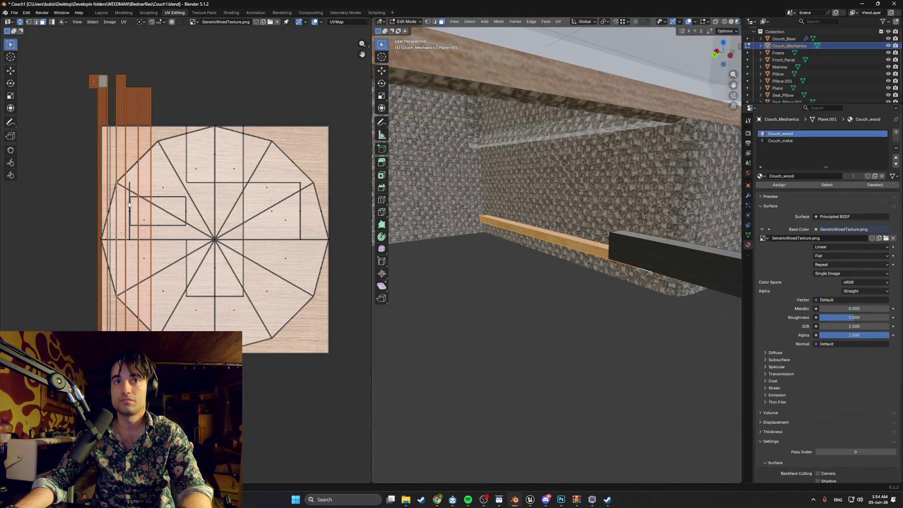
{"action": "mouse_move", "coordinate": [505, 258]}
{"action": "middle_mouse_down"}
{"action": "mouse_move", "coordinate": [520, 254]}
{"action": "mouse_move", "coordinate": [472, 249]}
{"action": "mouse_move", "coordinate": [532, 265]}
{"action": "mouse_move", "coordinate": [596, 262]}
{"action": "middle_mouse_up"}
Step: Rotate the plank's UV strips about -91° and scale them about 2x
{"action": "key", "text": "r"}
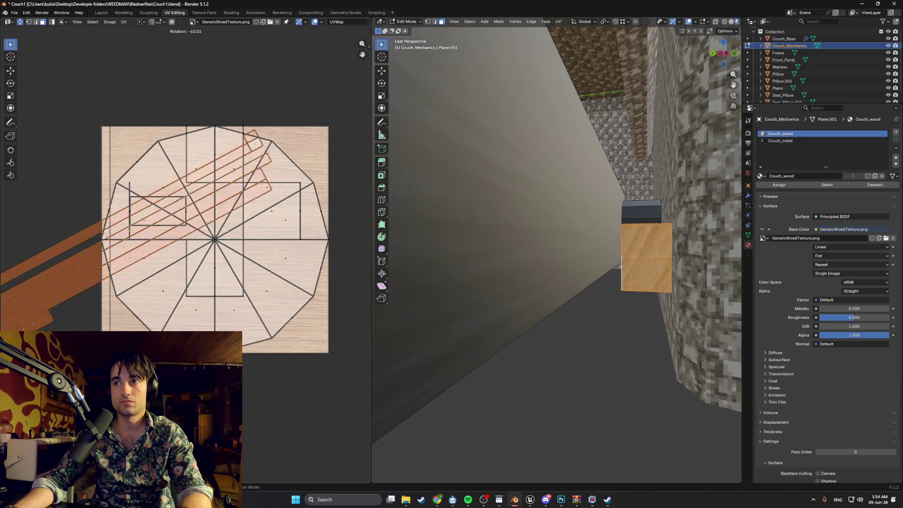
{"action": "left_click", "coordinate": [262, 302]}
{"action": "key", "text": "s"}
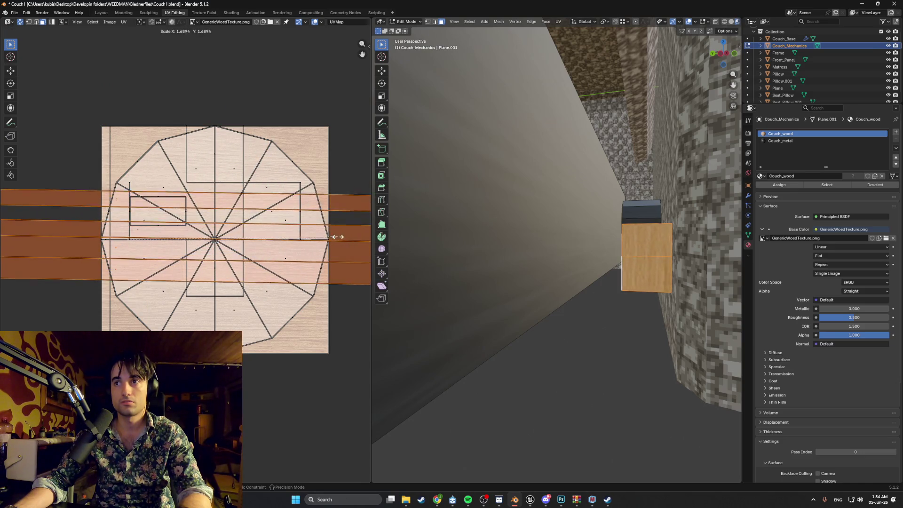
{"action": "left_click", "coordinate": [9, 230]}
{"action": "middle_click_drag", "start_coordinate": [541, 292], "coordinate": [608, 306]}
{"action": "scroll", "coordinate": [569, 328], "scroll_direction": "down", "scroll_amount": 10}
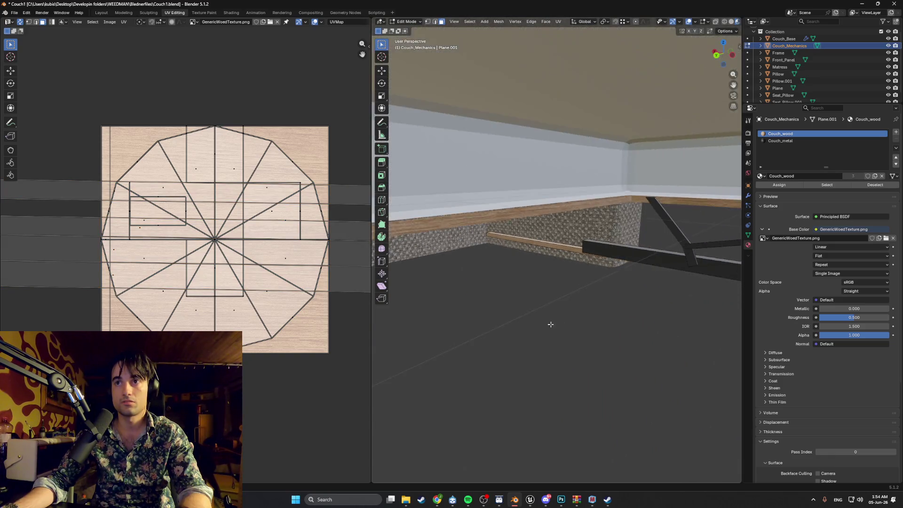
{"action": "middle_click_drag", "start_coordinate": [559, 329], "coordinate": [509, 297]}
{"action": "scroll", "coordinate": [509, 298], "scroll_direction": "up", "scroll_amount": 10}
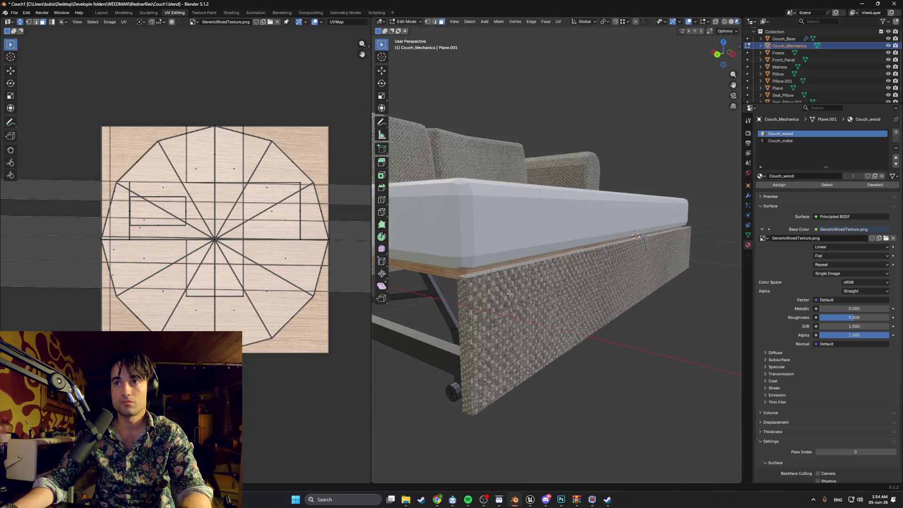
{"action": "middle_click_drag", "start_coordinate": [568, 258], "coordinate": [564, 273]}
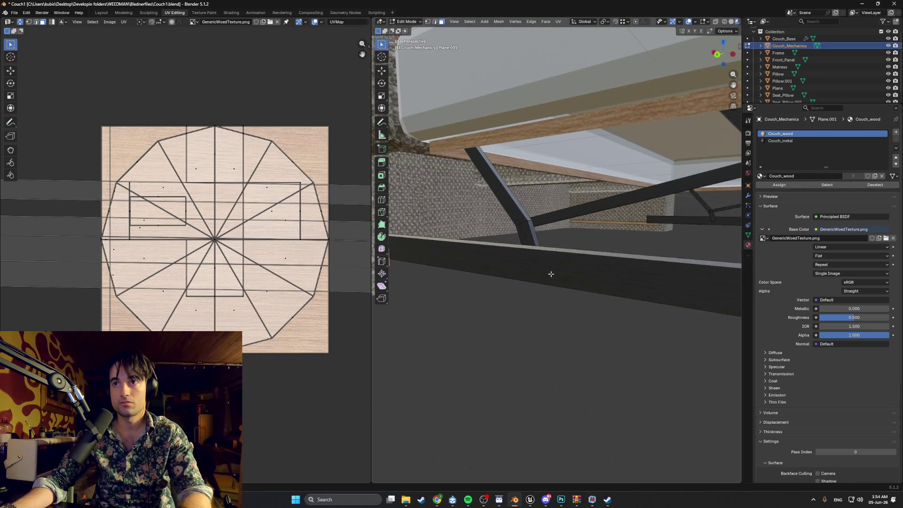
{"action": "left_click", "coordinate": [550, 274]}
{"action": "scroll", "coordinate": [550, 274], "scroll_direction": "down", "scroll_amount": 3}
{"action": "key", "text": "ctrl+l"}
{"action": "scroll", "coordinate": [547, 259], "scroll_direction": "up", "scroll_amount": 3}
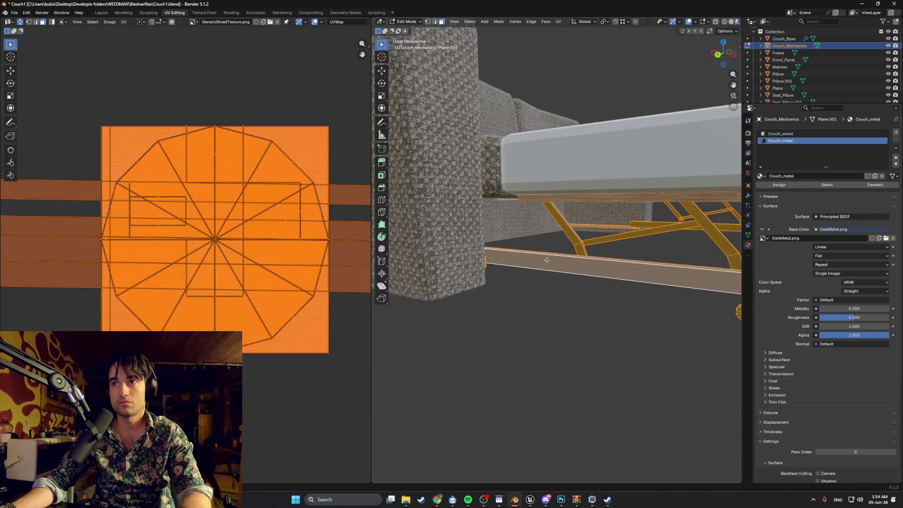
{"action": "middle_click_drag", "start_coordinate": [547, 260], "coordinate": [532, 259]}
{"action": "left_click", "coordinate": [532, 259]}
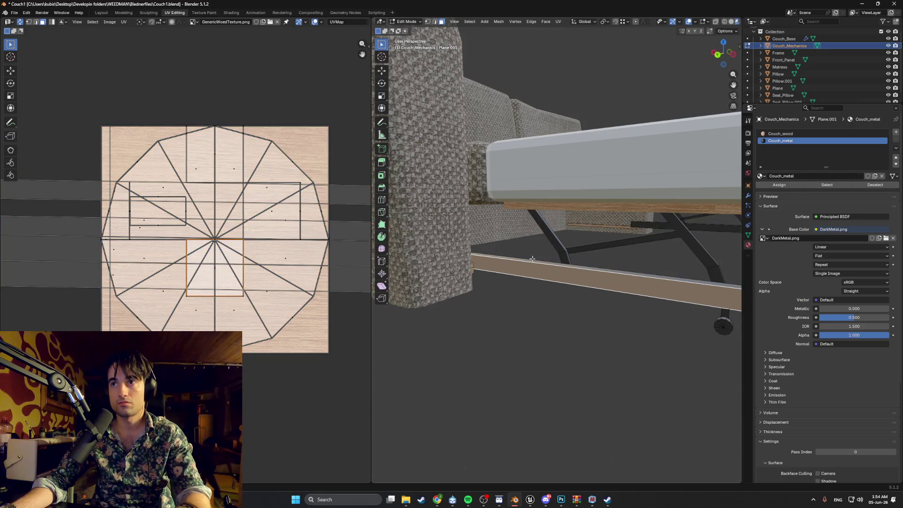
{"action": "key", "text": "alt+a"}
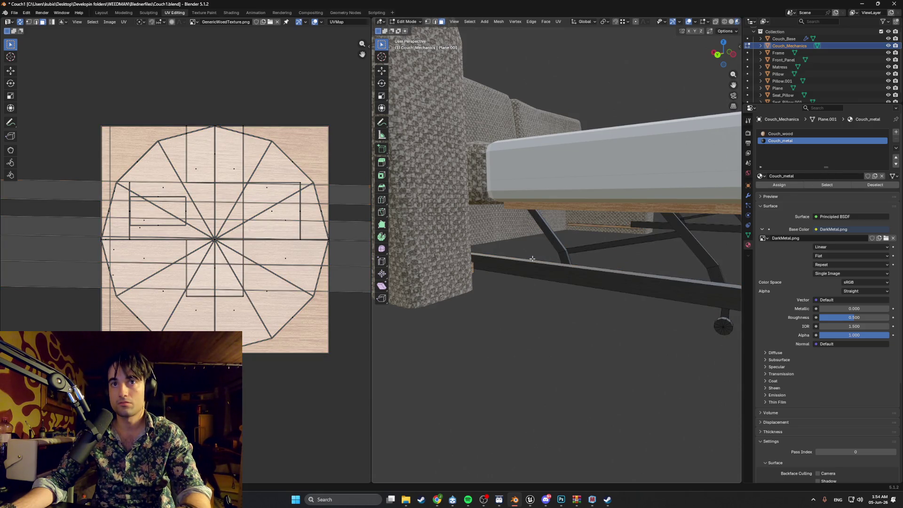
{"action": "key", "text": "l"}
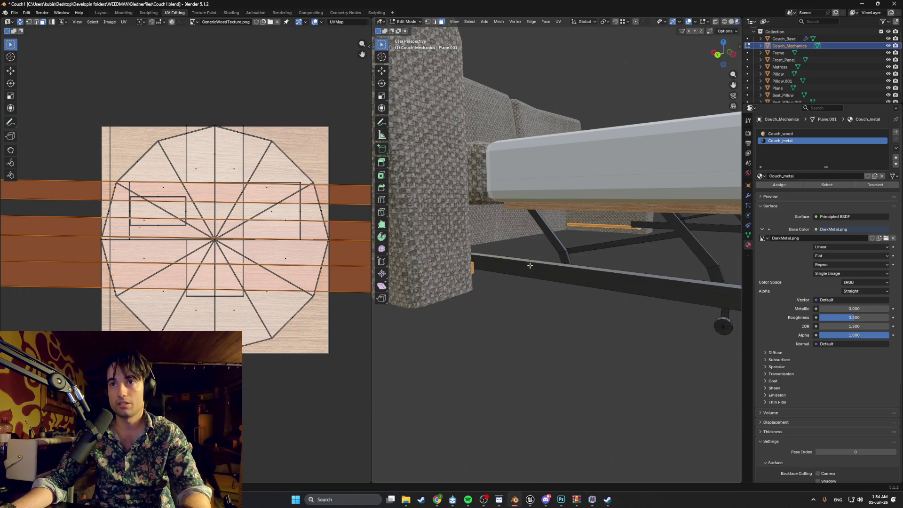
{"action": "mouse_move", "coordinate": [544, 260]}
{"action": "middle_mouse_down"}
{"action": "mouse_move", "coordinate": [525, 255]}
{"action": "mouse_move", "coordinate": [546, 256]}
{"action": "middle_mouse_up"}
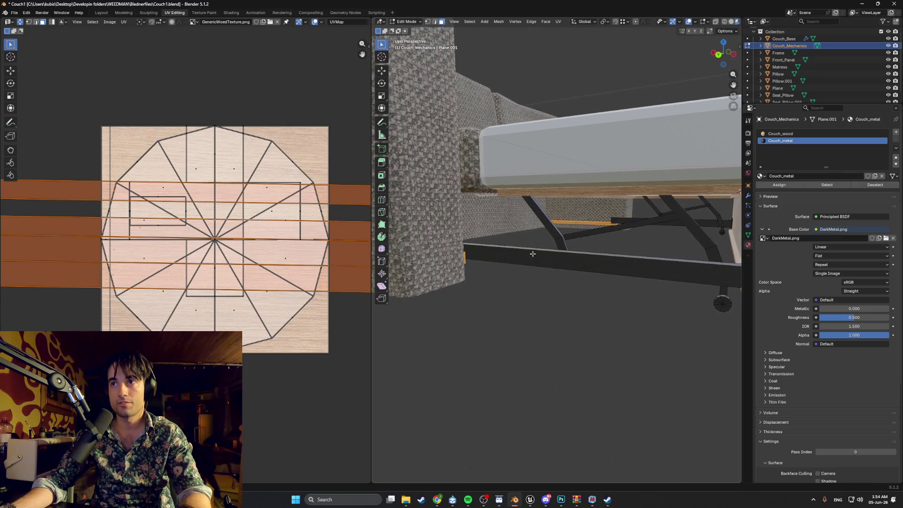
Step: Hide every couch object except Couch_Mechanics and view the metal frame
{"action": "left_click_drag", "start_coordinate": [888, 54], "coordinate": [889, 99]}
{"action": "left_click", "coordinate": [888, 39]}
{"action": "mouse_move", "coordinate": [585, 217]}
{"action": "middle_mouse_down"}
{"action": "mouse_move", "coordinate": [496, 205]}
{"action": "mouse_move", "coordinate": [575, 244]}
{"action": "middle_mouse_up"}
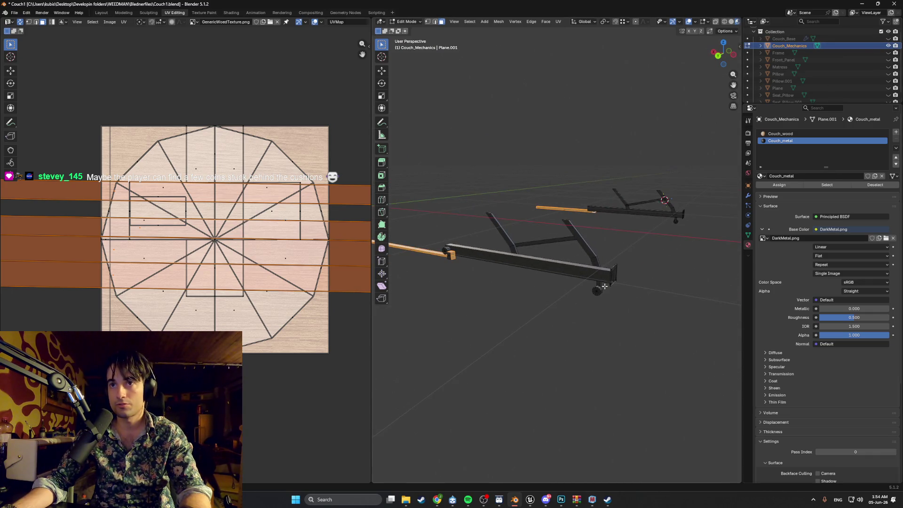
{"action": "mouse_move", "coordinate": [588, 279]}
{"action": "middle_mouse_down"}
{"action": "mouse_move", "coordinate": [594, 257]}
{"action": "mouse_move", "coordinate": [582, 258]}
{"action": "middle_mouse_up"}
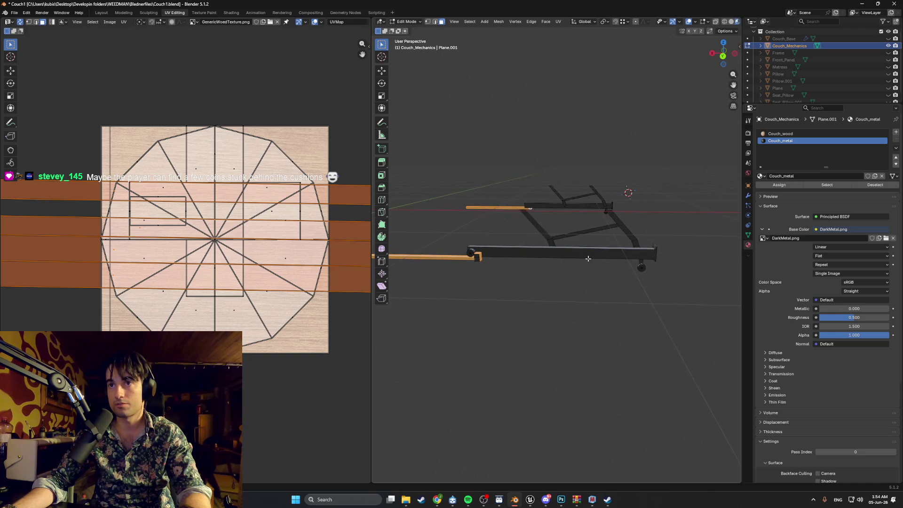
{"action": "middle_click_drag", "start_coordinate": [516, 257], "coordinate": [555, 242]}
{"action": "scroll", "coordinate": [649, 185], "scroll_direction": "up", "scroll_amount": 5}
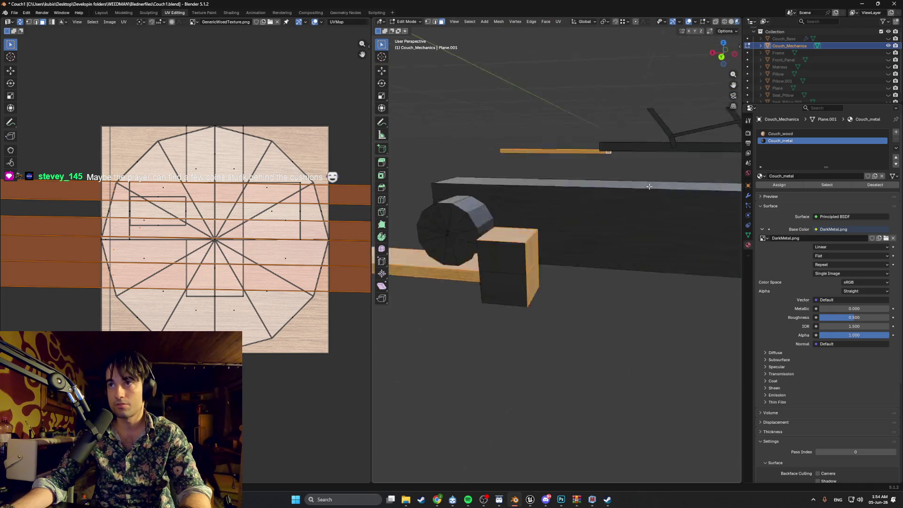
{"action": "scroll", "coordinate": [649, 186], "scroll_direction": "down", "scroll_amount": 2}
Step: Unwrap the wood block's front and lower faces onto the wood texture
{"action": "left_click", "coordinate": [497, 319]}
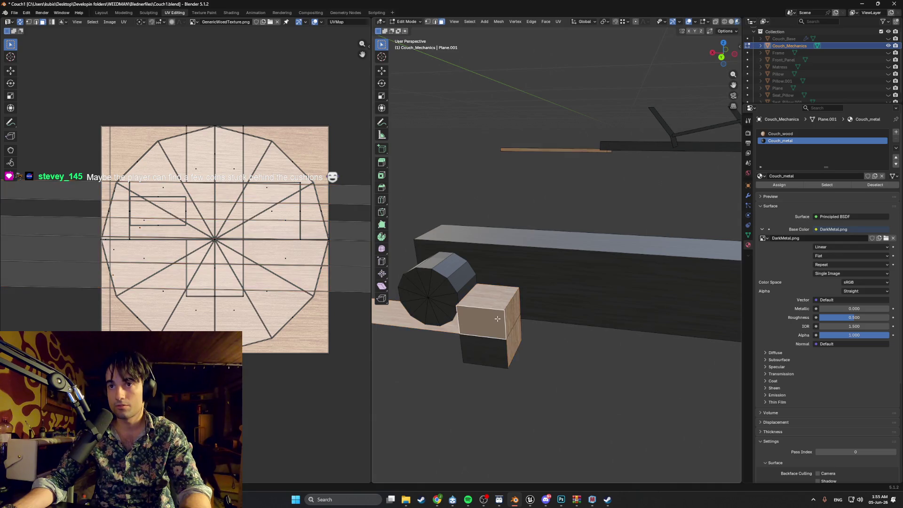
{"action": "left_click", "coordinate": [487, 355], "text": "shift"}
{"action": "key", "text": "u"}
{"action": "left_click", "coordinate": [492, 350]}
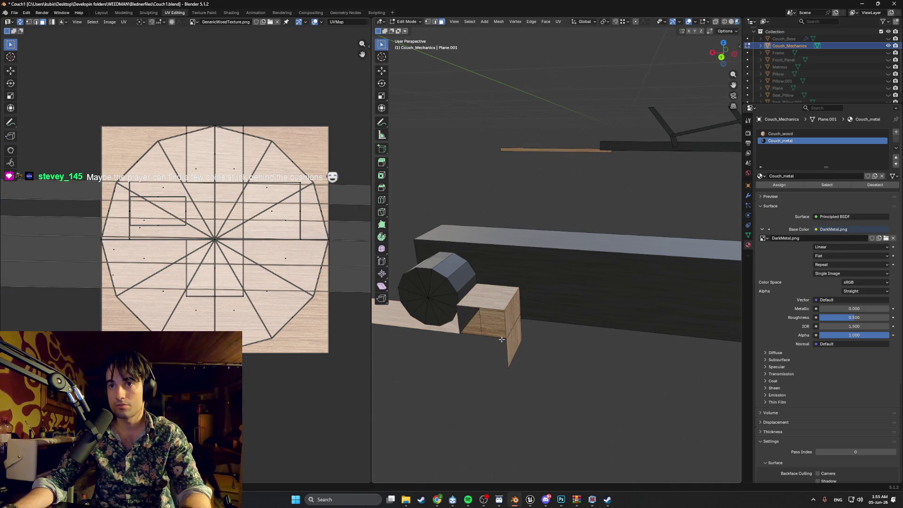
{"action": "middle_click_drag", "start_coordinate": [492, 350], "coordinate": [516, 329]}
{"action": "key", "text": "KP_6"}
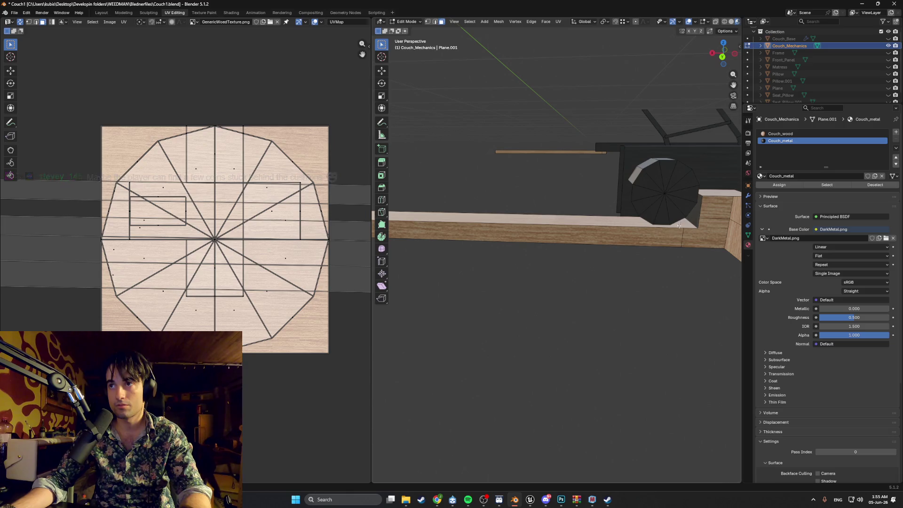
Step: Inspect the whole bar, its end and the wheel from the side
{"action": "right_click", "coordinate": [689, 223]}
{"action": "key", "text": "Escape"}
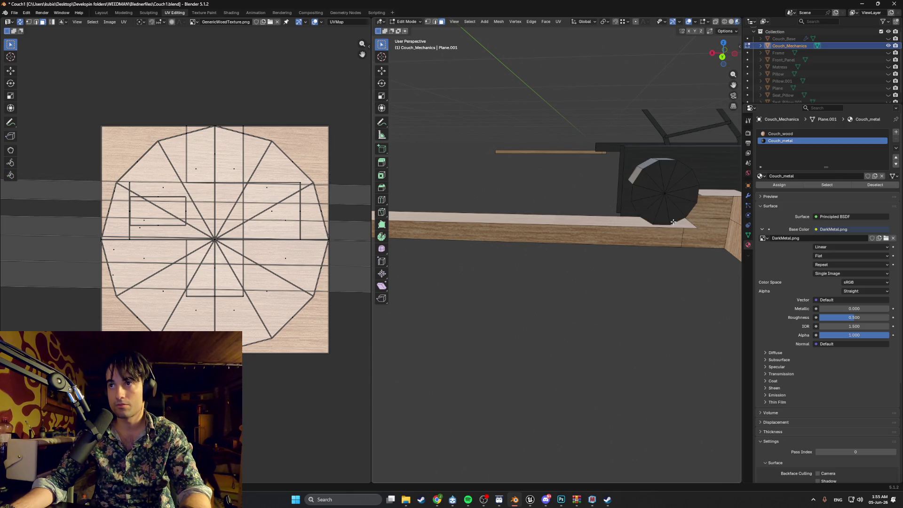
{"action": "middle_click_drag", "start_coordinate": [681, 228], "coordinate": [612, 212]}
{"action": "scroll", "coordinate": [464, 145], "scroll_direction": "up", "scroll_amount": 5}
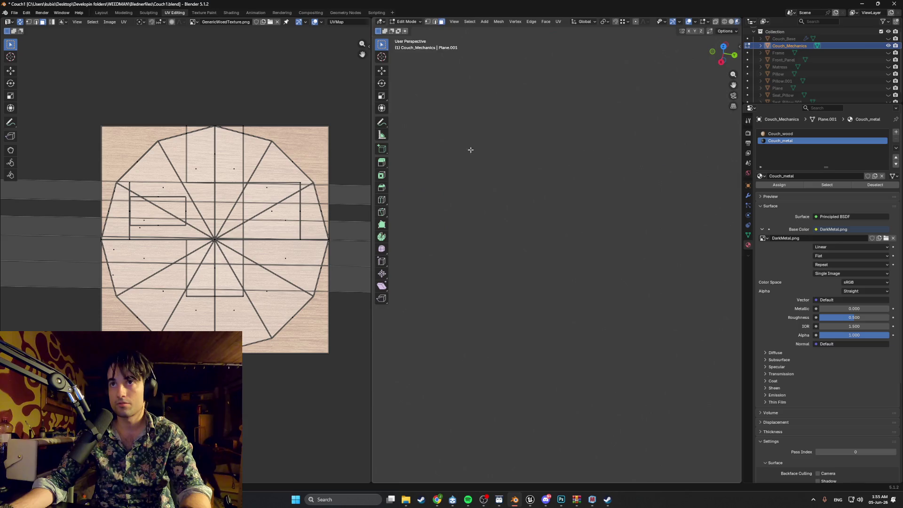
{"action": "mouse_move", "coordinate": [464, 145]}
{"action": "middle_mouse_down"}
{"action": "mouse_move", "coordinate": [673, 133]}
{"action": "mouse_move", "coordinate": [469, 154]}
{"action": "mouse_move", "coordinate": [443, 108]}
{"action": "mouse_move", "coordinate": [470, 117]}
{"action": "mouse_move", "coordinate": [514, 97]}
{"action": "mouse_move", "coordinate": [557, 169]}
{"action": "middle_mouse_up"}
{"action": "right_click", "coordinate": [470, 129]}
{"action": "key", "text": "Escape"}
{"action": "scroll", "coordinate": [443, 108], "scroll_direction": "down", "scroll_amount": 5}
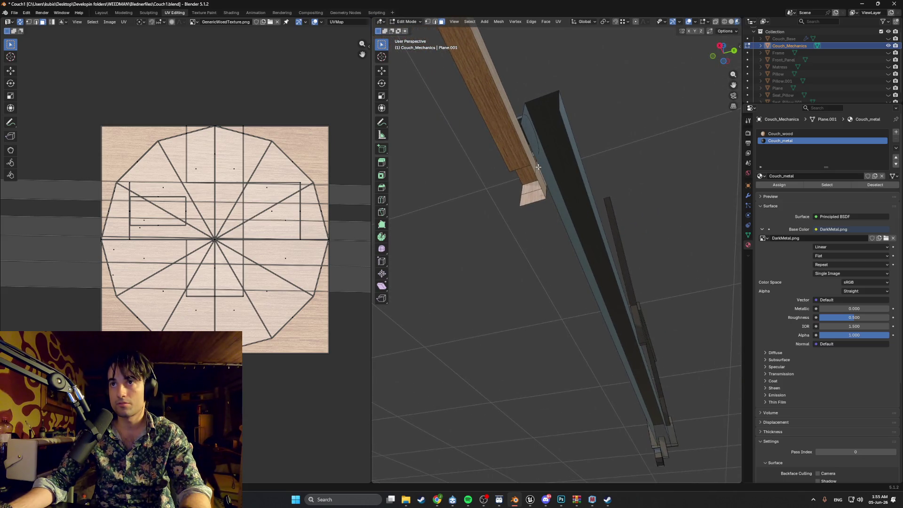
Step: Make Couch_wood the active material slot and look along the metal rails
{"action": "left_click", "coordinate": [538, 167]}
{"action": "right_click", "coordinate": [536, 170]}
{"action": "key", "text": "Escape"}
{"action": "scroll", "coordinate": [525, 179], "scroll_direction": "down", "scroll_amount": 1}
{"action": "mouse_move", "coordinate": [525, 179]}
{"action": "middle_mouse_down"}
{"action": "mouse_move", "coordinate": [489, 254]}
{"action": "mouse_move", "coordinate": [725, 288]}
{"action": "mouse_move", "coordinate": [635, 287]}
{"action": "mouse_move", "coordinate": [462, 353]}
{"action": "mouse_move", "coordinate": [475, 311]}
{"action": "mouse_move", "coordinate": [507, 288]}
{"action": "mouse_move", "coordinate": [473, 294]}
{"action": "middle_mouse_up"}
{"action": "right_click", "coordinate": [506, 285]}
{"action": "scroll", "coordinate": [473, 294], "scroll_direction": "down", "scroll_amount": 8}
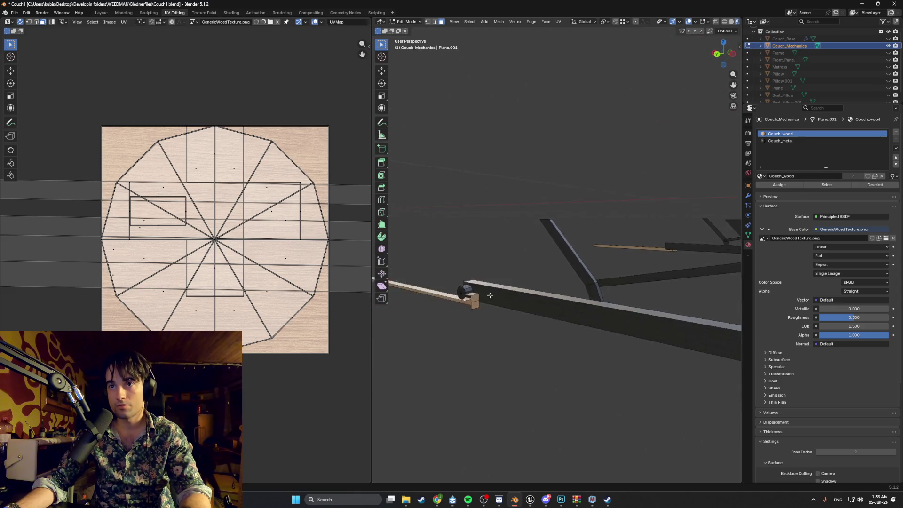
Step: In see-through wireframe, box-select the entire mechanism mesh
{"action": "key", "text": "shift+z"}
{"action": "middle_click_drag", "start_coordinate": [527, 277], "coordinate": [590, 280]}
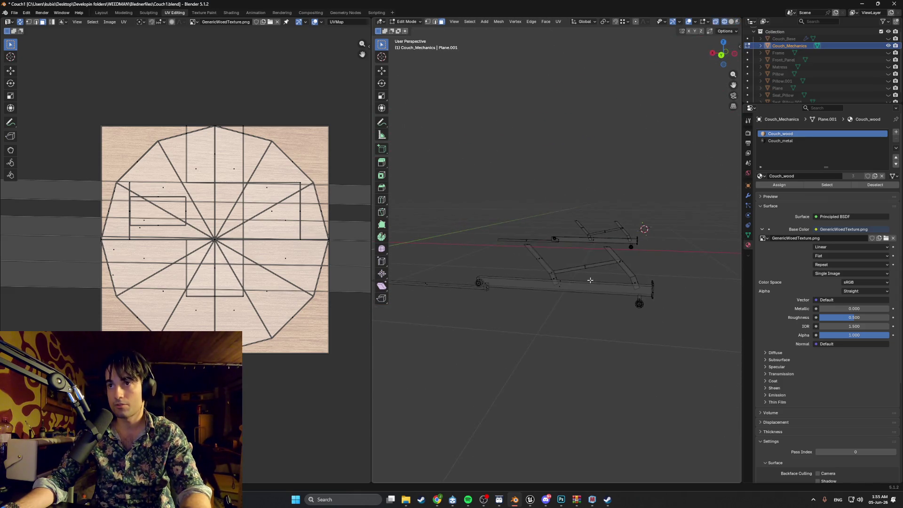
{"action": "mouse_move", "coordinate": [702, 341]}
{"action": "left_mouse_down"}
{"action": "mouse_move", "coordinate": [478, 195]}
{"action": "mouse_move", "coordinate": [456, 198]}
{"action": "left_mouse_up"}
{"action": "middle_click_drag", "start_coordinate": [455, 198], "coordinate": [451, 225]}
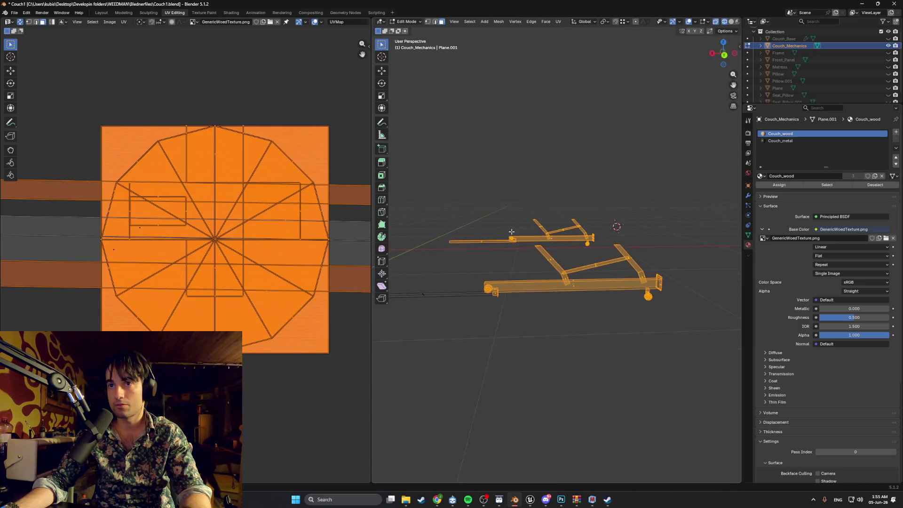
{"action": "scroll", "coordinate": [452, 309], "scroll_direction": "up", "scroll_amount": 4}
{"action": "middle_click_drag", "start_coordinate": [452, 309], "coordinate": [475, 197]}
{"action": "scroll", "coordinate": [549, 178], "scroll_direction": "up", "scroll_amount": 6}
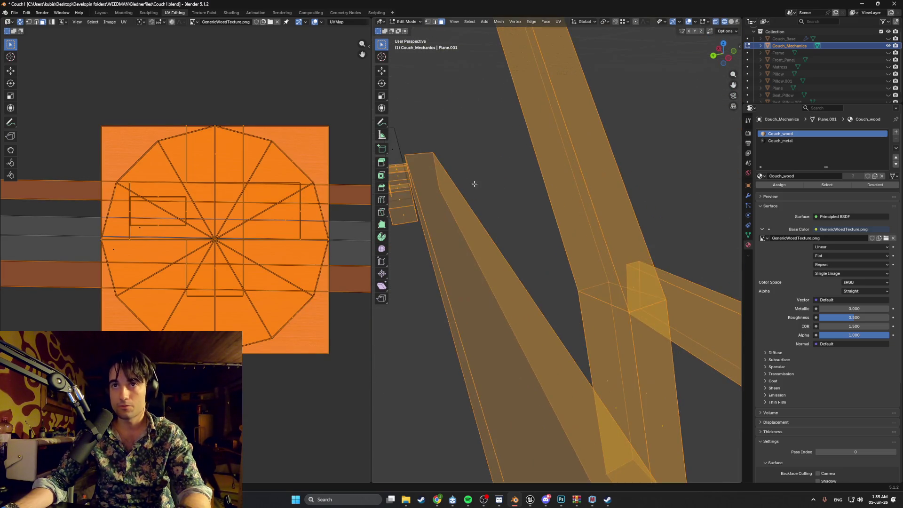
Step: Deselect the small box part at the bar end and the thin wooden bar
{"action": "key", "text": "shift+l"}
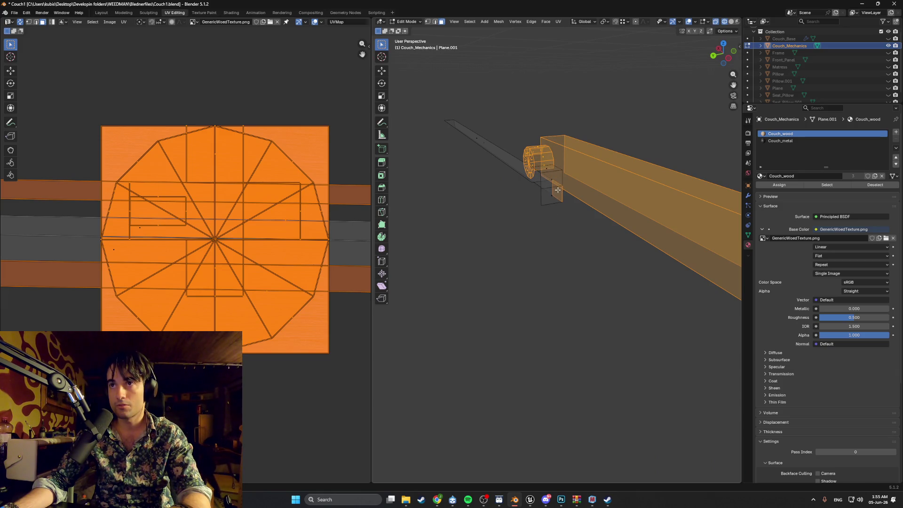
{"action": "mouse_move", "coordinate": [560, 192]}
{"action": "middle_mouse_down"}
{"action": "mouse_move", "coordinate": [558, 169]}
{"action": "mouse_move", "coordinate": [466, 158]}
{"action": "middle_mouse_up"}
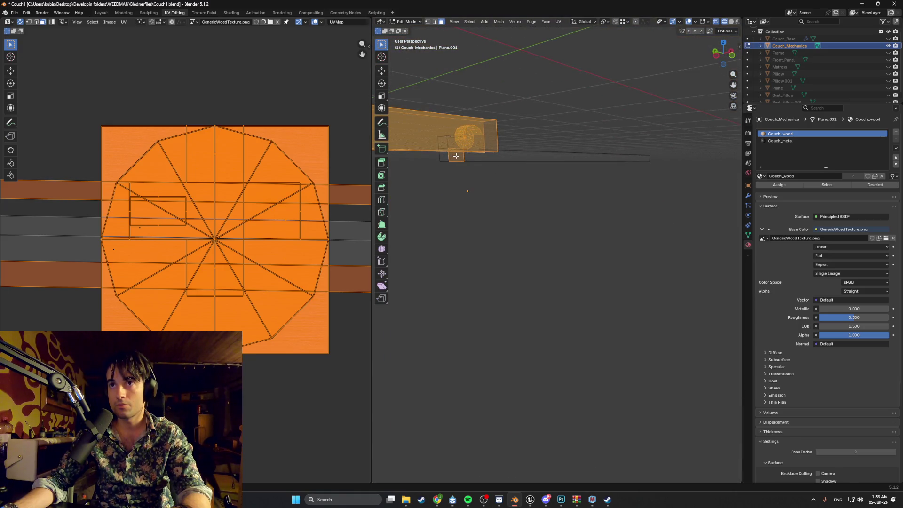
{"action": "mouse_move", "coordinate": [480, 169]}
{"action": "middle_mouse_down"}
{"action": "mouse_move", "coordinate": [599, 232]}
{"action": "mouse_move", "coordinate": [594, 185]}
{"action": "mouse_move", "coordinate": [488, 196]}
{"action": "mouse_move", "coordinate": [564, 196]}
{"action": "middle_mouse_up"}
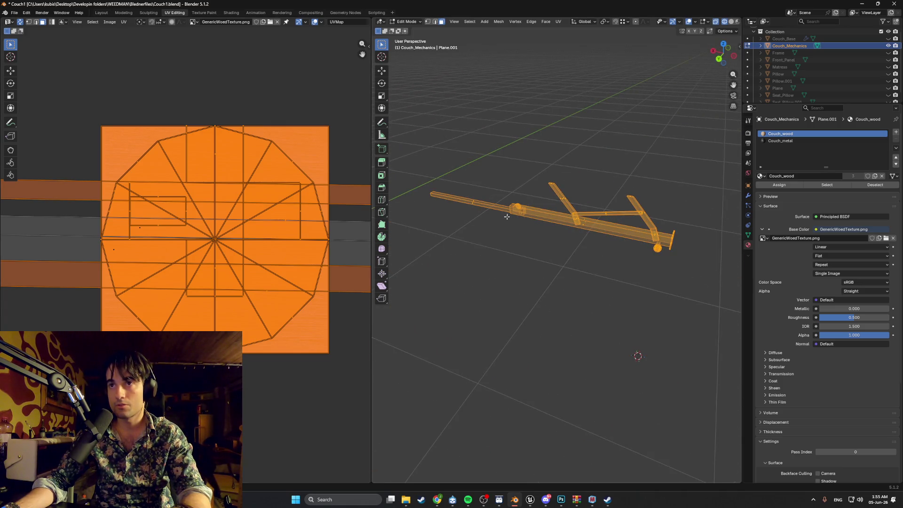
{"action": "key", "text": "shift+l"}
{"action": "scroll", "coordinate": [510, 201], "scroll_direction": "up", "scroll_amount": 5}
{"action": "scroll", "coordinate": [514, 204], "scroll_direction": "down", "scroll_amount": 3}
{"action": "scroll", "coordinate": [499, 120], "scroll_direction": "up", "scroll_amount": 4}
{"action": "scroll", "coordinate": [499, 120], "scroll_direction": "down", "scroll_amount": 3}
{"action": "scroll", "coordinate": [491, 118], "scroll_direction": "up", "scroll_amount": 3}
{"action": "scroll", "coordinate": [489, 120], "scroll_direction": "down", "scroll_amount": 2}
{"action": "scroll", "coordinate": [479, 125], "scroll_direction": "up", "scroll_amount": 3}
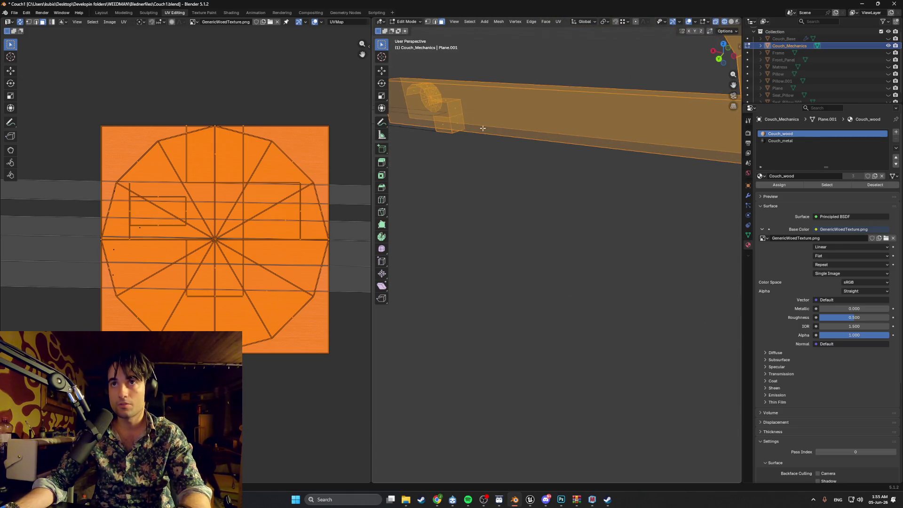
Step: Deselect the small cube faces at the bar end, leaving only metal parts selected
{"action": "left_click_drag", "start_coordinate": [452, 109], "coordinate": [443, 112], "text": "ctrl"}
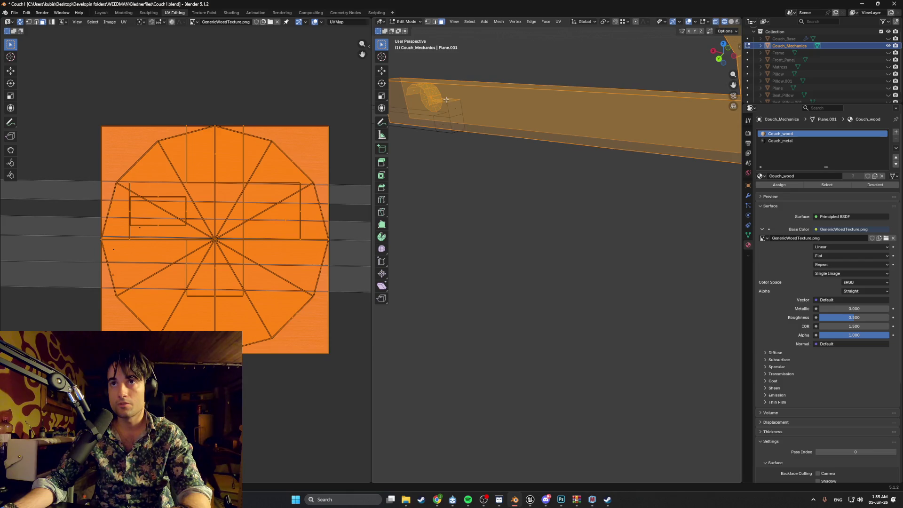
{"action": "mouse_move", "coordinate": [445, 101]}
{"action": "middle_mouse_down"}
{"action": "mouse_move", "coordinate": [472, 105]}
{"action": "mouse_move", "coordinate": [466, 111]}
{"action": "mouse_move", "coordinate": [573, 171]}
{"action": "middle_mouse_up"}
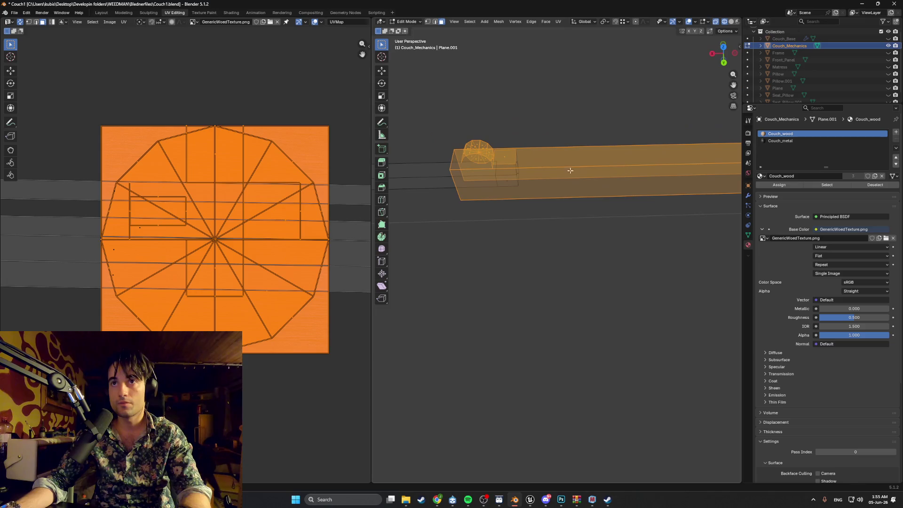
{"action": "mouse_move", "coordinate": [503, 157]}
{"action": "middle_mouse_down"}
{"action": "mouse_move", "coordinate": [454, 137]}
{"action": "mouse_move", "coordinate": [468, 129]}
{"action": "middle_mouse_up"}
{"action": "scroll", "coordinate": [490, 146], "scroll_direction": "down", "scroll_amount": 5}
{"action": "mouse_move", "coordinate": [489, 171]}
{"action": "middle_mouse_down"}
{"action": "mouse_move", "coordinate": [470, 161]}
{"action": "mouse_move", "coordinate": [566, 123]}
{"action": "middle_mouse_up"}
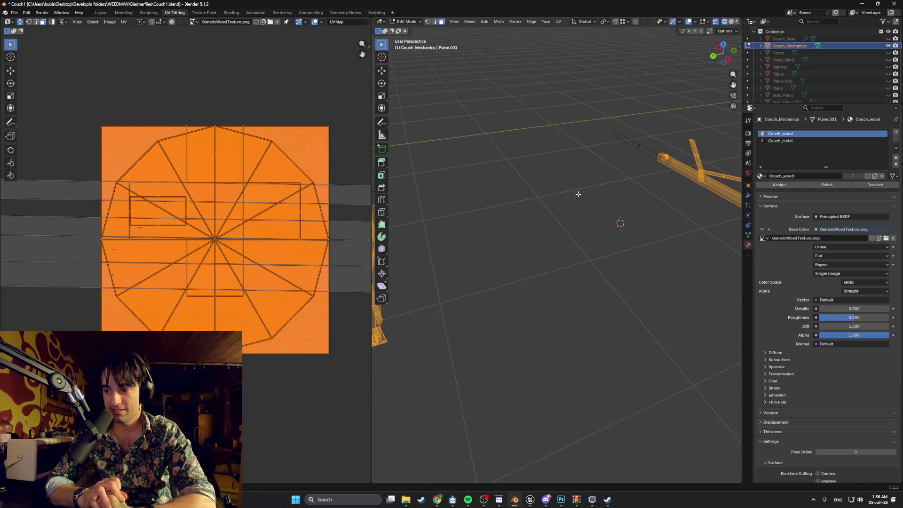
{"action": "mouse_move", "coordinate": [579, 194]}
{"action": "middle_mouse_down"}
{"action": "mouse_move", "coordinate": [555, 214]}
{"action": "mouse_move", "coordinate": [582, 214]}
{"action": "mouse_move", "coordinate": [572, 211]}
{"action": "middle_mouse_up"}
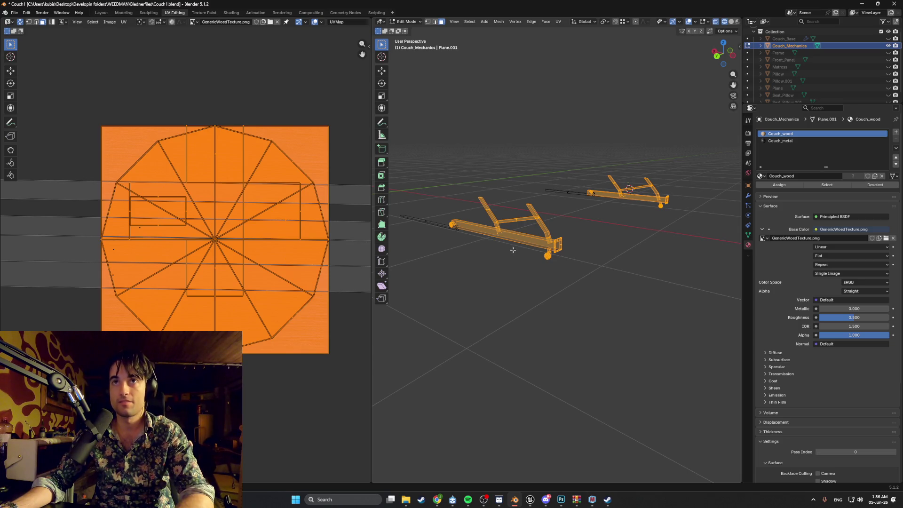
{"action": "scroll", "coordinate": [819, 88], "scroll_direction": "down", "scroll_amount": 1}
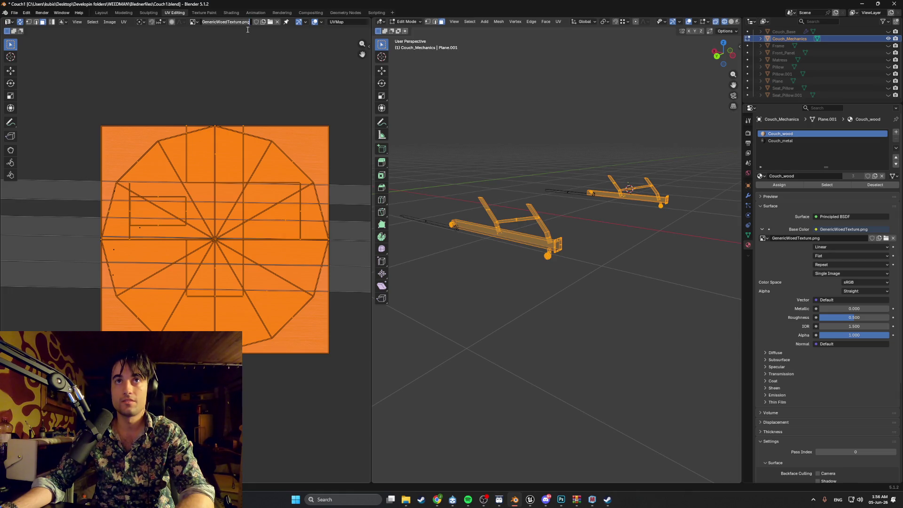
{"action": "left_click", "coordinate": [193, 22]}
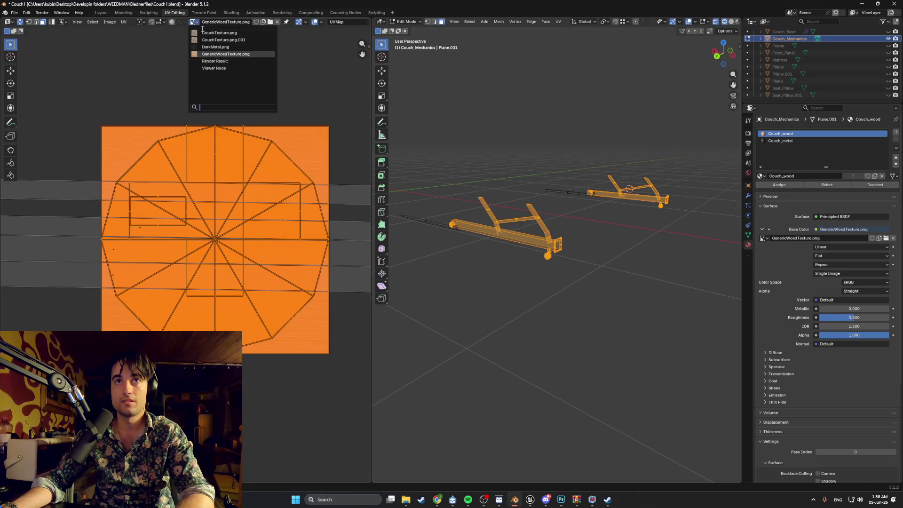
Step: Show DarkMetal.png behind the UVs and Smart UV Project the metal parts
{"action": "left_click", "coordinate": [211, 43]}
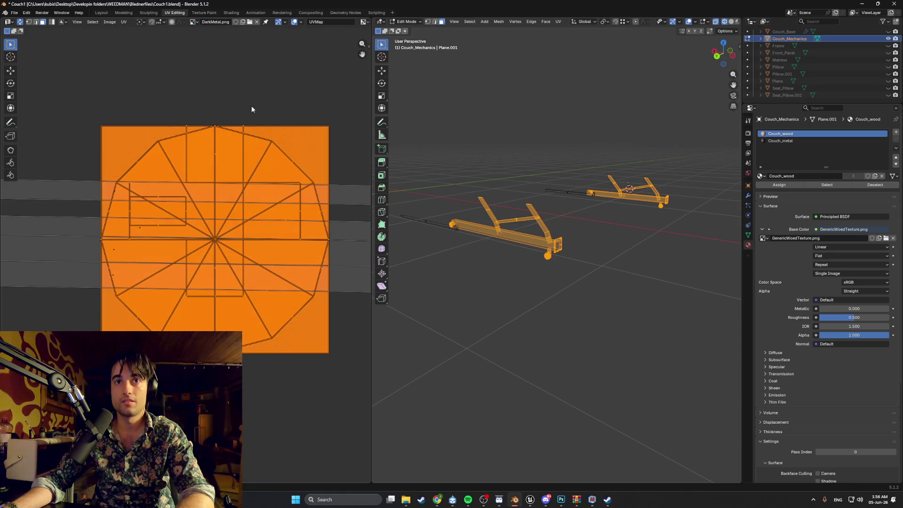
{"action": "key", "text": "u"}
{"action": "left_click", "coordinate": [582, 272]}
{"action": "left_click", "coordinate": [576, 339]}
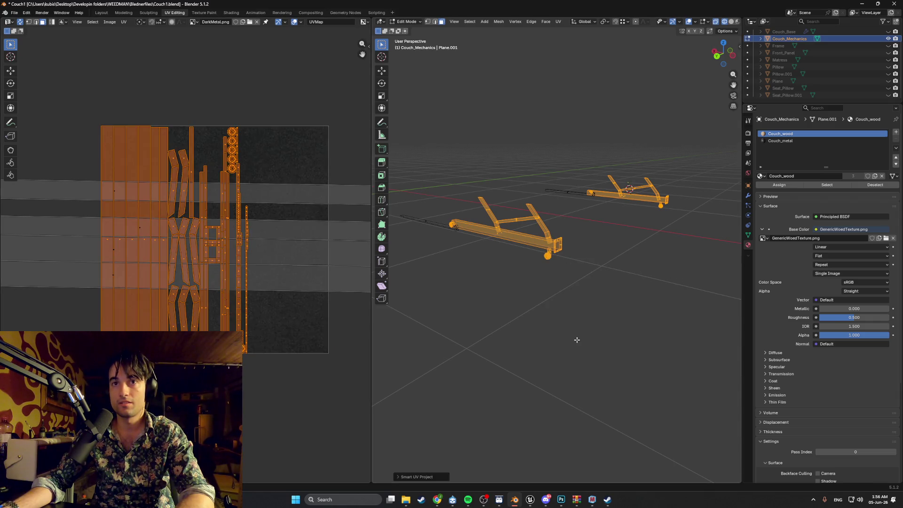
{"action": "scroll", "coordinate": [263, 250], "scroll_direction": "down", "scroll_amount": 1}
{"action": "scroll", "coordinate": [517, 253], "scroll_direction": "up", "scroll_amount": 4}
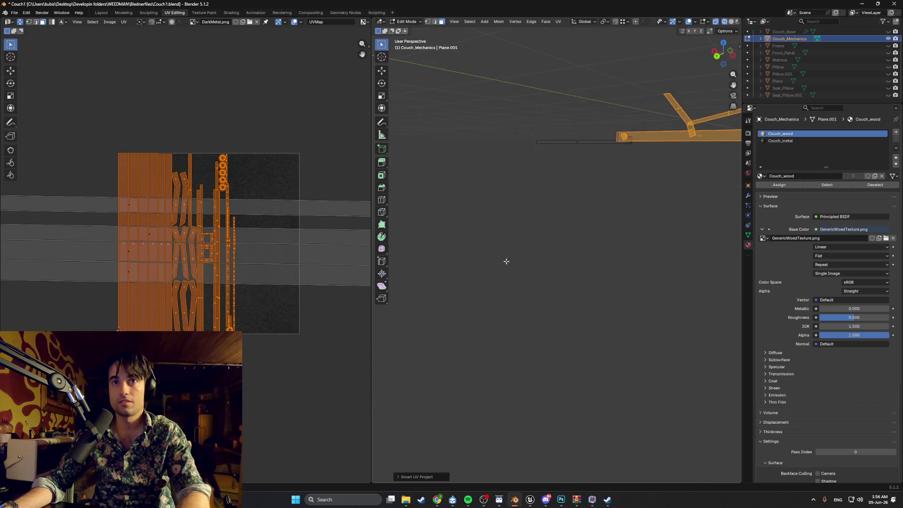
{"action": "left_click", "coordinate": [532, 279]}
{"action": "middle_click_drag", "start_coordinate": [532, 279], "coordinate": [514, 293]}
Step: Scale the metal UV islands up about 3.5 times, then deselect everything
{"action": "key", "text": "s"}
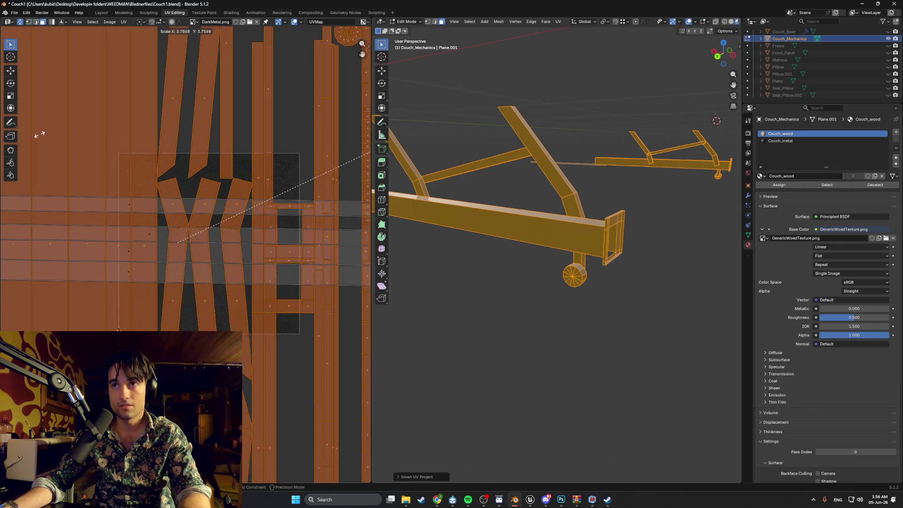
{"action": "left_click", "coordinate": [334, 190]}
{"action": "left_click", "coordinate": [577, 294]}
{"action": "scroll", "coordinate": [520, 283], "scroll_direction": "up", "scroll_amount": 4}
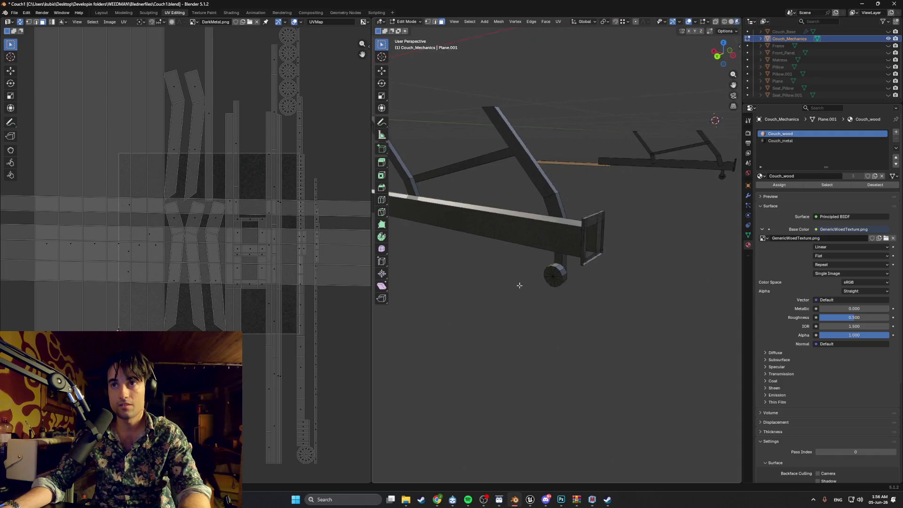
Step: Inspect the textured mechanism, then toggle out of and back into Edit Mode
{"action": "mouse_move", "coordinate": [531, 250]}
{"action": "middle_mouse_down"}
{"action": "mouse_move", "coordinate": [528, 219]}
{"action": "mouse_move", "coordinate": [558, 262]}
{"action": "mouse_move", "coordinate": [554, 253]}
{"action": "middle_mouse_up"}
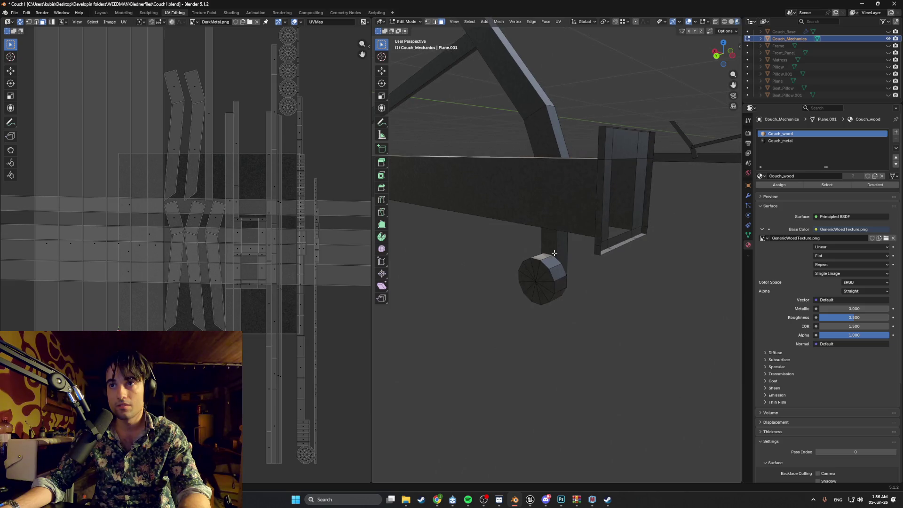
{"action": "scroll", "coordinate": [610, 306], "scroll_direction": "down", "scroll_amount": 10}
{"action": "mouse_move", "coordinate": [607, 302]}
{"action": "middle_mouse_down"}
{"action": "mouse_move", "coordinate": [529, 258]}
{"action": "mouse_move", "coordinate": [536, 254]}
{"action": "mouse_move", "coordinate": [532, 265]}
{"action": "middle_mouse_up"}
{"action": "scroll", "coordinate": [532, 265], "scroll_direction": "up", "scroll_amount": 8}
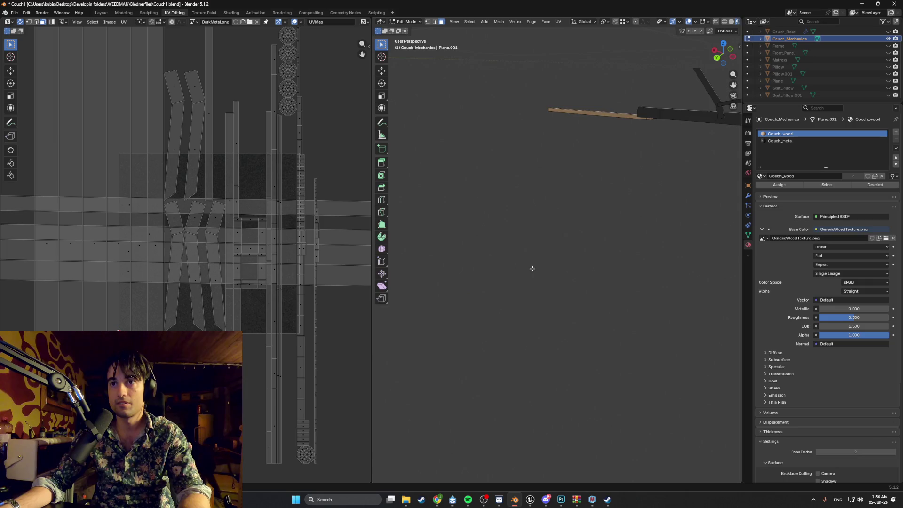
{"action": "scroll", "coordinate": [541, 285], "scroll_direction": "down", "scroll_amount": 2}
{"action": "key", "text": "Tab"}
{"action": "key", "text": "Tab"}
{"action": "key", "text": "Tab"}
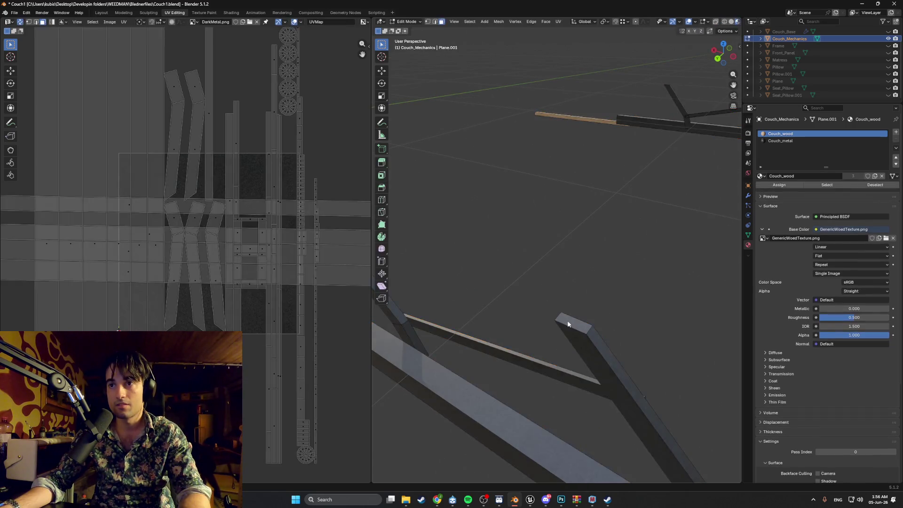
{"action": "key", "text": "Tab"}
{"action": "key", "text": "Tab"}
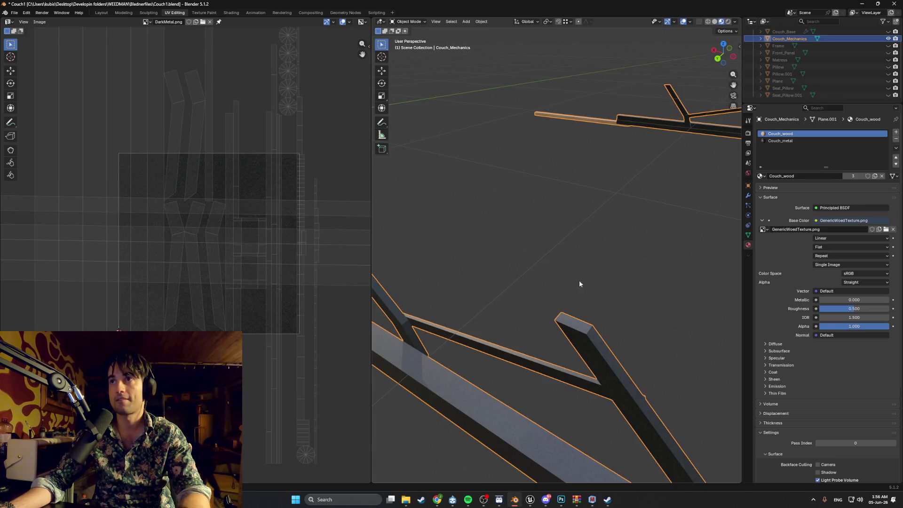
Step: In the Modeling workspace, flip the normals of the leg-top faces and other faces
{"action": "left_click", "coordinate": [123, 12]}
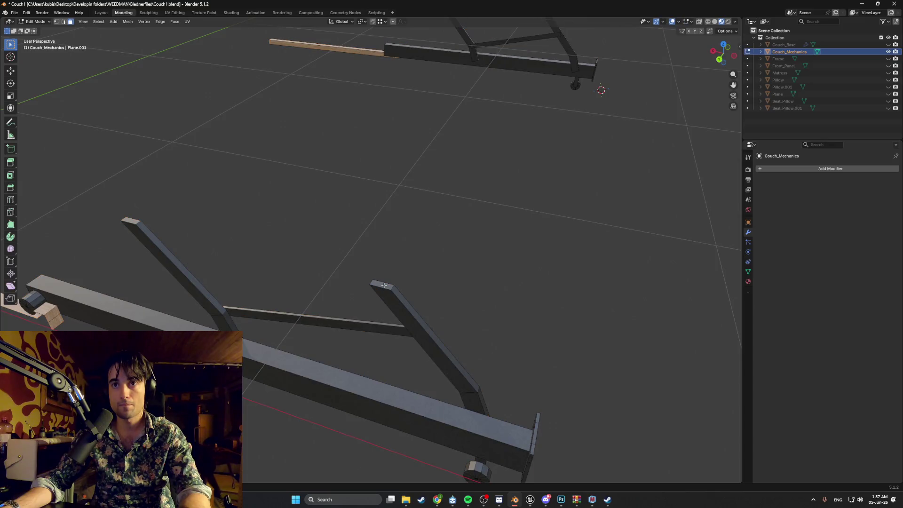
{"action": "key", "text": "alt+n"}
{"action": "left_click", "coordinate": [144, 222]}
{"action": "scroll", "coordinate": [332, 280], "scroll_direction": "down", "scroll_amount": 3}
{"action": "middle_click_drag", "start_coordinate": [332, 279], "coordinate": [439, 208], "text": "shift"}
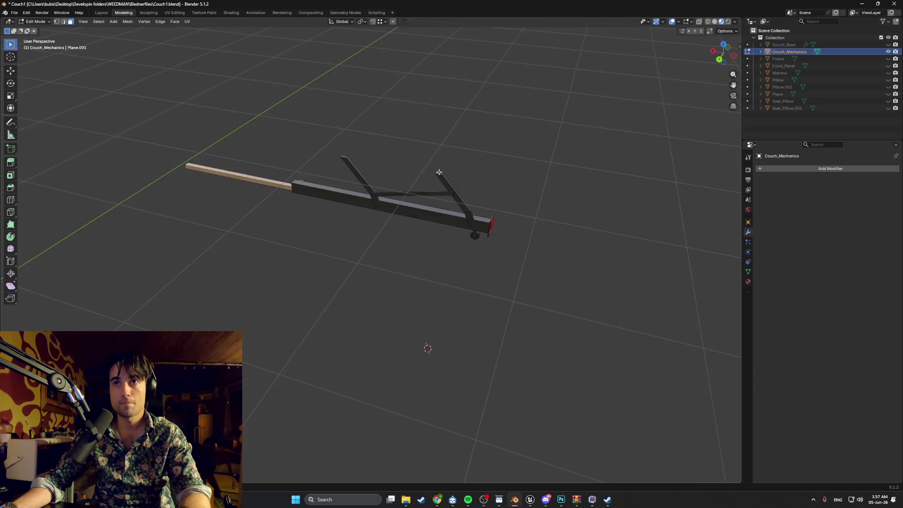
{"action": "scroll", "coordinate": [438, 174], "scroll_direction": "up", "scroll_amount": 4}
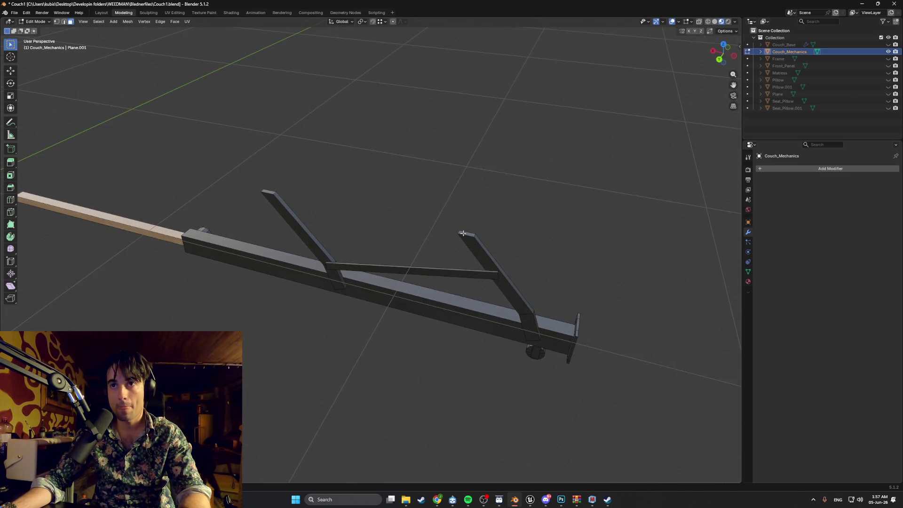
{"action": "key", "text": "alt+n"}
{"action": "left_click", "coordinate": [308, 192]}
{"action": "mouse_move", "coordinate": [302, 195]}
{"action": "middle_mouse_down"}
{"action": "mouse_move", "coordinate": [398, 250]}
{"action": "mouse_move", "coordinate": [288, 165]}
{"action": "mouse_move", "coordinate": [413, 186]}
{"action": "mouse_move", "coordinate": [414, 213]}
{"action": "mouse_move", "coordinate": [520, 284]}
{"action": "mouse_move", "coordinate": [579, 304]}
{"action": "mouse_move", "coordinate": [348, 306]}
{"action": "middle_mouse_up"}
{"action": "scroll", "coordinate": [348, 307], "scroll_direction": "down", "scroll_amount": 3}
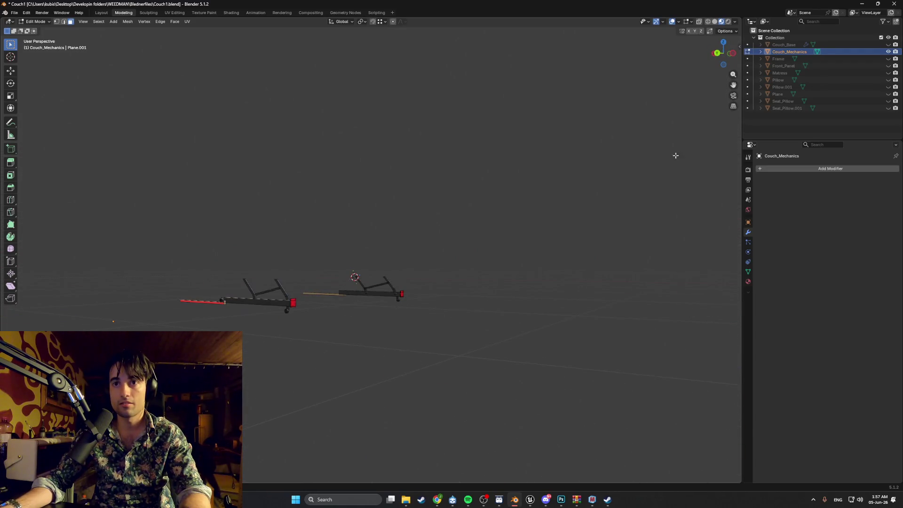
Step: Unhide Couch_Base through Pillow.001, Plane and the seat pillows, returning to Object Mode
{"action": "left_click_drag", "start_coordinate": [888, 45], "coordinate": [895, 109]}
{"action": "mouse_move", "coordinate": [357, 221]}
{"action": "middle_mouse_down"}
{"action": "mouse_move", "coordinate": [330, 225]}
{"action": "mouse_move", "coordinate": [394, 221]}
{"action": "mouse_move", "coordinate": [608, 267]}
{"action": "middle_mouse_up"}
{"action": "scroll", "coordinate": [394, 222], "scroll_direction": "up", "scroll_amount": 3}
{"action": "key", "text": "Tab"}
{"action": "middle_click_drag", "start_coordinate": [481, 276], "coordinate": [498, 267]}
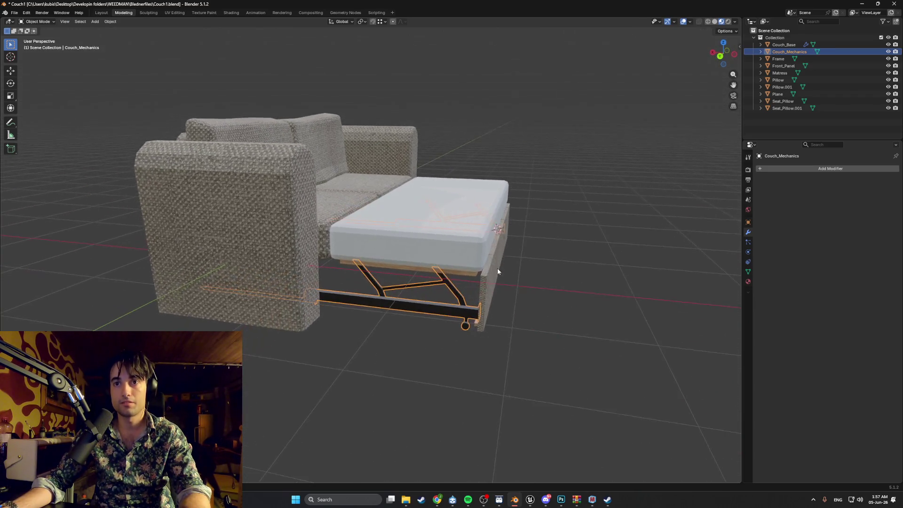
{"action": "scroll", "coordinate": [450, 304], "scroll_direction": "up", "scroll_amount": 3}
{"action": "scroll", "coordinate": [406, 290], "scroll_direction": "up", "scroll_amount": 3}
{"action": "scroll", "coordinate": [406, 290], "scroll_direction": "down", "scroll_amount": 2}
Step: Select the wooden Frame board under the seat and view it in Shading
{"action": "mouse_move", "coordinate": [399, 279]}
{"action": "middle_mouse_down"}
{"action": "mouse_move", "coordinate": [371, 281]}
{"action": "mouse_move", "coordinate": [395, 269]}
{"action": "mouse_move", "coordinate": [411, 270]}
{"action": "mouse_move", "coordinate": [405, 276]}
{"action": "middle_mouse_up"}
{"action": "scroll", "coordinate": [399, 184], "scroll_direction": "up", "scroll_amount": 10}
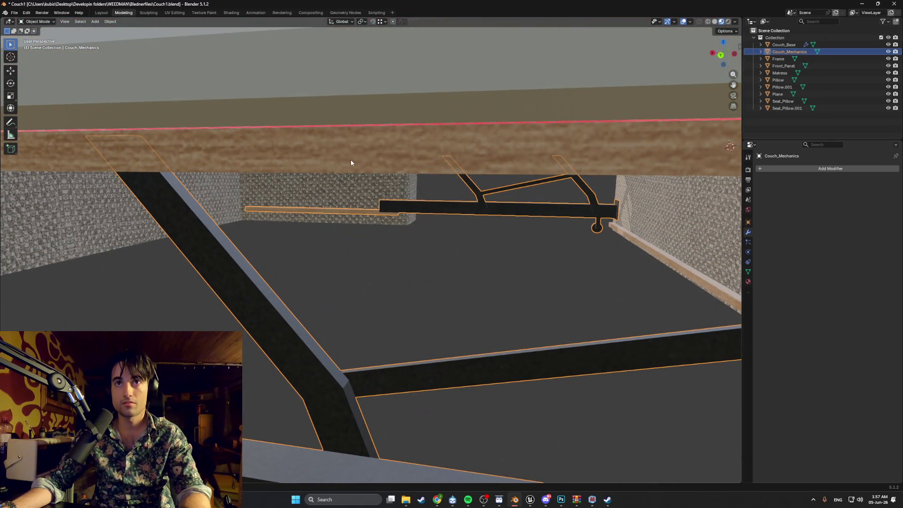
{"action": "left_click", "coordinate": [348, 161]}
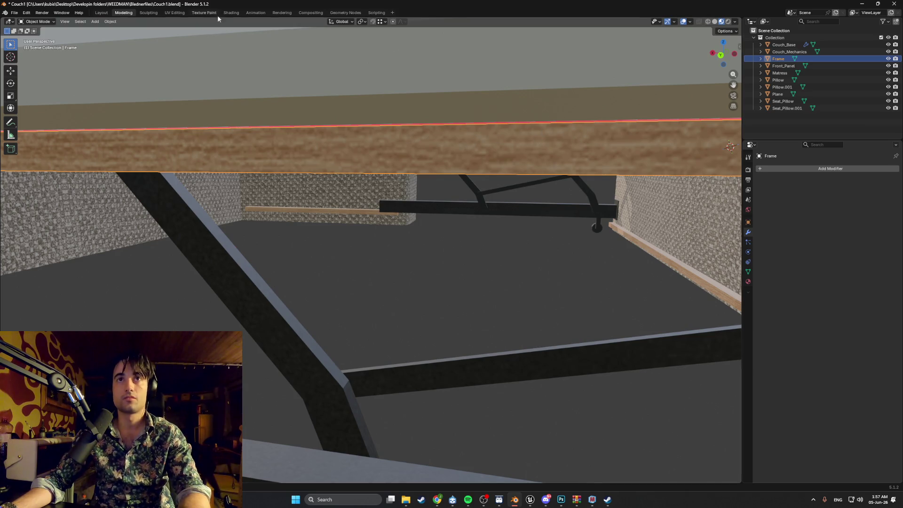
{"action": "left_click", "coordinate": [231, 13]}
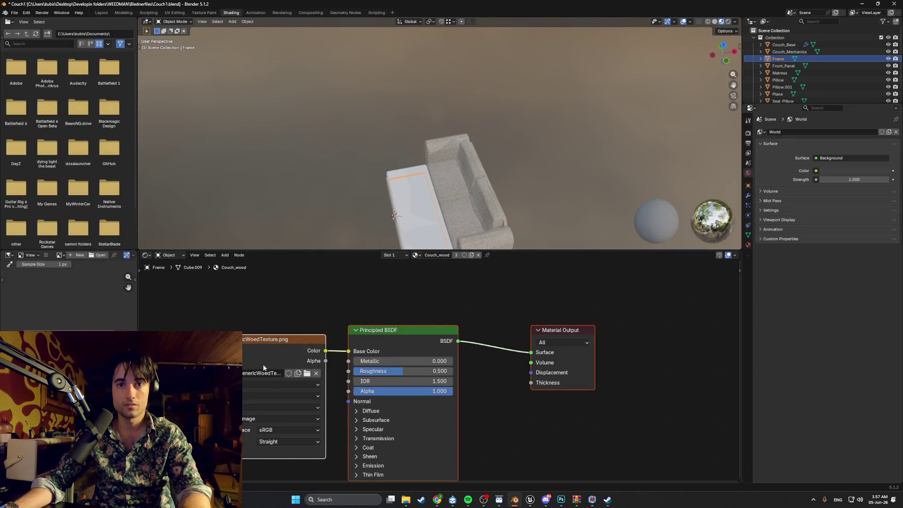
Step: Change the Image Texture interpolation on both the Couch_wood and Couch_metal textures
{"action": "left_click", "coordinate": [268, 385]}
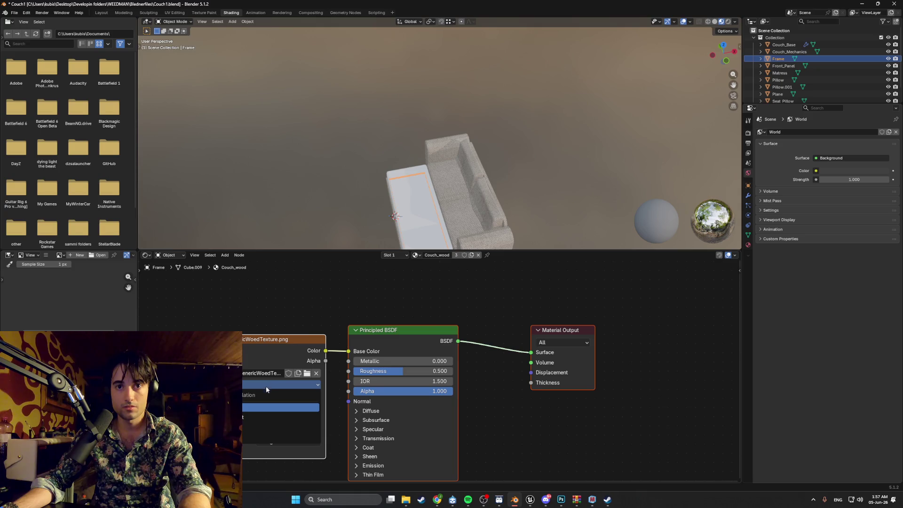
{"action": "left_click", "coordinate": [256, 416]}
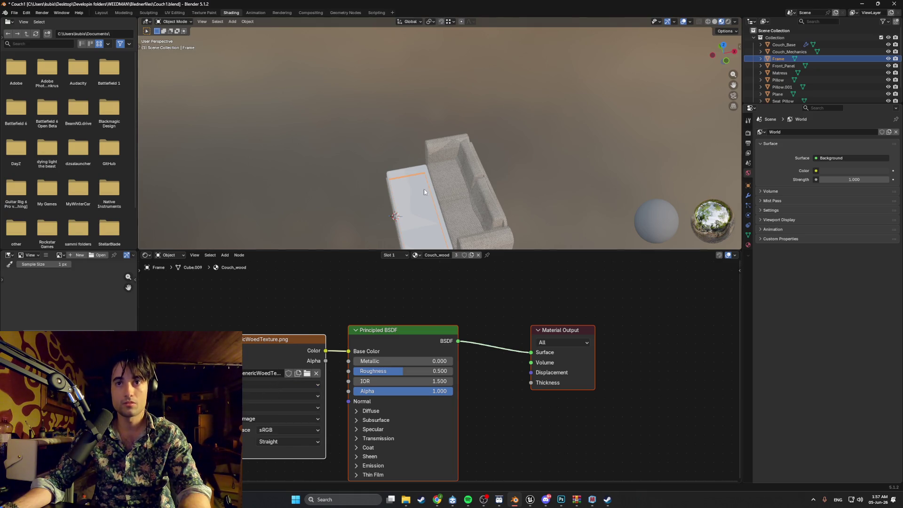
{"action": "mouse_move", "coordinate": [405, 174]}
{"action": "middle_mouse_down"}
{"action": "mouse_move", "coordinate": [442, 154]}
{"action": "mouse_move", "coordinate": [440, 145]}
{"action": "middle_mouse_up"}
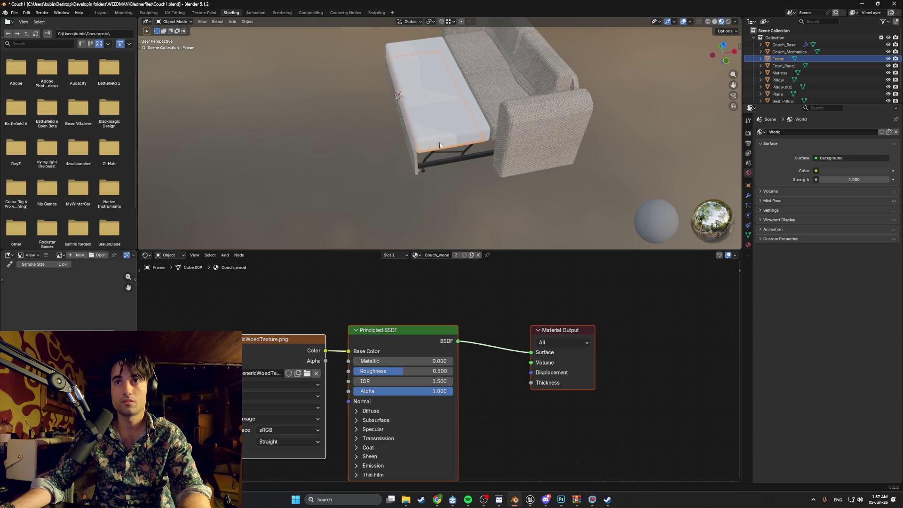
{"action": "left_click", "coordinate": [440, 162]}
{"action": "left_click", "coordinate": [261, 384]}
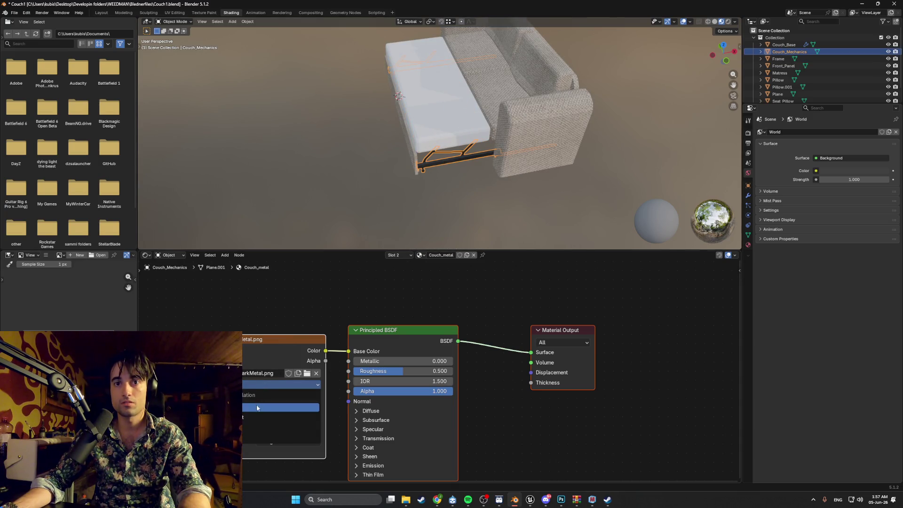
{"action": "left_click", "coordinate": [257, 416]}
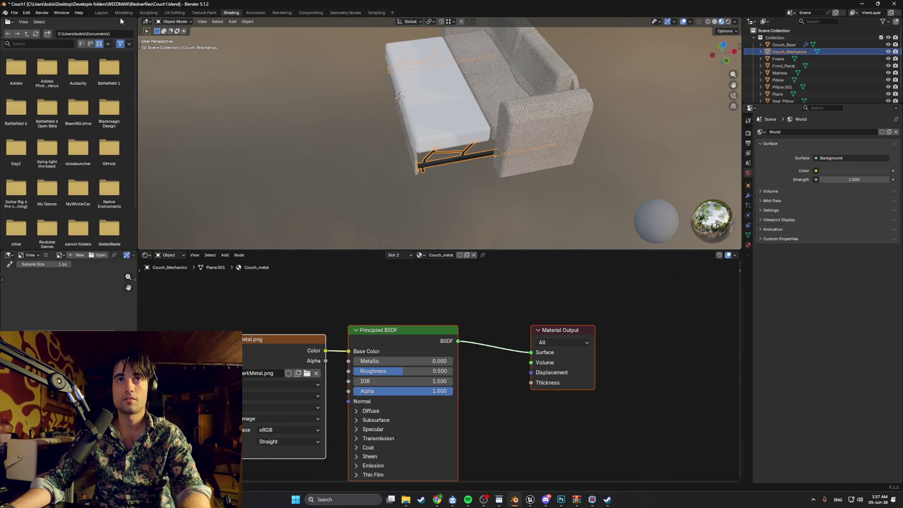
Step: Edit Couch_Mechanics in the Modeling workspace and view the full textured sofa bed
{"action": "left_click", "coordinate": [124, 12]}
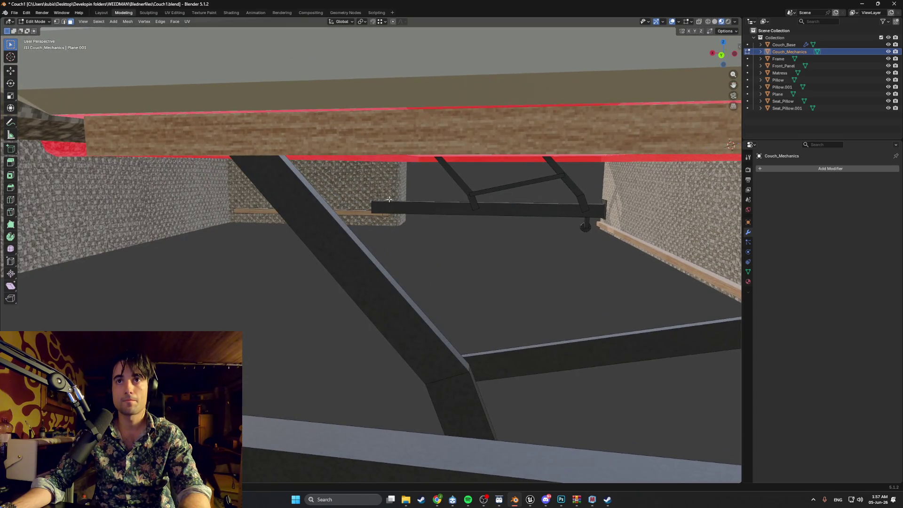
{"action": "mouse_move", "coordinate": [397, 165]}
{"action": "middle_mouse_down"}
{"action": "mouse_move", "coordinate": [263, 144]}
{"action": "mouse_move", "coordinate": [245, 116]}
{"action": "mouse_move", "coordinate": [267, 142]}
{"action": "mouse_move", "coordinate": [237, 170]}
{"action": "mouse_move", "coordinate": [307, 143]}
{"action": "mouse_move", "coordinate": [356, 166]}
{"action": "mouse_move", "coordinate": [358, 183]}
{"action": "middle_mouse_up"}
{"action": "mouse_move", "coordinate": [290, 203]}
{"action": "middle_mouse_down"}
{"action": "mouse_move", "coordinate": [294, 190]}
{"action": "mouse_move", "coordinate": [460, 195]}
{"action": "mouse_move", "coordinate": [454, 200]}
{"action": "mouse_move", "coordinate": [455, 192]}
{"action": "middle_mouse_up"}
{"action": "scroll", "coordinate": [445, 207], "scroll_direction": "down", "scroll_amount": 3}
{"action": "mouse_move", "coordinate": [414, 266]}
{"action": "middle_mouse_down"}
{"action": "mouse_move", "coordinate": [394, 230]}
{"action": "mouse_move", "coordinate": [382, 240]}
{"action": "middle_mouse_up"}
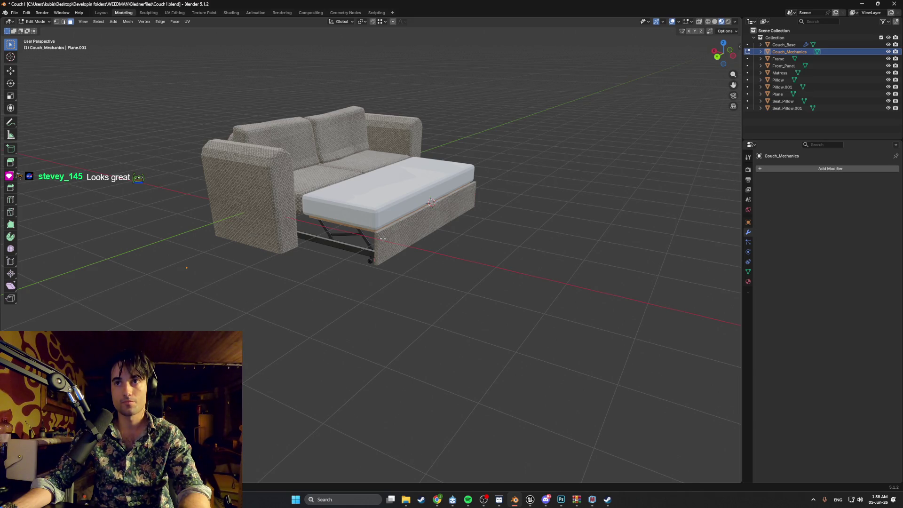
{"action": "mouse_move", "coordinate": [382, 239]}
{"action": "middle_mouse_down"}
{"action": "mouse_move", "coordinate": [391, 238]}
{"action": "mouse_move", "coordinate": [374, 241]}
{"action": "middle_mouse_up"}
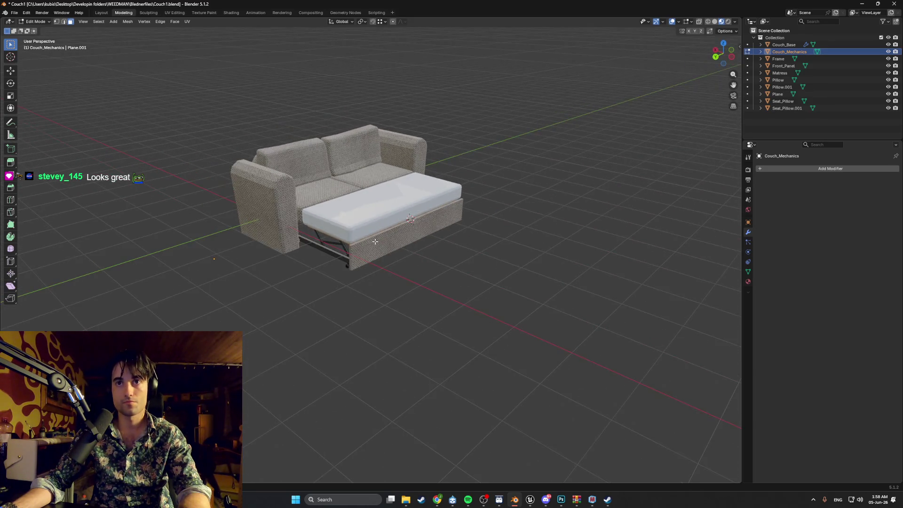
Step: Add a circle mesh to the Couch_Mechanics object
{"action": "right_click", "coordinate": [357, 253]}
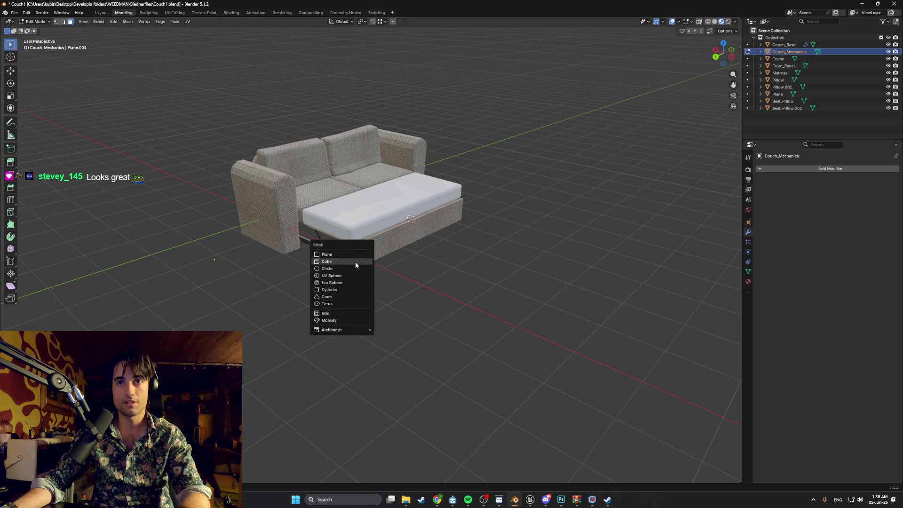
{"action": "left_click", "coordinate": [778, 129]}
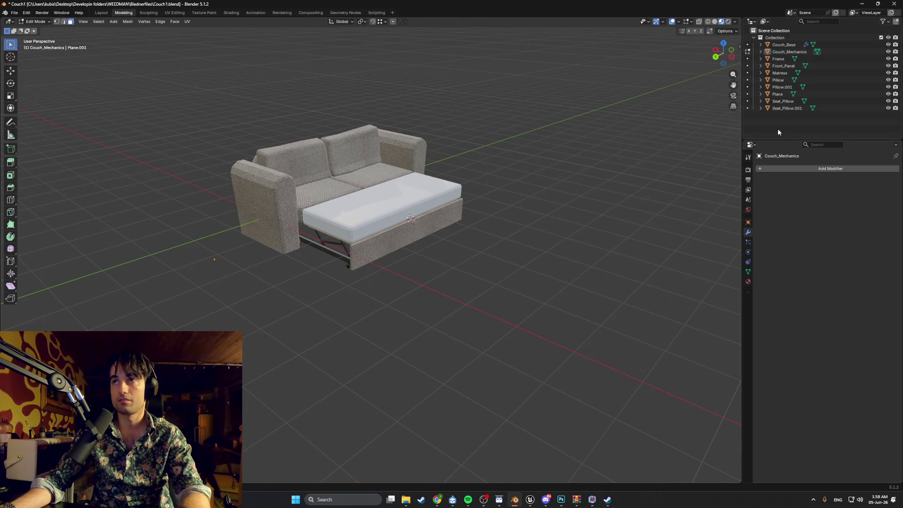
{"action": "left_click", "coordinate": [786, 52]}
{"action": "key", "text": "shift+a"}
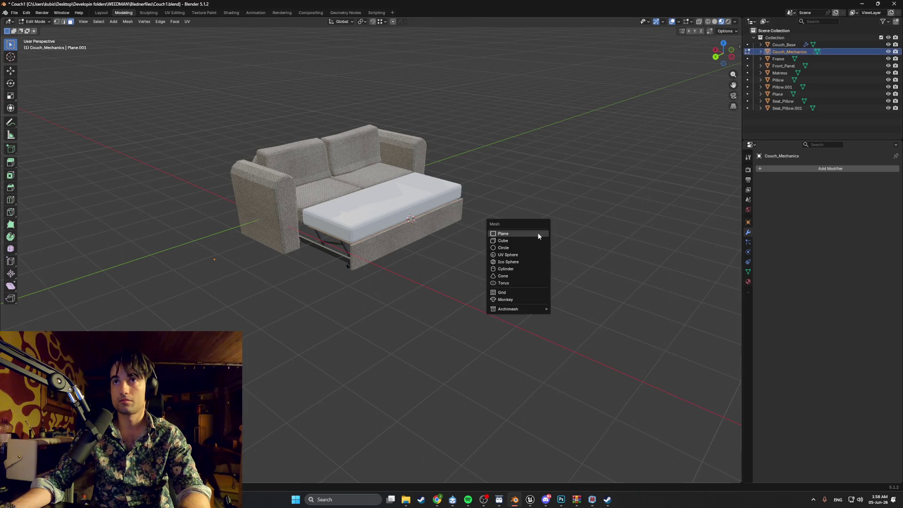
{"action": "left_click", "coordinate": [533, 245]}
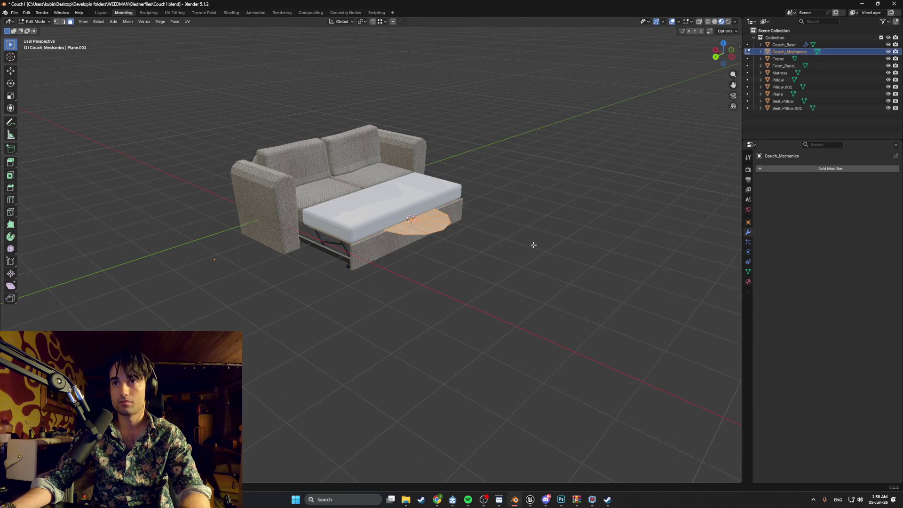
Step: Move the circle onto the floor in front of the sofa bed and return to Object Mode
{"action": "scroll", "coordinate": [457, 190], "scroll_direction": "up", "scroll_amount": 5}
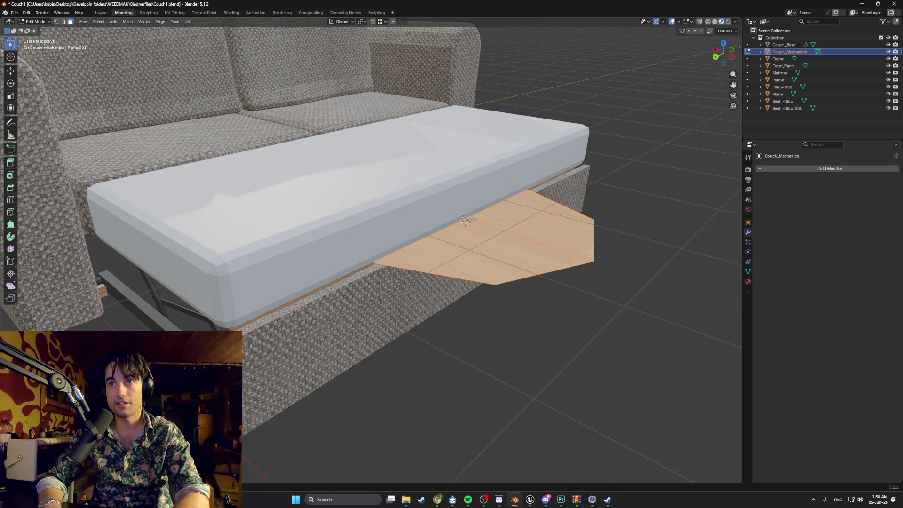
{"action": "middle_click_drag", "start_coordinate": [113, 316], "coordinate": [424, 263]}
{"action": "key", "text": "g"}
{"action": "left_click", "coordinate": [583, 293]}
{"action": "middle_click_drag", "start_coordinate": [582, 293], "coordinate": [460, 304]}
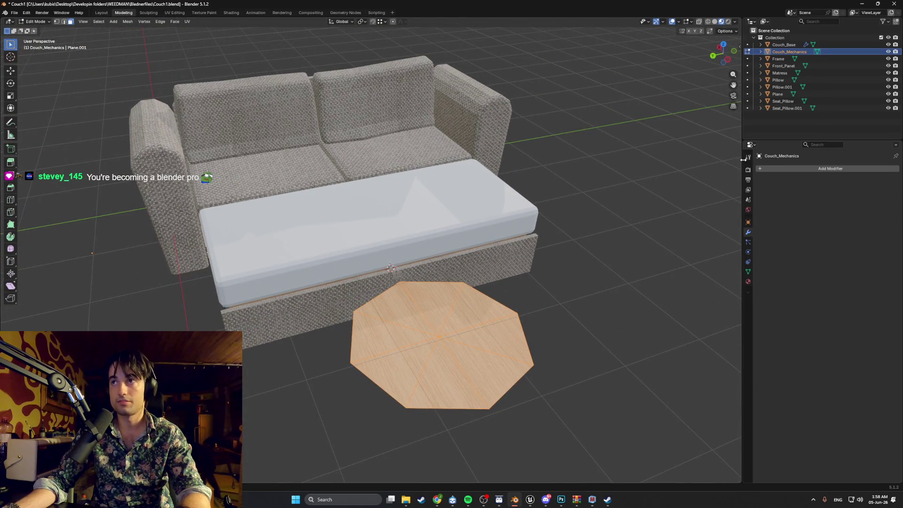
{"action": "middle_click_drag", "start_coordinate": [465, 309], "coordinate": [478, 360]}
{"action": "key", "text": "Tab"}
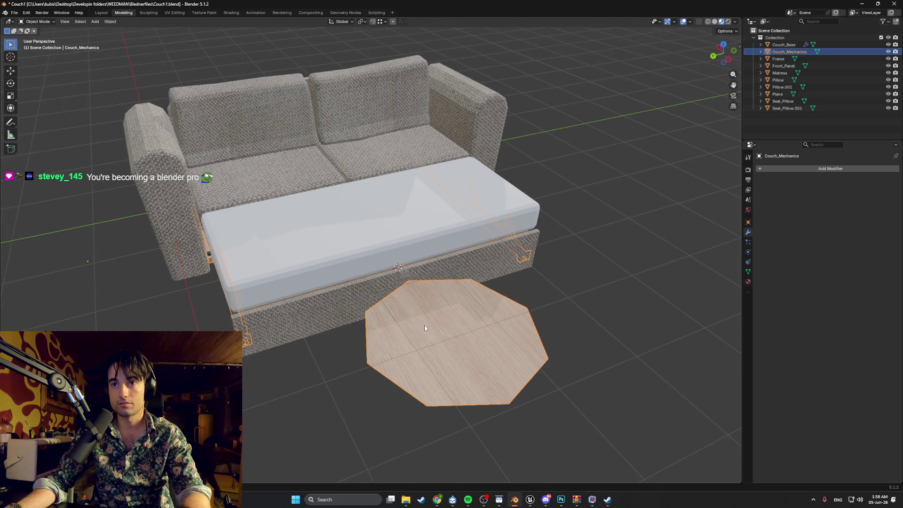
{"action": "key", "text": "Tab"}
{"action": "key", "text": "e"}
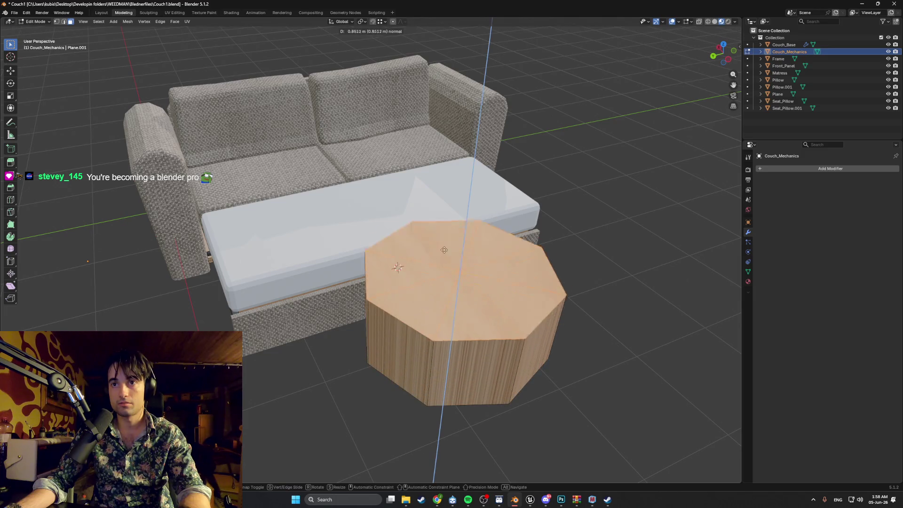
{"action": "key", "text": "Escape"}
{"action": "mouse_move", "coordinate": [452, 137]}
{"action": "middle_mouse_down"}
{"action": "mouse_move", "coordinate": [457, 158]}
{"action": "mouse_move", "coordinate": [438, 156]}
{"action": "mouse_move", "coordinate": [423, 169]}
{"action": "middle_mouse_up"}
{"action": "key", "text": "e"}
{"action": "key", "text": "Escape"}
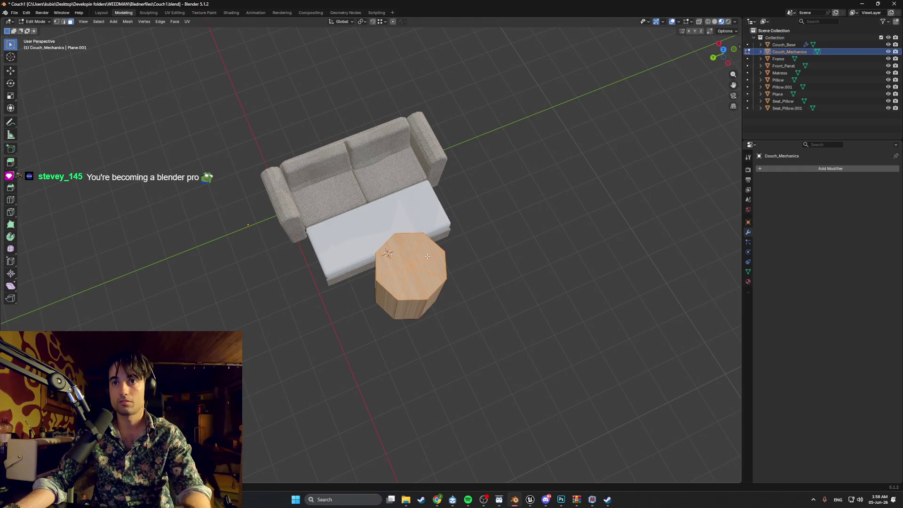
{"action": "key", "text": "e"}
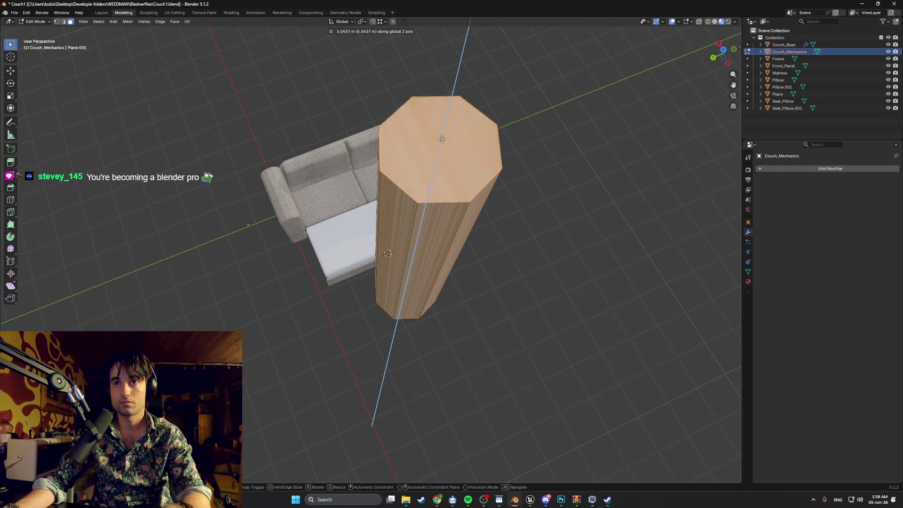
{"action": "left_click", "coordinate": [541, 179]}
{"action": "mouse_move", "coordinate": [541, 179]}
{"action": "middle_mouse_down"}
{"action": "mouse_move", "coordinate": [551, 168]}
{"action": "mouse_move", "coordinate": [478, 196]}
{"action": "middle_mouse_up"}
{"action": "key", "text": "s"}
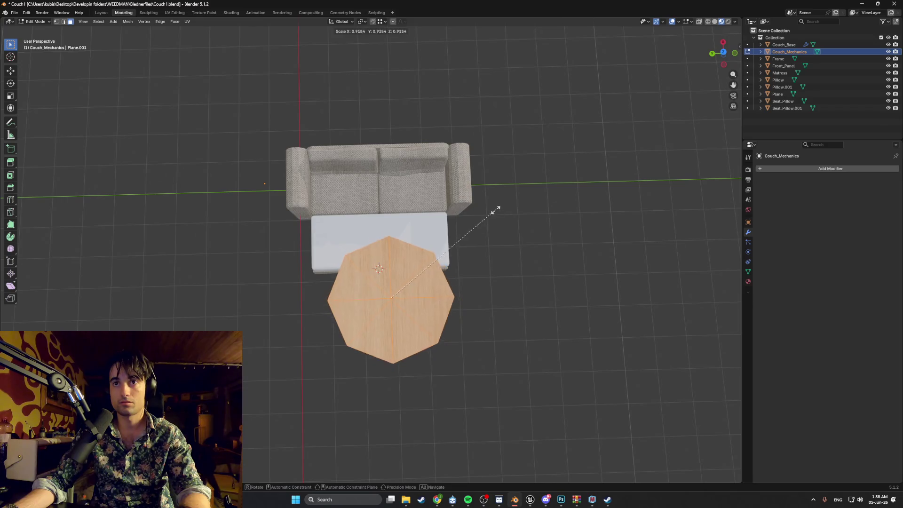
{"action": "key", "text": "Escape"}
{"action": "key", "text": "s"}
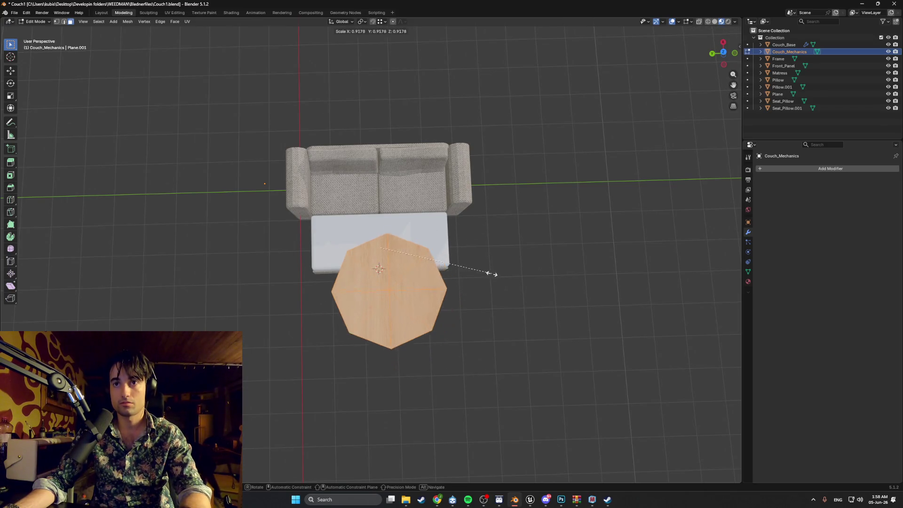
{"action": "left_click", "coordinate": [409, 254]}
{"action": "scroll", "coordinate": [409, 253], "scroll_direction": "up", "scroll_amount": 4}
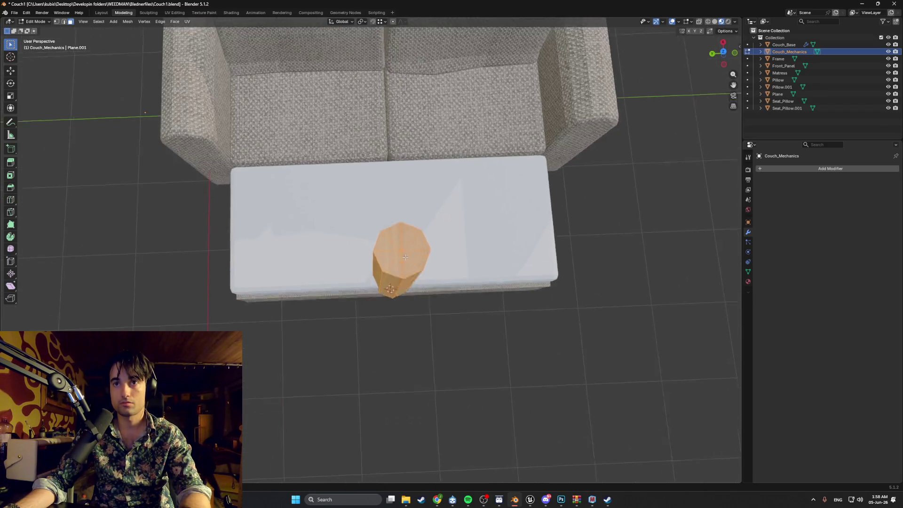
{"action": "middle_click_drag", "start_coordinate": [409, 254], "coordinate": [441, 216]}
{"action": "key", "text": "c"}
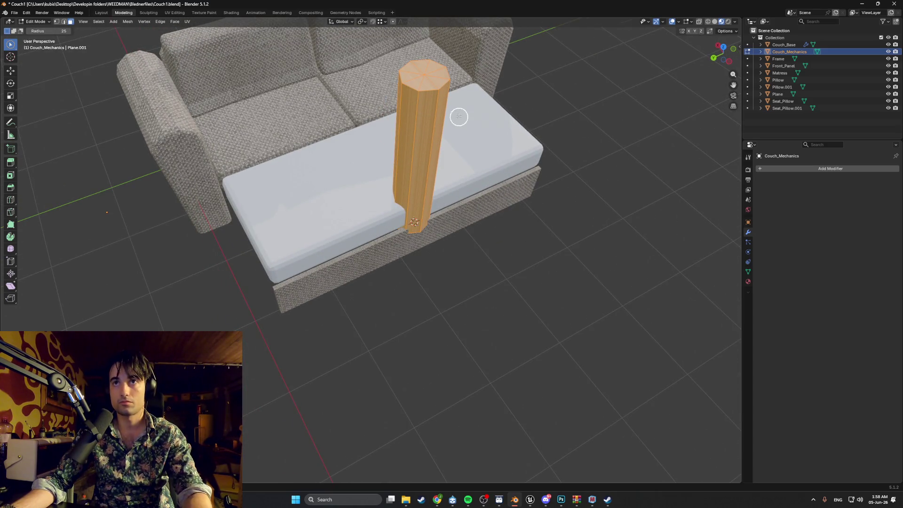
{"action": "left_click", "coordinate": [528, 102]}
{"action": "left_click", "coordinate": [13, 57]}
{"action": "left_click", "coordinate": [10, 44]}
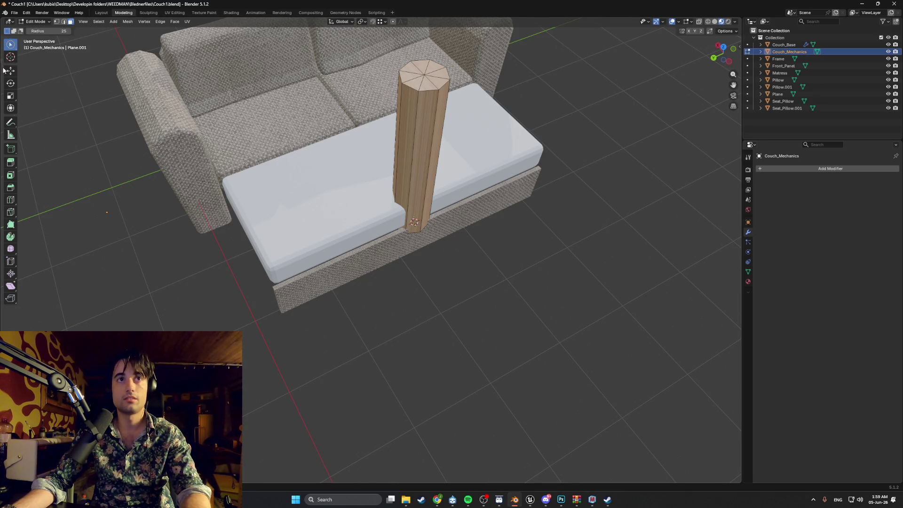
{"action": "left_click_drag", "start_coordinate": [12, 47], "coordinate": [47, 61]}
{"action": "mouse_move", "coordinate": [475, 45]}
{"action": "middle_mouse_down"}
{"action": "mouse_move", "coordinate": [482, 120]}
{"action": "mouse_move", "coordinate": [468, 131]}
{"action": "mouse_move", "coordinate": [476, 107]}
{"action": "middle_mouse_up"}
{"action": "key", "text": "ctrl+z"}
{"action": "key", "text": "ctrl+z"}
{"action": "key", "text": "ctrl+z"}
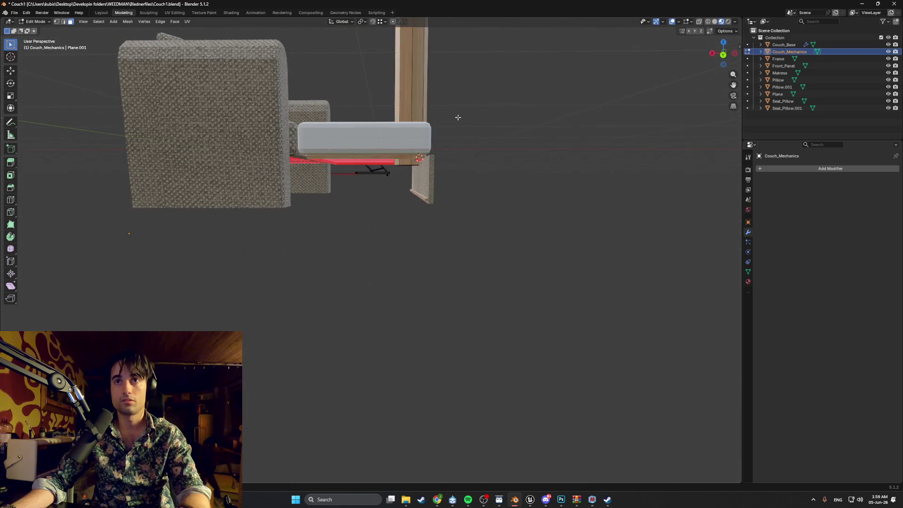
{"action": "key", "text": "ctrl+z"}
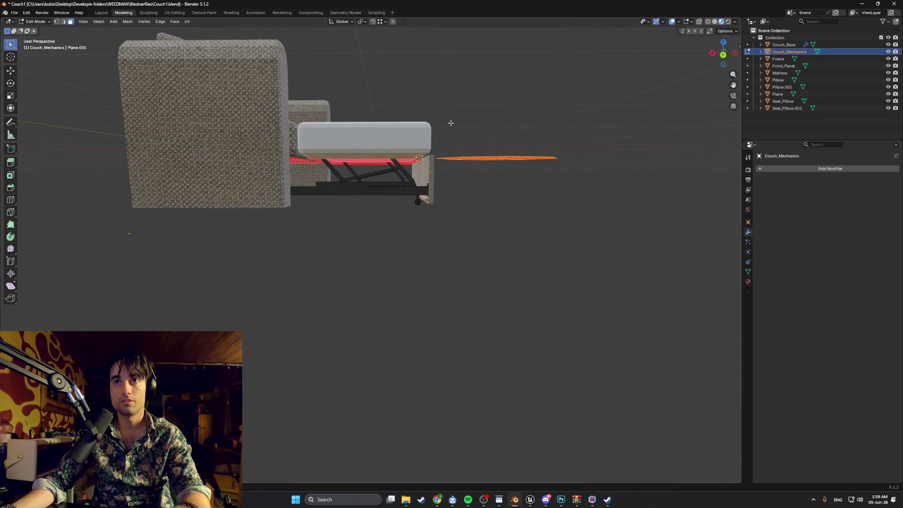
{"action": "mouse_move", "coordinate": [470, 120]}
{"action": "middle_mouse_down"}
{"action": "mouse_move", "coordinate": [414, 206]}
{"action": "mouse_move", "coordinate": [451, 221]}
{"action": "middle_mouse_up"}
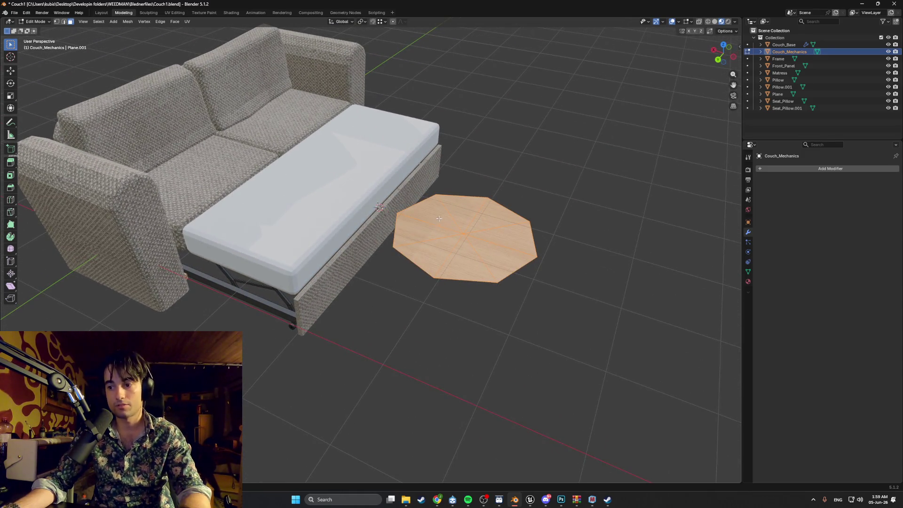
{"action": "mouse_move", "coordinate": [442, 225]}
{"action": "middle_mouse_down"}
{"action": "mouse_move", "coordinate": [464, 208]}
{"action": "mouse_move", "coordinate": [419, 218]}
{"action": "mouse_move", "coordinate": [386, 213]}
{"action": "mouse_move", "coordinate": [385, 204]}
{"action": "middle_mouse_up"}
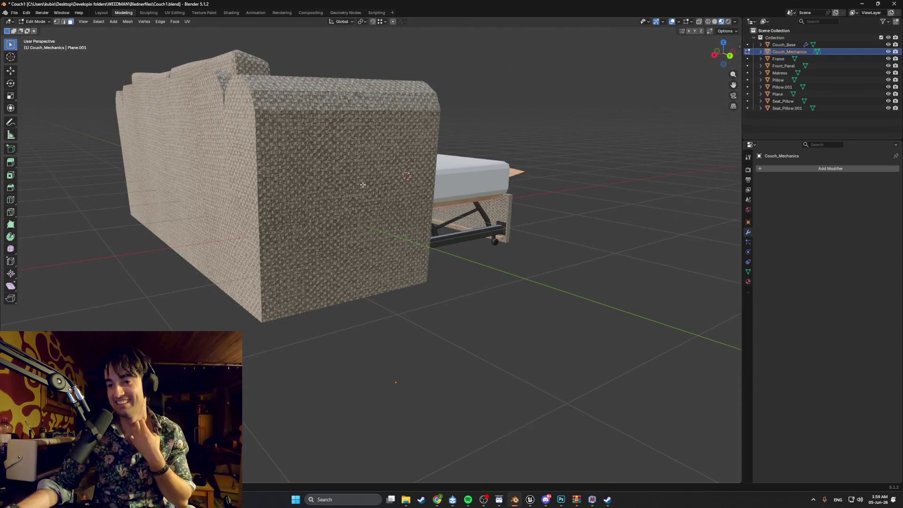
{"action": "middle_click_drag", "start_coordinate": [362, 185], "coordinate": [358, 206]}
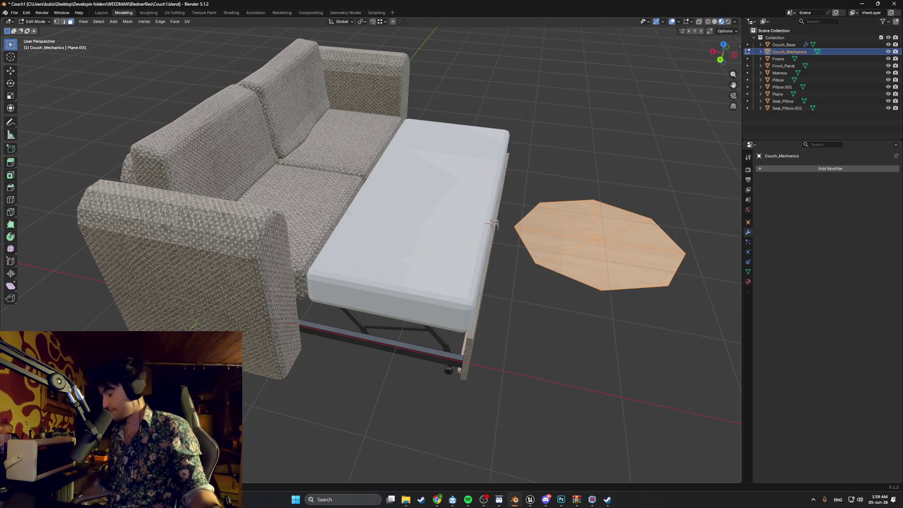
{"action": "mouse_move", "coordinate": [386, 330]}
{"action": "middle_mouse_down"}
{"action": "mouse_move", "coordinate": [404, 343]}
{"action": "mouse_move", "coordinate": [431, 342]}
{"action": "mouse_move", "coordinate": [419, 318]}
{"action": "mouse_move", "coordinate": [468, 313]}
{"action": "mouse_move", "coordinate": [601, 248]}
{"action": "mouse_move", "coordinate": [541, 244]}
{"action": "mouse_move", "coordinate": [486, 270]}
{"action": "mouse_move", "coordinate": [290, 286]}
{"action": "mouse_move", "coordinate": [246, 258]}
{"action": "middle_mouse_up"}
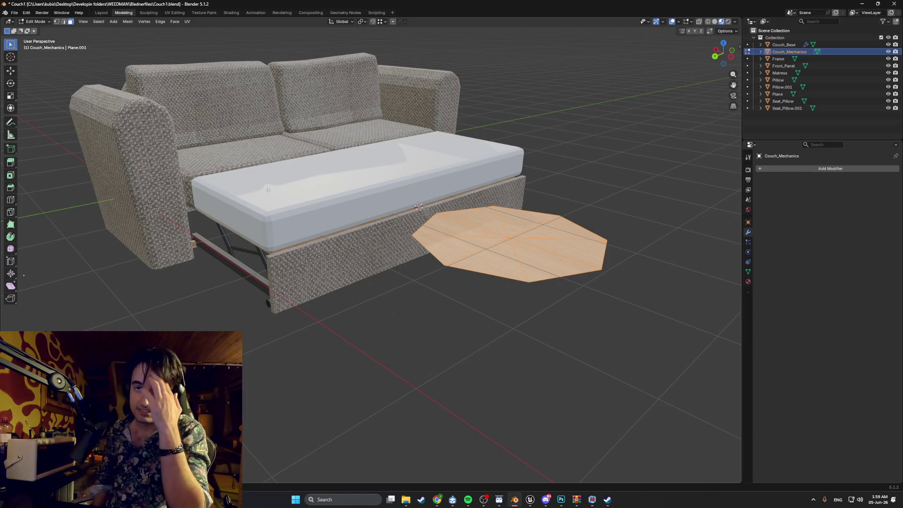
{"action": "mouse_move", "coordinate": [250, 187]}
{"action": "middle_mouse_down"}
{"action": "mouse_move", "coordinate": [279, 216]}
{"action": "mouse_move", "coordinate": [313, 193]}
{"action": "middle_mouse_up"}
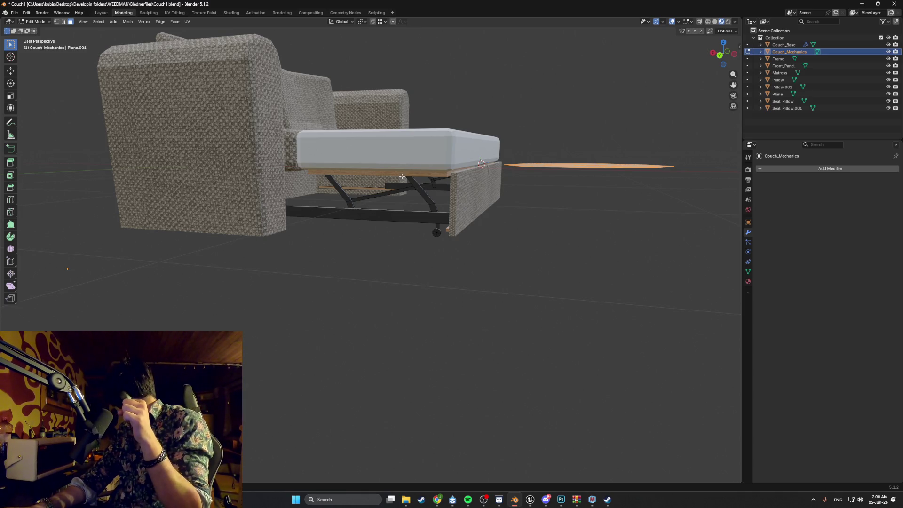
{"action": "middle_click_drag", "start_coordinate": [431, 197], "coordinate": [380, 206]}
{"action": "mouse_move", "coordinate": [274, 192]}
{"action": "middle_mouse_down"}
{"action": "mouse_move", "coordinate": [345, 214]}
{"action": "mouse_move", "coordinate": [357, 200]}
{"action": "mouse_move", "coordinate": [370, 219]}
{"action": "mouse_move", "coordinate": [390, 184]}
{"action": "middle_mouse_up"}
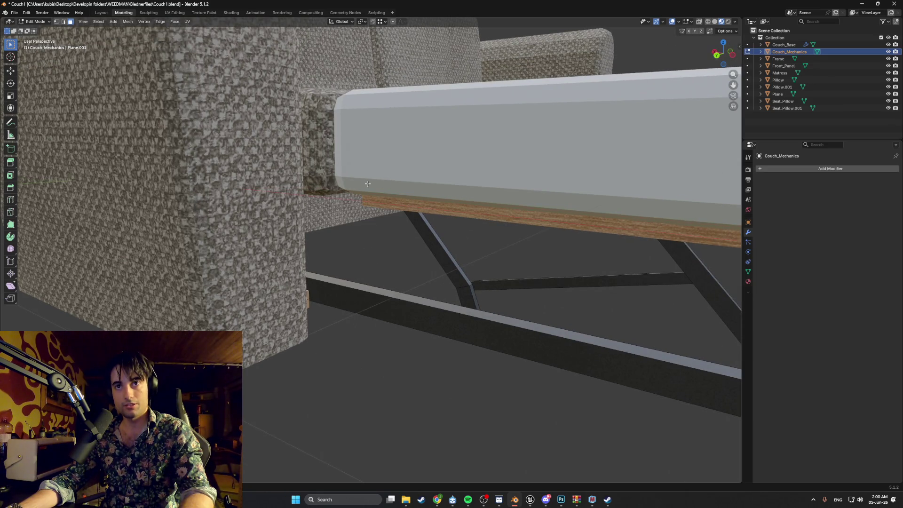
{"action": "middle_click_drag", "start_coordinate": [272, 219], "coordinate": [306, 188]}
{"action": "middle_click_drag", "start_coordinate": [365, 146], "coordinate": [334, 182]}
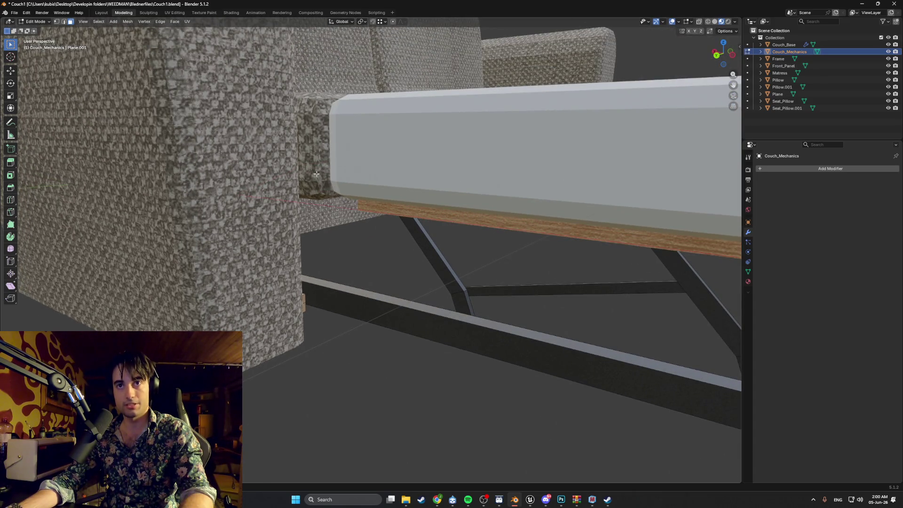
{"action": "scroll", "coordinate": [316, 174], "scroll_direction": "down", "scroll_amount": 2}
{"action": "scroll", "coordinate": [332, 178], "scroll_direction": "down", "scroll_amount": 2}
{"action": "scroll", "coordinate": [367, 187], "scroll_direction": "down", "scroll_amount": 3}
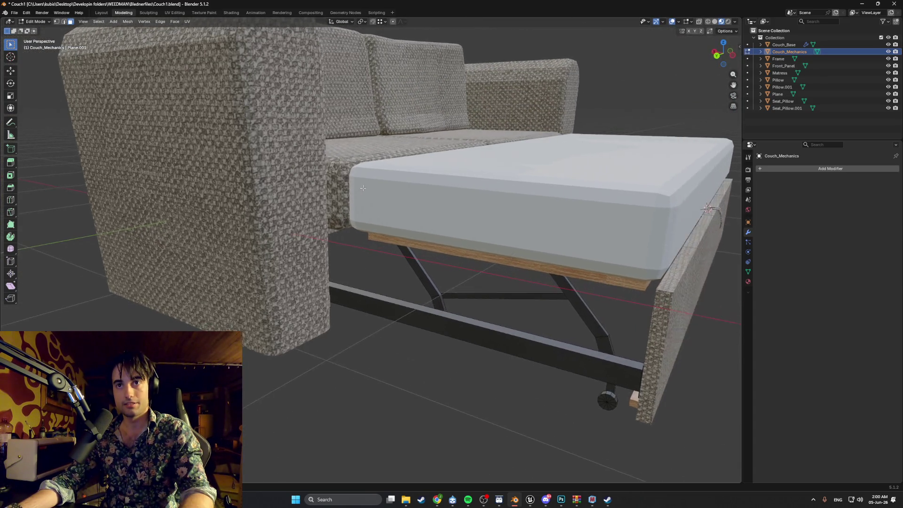
{"action": "scroll", "coordinate": [365, 191], "scroll_direction": "down", "scroll_amount": 2}
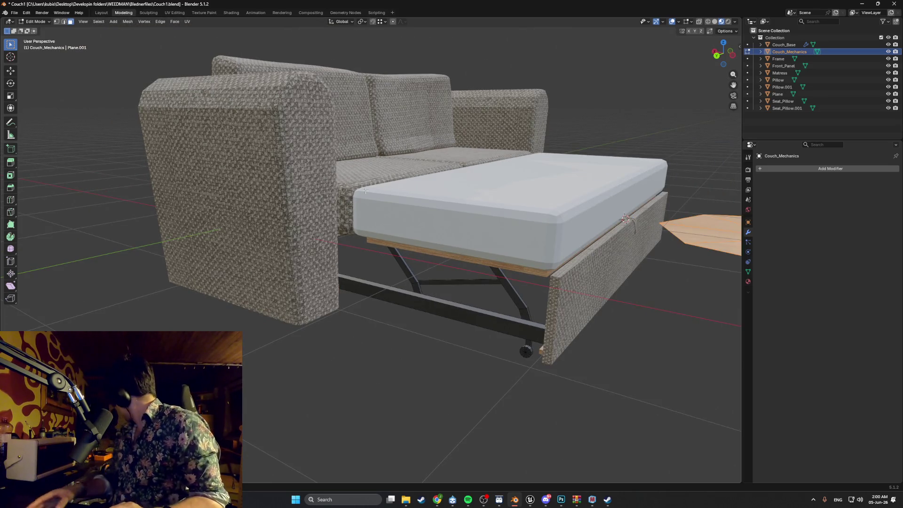
{"action": "mouse_move", "coordinate": [365, 191]}
{"action": "middle_mouse_down"}
{"action": "mouse_move", "coordinate": [428, 268]}
{"action": "mouse_move", "coordinate": [505, 287]}
{"action": "middle_mouse_up"}
{"action": "scroll", "coordinate": [421, 253], "scroll_direction": "up", "scroll_amount": 2}
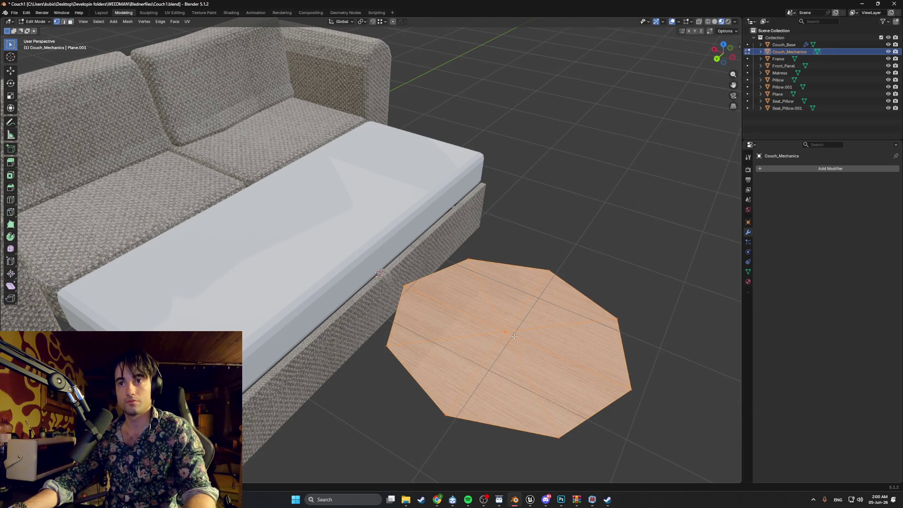
{"action": "key", "text": "alt+a"}
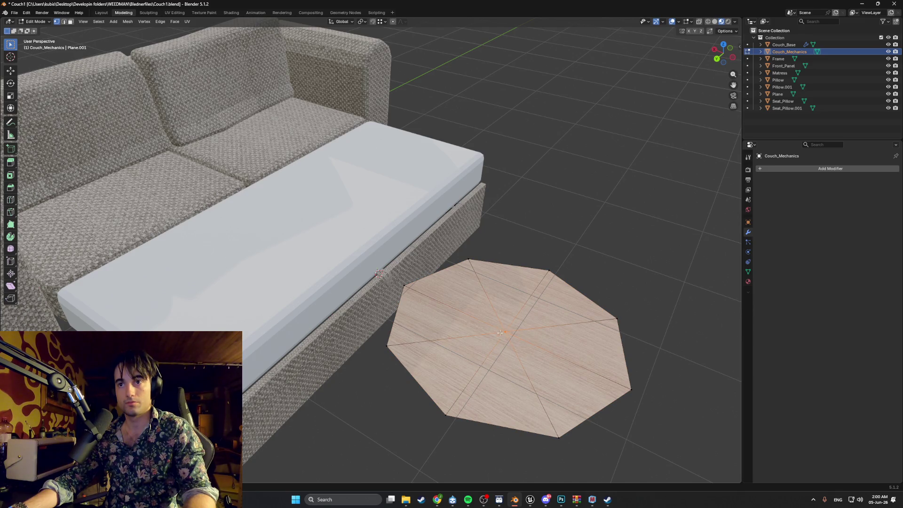
Step: Box-select the octagon and separate it into its own object
{"action": "middle_click_drag", "start_coordinate": [534, 349], "coordinate": [544, 347]}
{"action": "left_click_drag", "start_coordinate": [659, 364], "coordinate": [456, 220]}
{"action": "middle_click_drag", "start_coordinate": [456, 221], "coordinate": [502, 258]}
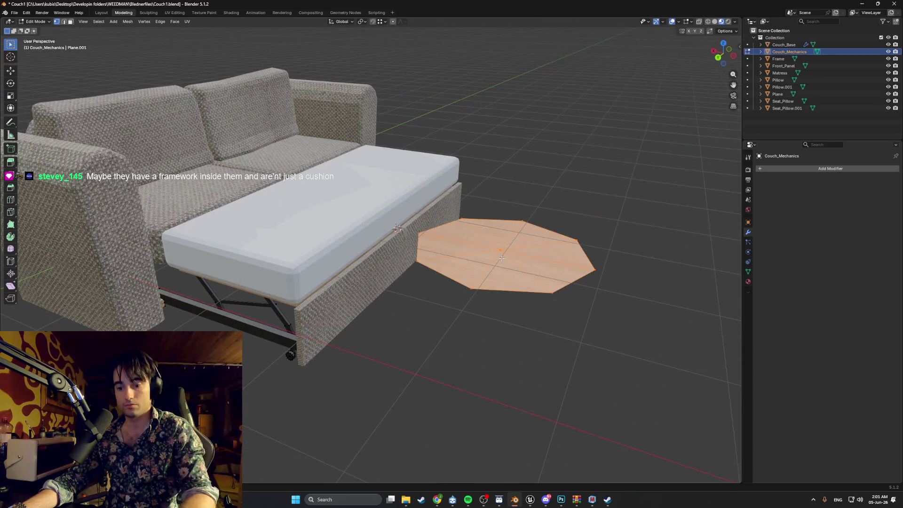
{"action": "key", "text": "p"}
{"action": "left_click", "coordinate": [498, 258]}
Step: Switch between Couch_Mechanics and Couch_Mechanics.001, toggling full mesh selection, then return to Object Mode
{"action": "key", "text": "Tab"}
{"action": "key", "text": "Tab"}
{"action": "left_click", "coordinate": [793, 58]}
{"action": "key", "text": "a"}
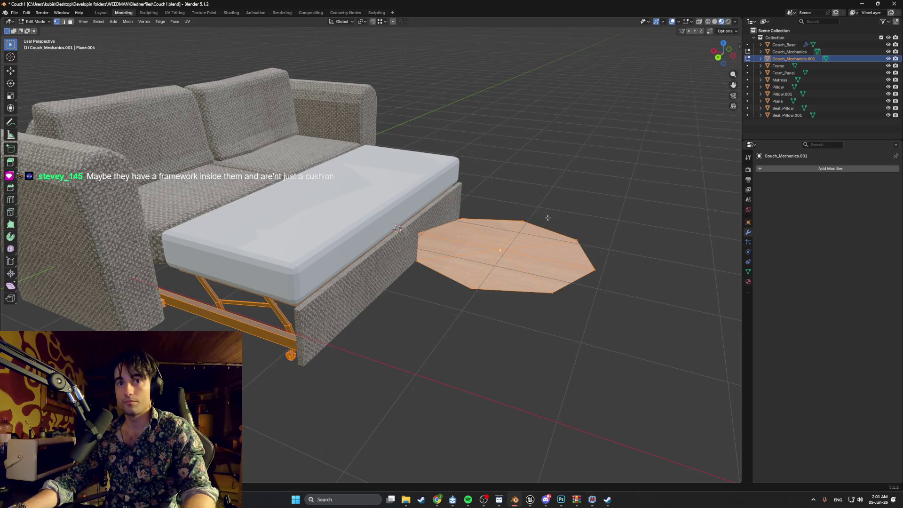
{"action": "left_click", "coordinate": [789, 52]}
{"action": "key", "text": "alt+a"}
{"action": "key", "text": "a"}
{"action": "left_click", "coordinate": [793, 59]}
{"action": "key", "text": "alt+a"}
{"action": "key", "text": "a"}
{"action": "key", "text": "alt+a"}
{"action": "key", "text": "a"}
{"action": "key", "text": "alt+a"}
{"action": "key", "text": "a"}
{"action": "key", "text": "alt+a"}
{"action": "key", "text": "a"}
{"action": "mouse_move", "coordinate": [530, 234]}
{"action": "middle_mouse_down"}
{"action": "mouse_move", "coordinate": [557, 218]}
{"action": "mouse_move", "coordinate": [556, 203]}
{"action": "mouse_move", "coordinate": [534, 222]}
{"action": "mouse_move", "coordinate": [549, 246]}
{"action": "mouse_move", "coordinate": [569, 231]}
{"action": "mouse_move", "coordinate": [579, 245]}
{"action": "middle_mouse_up"}
{"action": "key", "text": "Tab"}
Step: Edit the separated octagon object and pick its Couch_metal material slot
{"action": "left_click", "coordinate": [341, 215]}
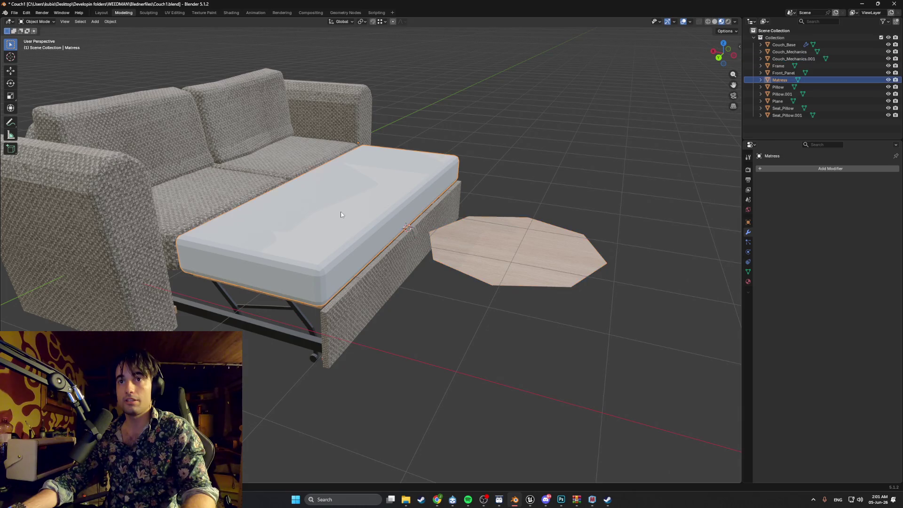
{"action": "left_click", "coordinate": [480, 253]}
{"action": "key", "text": "Tab"}
{"action": "middle_click_drag", "start_coordinate": [519, 234], "coordinate": [526, 239]}
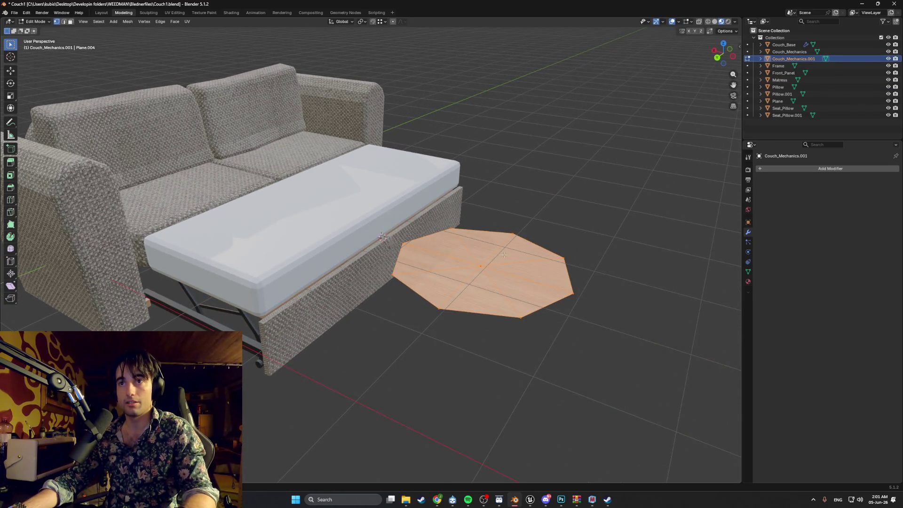
{"action": "left_click", "coordinate": [748, 281]}
{"action": "left_click", "coordinate": [783, 178]}
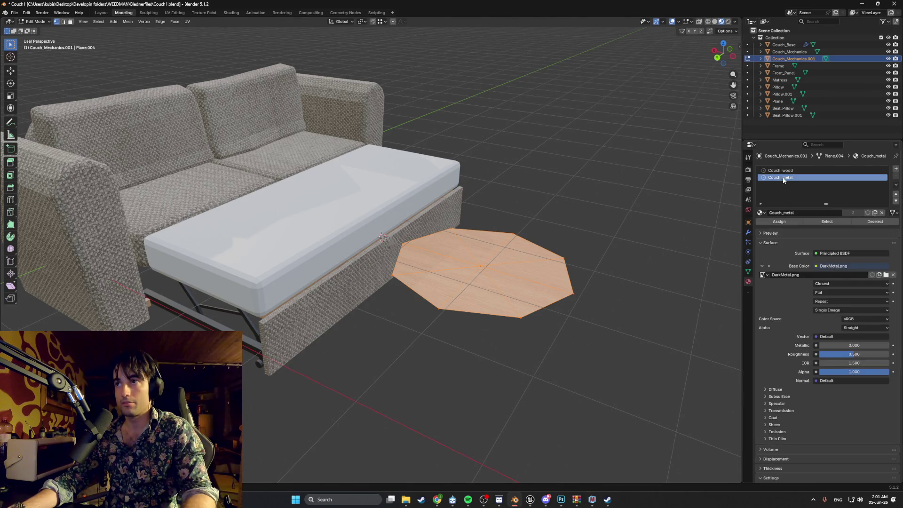
Step: Assign Couch_metal to the octagon and scale it down
{"action": "left_click", "coordinate": [780, 222]}
{"action": "middle_click_drag", "start_coordinate": [555, 250], "coordinate": [556, 257]}
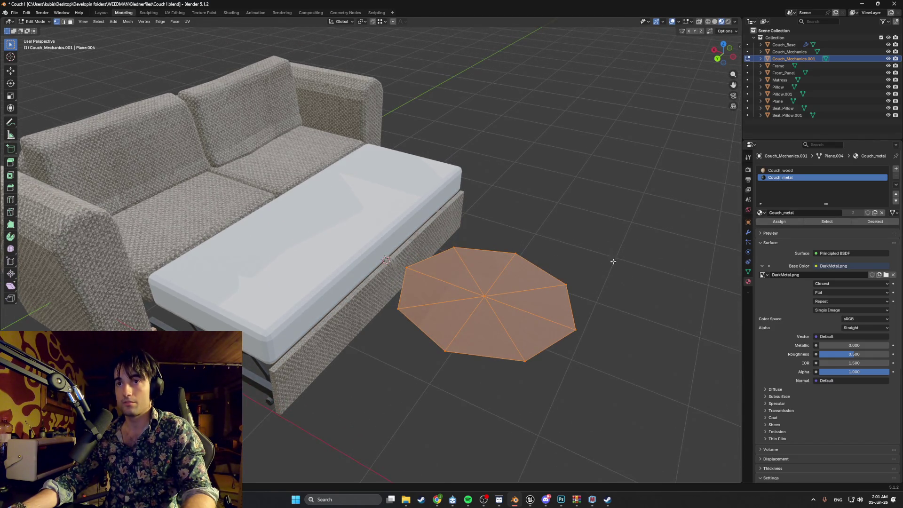
{"action": "key", "text": "s"}
{"action": "left_click", "coordinate": [493, 295]}
Step: Hide the frame, pillows, mattress and base, and move the octagon along X to the wood piece's end
{"action": "scroll", "coordinate": [494, 288], "scroll_direction": "up", "scroll_amount": 3}
{"action": "middle_click_drag", "start_coordinate": [494, 289], "coordinate": [308, 258]}
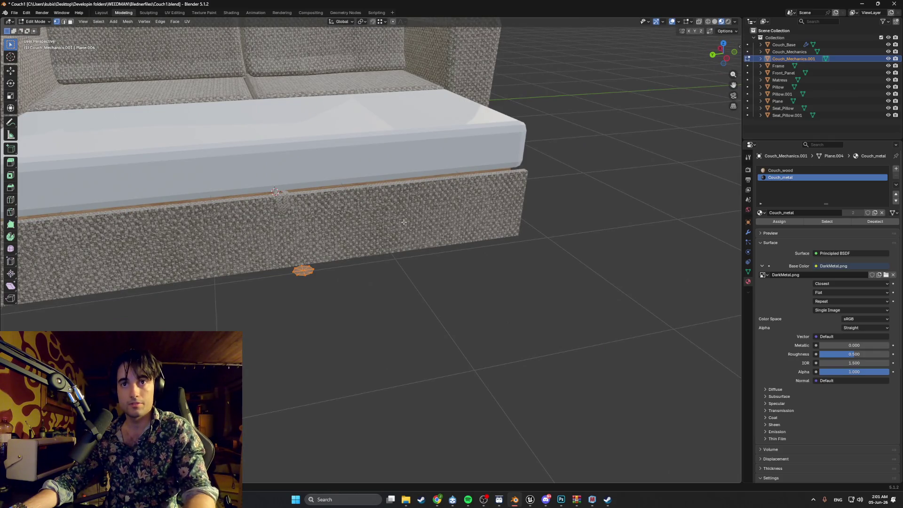
{"action": "left_click_drag", "start_coordinate": [889, 66], "coordinate": [888, 115]}
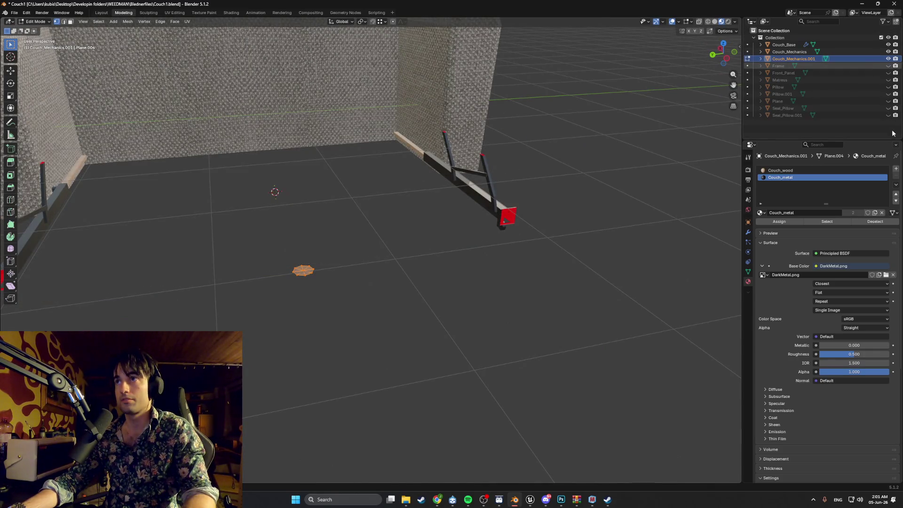
{"action": "left_click", "coordinate": [888, 45]}
{"action": "middle_click_drag", "start_coordinate": [470, 212], "coordinate": [490, 202]}
{"action": "key", "text": "g"}
{"action": "key", "text": "x"}
{"action": "left_click", "coordinate": [264, 179]}
Step: In top orthographic view, shrink the octagon further and rotate it 90° about X to stand upright
{"action": "middle_click_drag", "start_coordinate": [263, 179], "coordinate": [328, 247]}
{"action": "key", "text": "KP_5"}
{"action": "key", "text": "KP_7"}
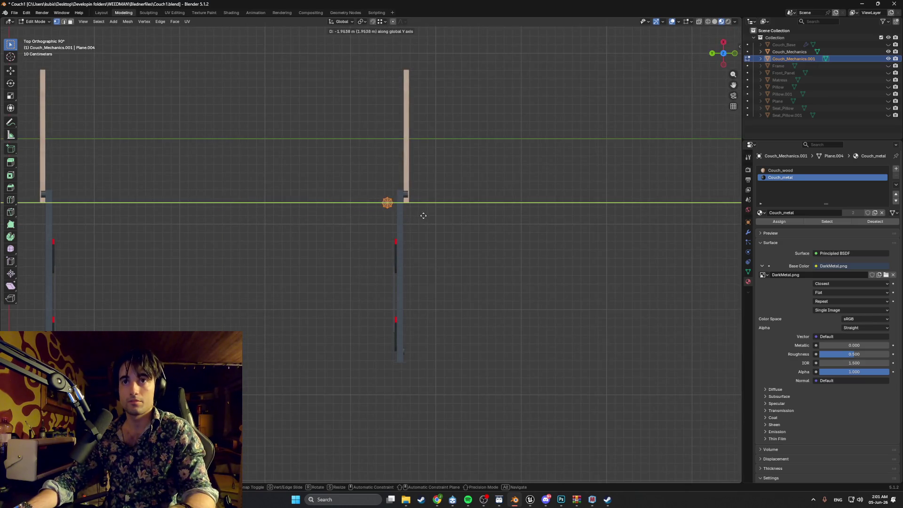
{"action": "scroll", "coordinate": [395, 202], "scroll_direction": "up", "scroll_amount": 5}
{"action": "scroll", "coordinate": [417, 212], "scroll_direction": "up", "scroll_amount": 4}
{"action": "key", "text": "s"}
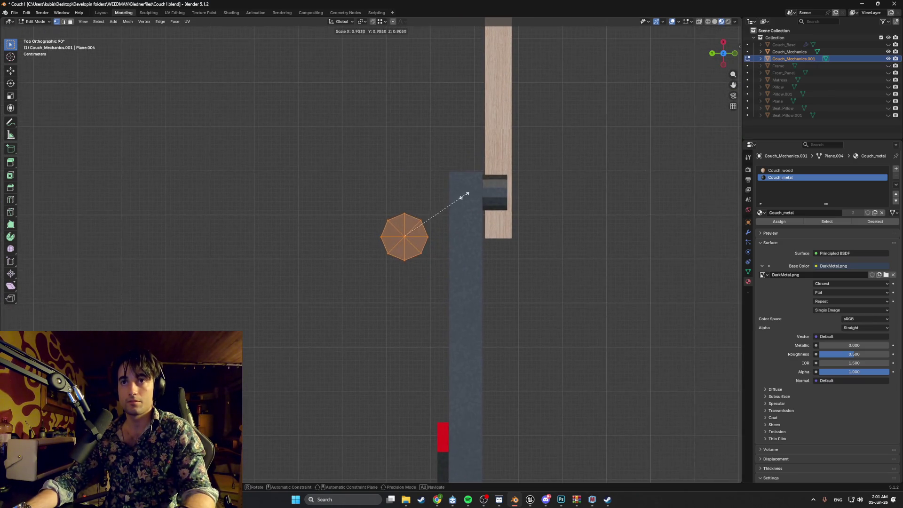
{"action": "left_click", "coordinate": [421, 221]}
{"action": "middle_click_drag", "start_coordinate": [421, 222], "coordinate": [428, 169]}
{"action": "key", "text": "r"}
{"action": "key", "text": "y"}
{"action": "key", "text": "x"}
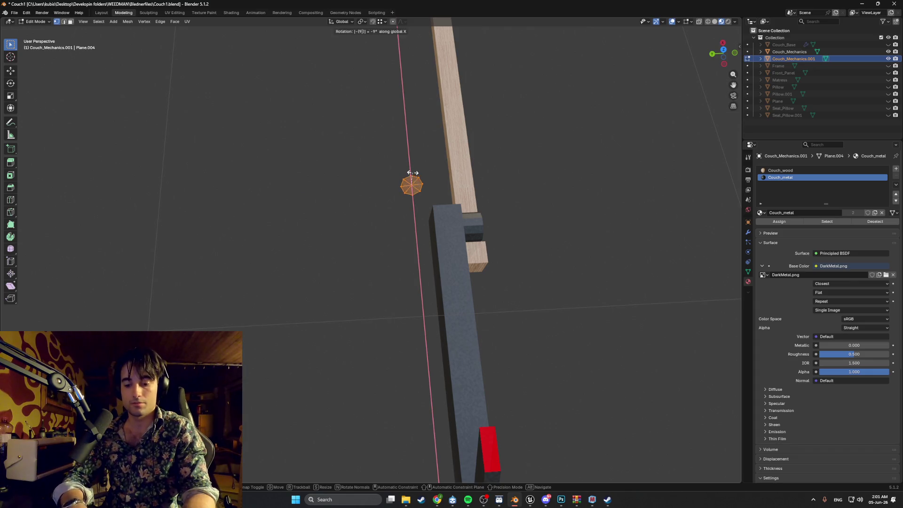
{"action": "type", "text": "90"}
{"action": "key", "text": "Return"}
Step: Extrude the octagon into a long rod from the top view
{"action": "scroll", "coordinate": [413, 173], "scroll_direction": "down", "scroll_amount": 5}
{"action": "mouse_move", "coordinate": [413, 173]}
{"action": "middle_mouse_down"}
{"action": "mouse_move", "coordinate": [470, 159]}
{"action": "mouse_move", "coordinate": [339, 196]}
{"action": "mouse_move", "coordinate": [470, 145]}
{"action": "mouse_move", "coordinate": [452, 186]}
{"action": "middle_mouse_up"}
{"action": "key", "text": "KP_1"}
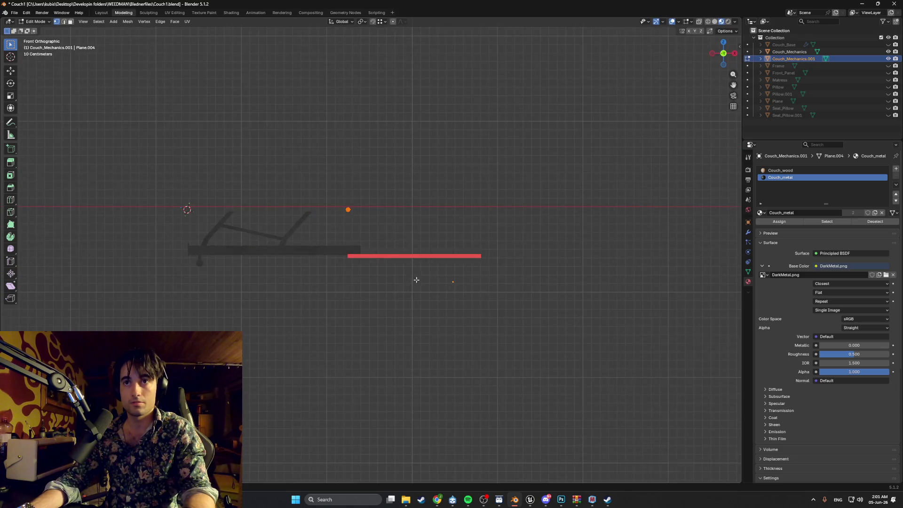
{"action": "key", "text": "KP_7"}
{"action": "key", "text": "e"}
{"action": "left_click", "coordinate": [341, 135]}
{"action": "middle_click_drag", "start_coordinate": [341, 135], "coordinate": [364, 298], "text": "shift"}
{"action": "key", "text": "e"}
{"action": "right_click", "coordinate": [369, 263]}
Step: Move the whole bar along Y to span the frame rails, then enable X-ray
{"action": "key", "text": "a"}
{"action": "key", "text": "g"}
{"action": "key", "text": "y"}
{"action": "left_click", "coordinate": [381, 102]}
{"action": "mouse_move", "coordinate": [381, 102]}
{"action": "middle_mouse_down"}
{"action": "mouse_move", "coordinate": [472, 210]}
{"action": "mouse_move", "coordinate": [480, 187]}
{"action": "mouse_move", "coordinate": [511, 198]}
{"action": "mouse_move", "coordinate": [518, 228]}
{"action": "mouse_move", "coordinate": [445, 188]}
{"action": "mouse_move", "coordinate": [490, 250]}
{"action": "mouse_move", "coordinate": [576, 223]}
{"action": "mouse_move", "coordinate": [456, 207]}
{"action": "middle_mouse_up"}
{"action": "key", "text": "alt+z"}
Step: Shift the bar along Y, then move one end along Y to trim it
{"action": "scroll", "coordinate": [492, 198], "scroll_direction": "up", "scroll_amount": 3}
{"action": "middle_click_drag", "start_coordinate": [492, 172], "coordinate": [448, 204], "text": "shift"}
{"action": "key", "text": "g"}
{"action": "key", "text": "y"}
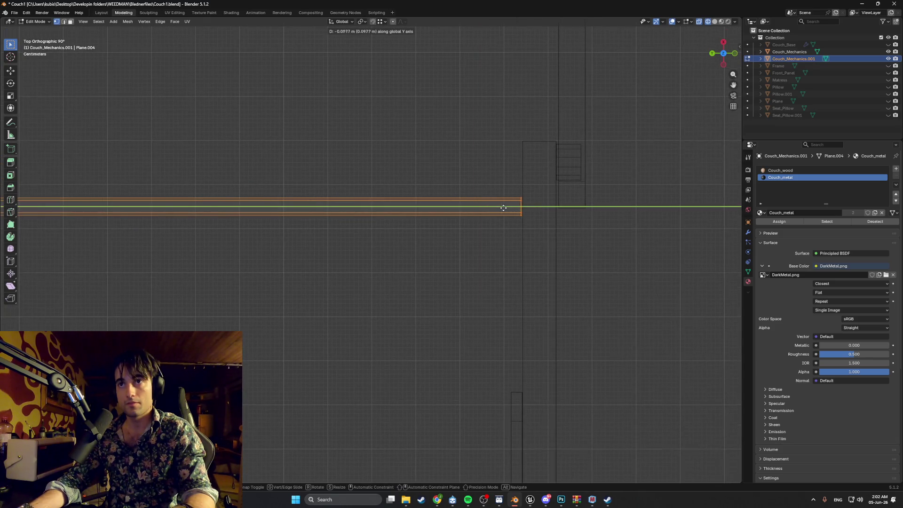
{"action": "left_click", "coordinate": [502, 207]}
{"action": "mouse_move", "coordinate": [502, 207]}
{"action": "middle_mouse_down", "text": "shift"}
{"action": "mouse_move", "coordinate": [403, 228]}
{"action": "mouse_move", "coordinate": [343, 210]}
{"action": "mouse_move", "coordinate": [389, 195]}
{"action": "mouse_move", "coordinate": [423, 247]}
{"action": "middle_mouse_up", "text": "shift"}
{"action": "scroll", "coordinate": [456, 207], "scroll_direction": "up", "scroll_amount": 4}
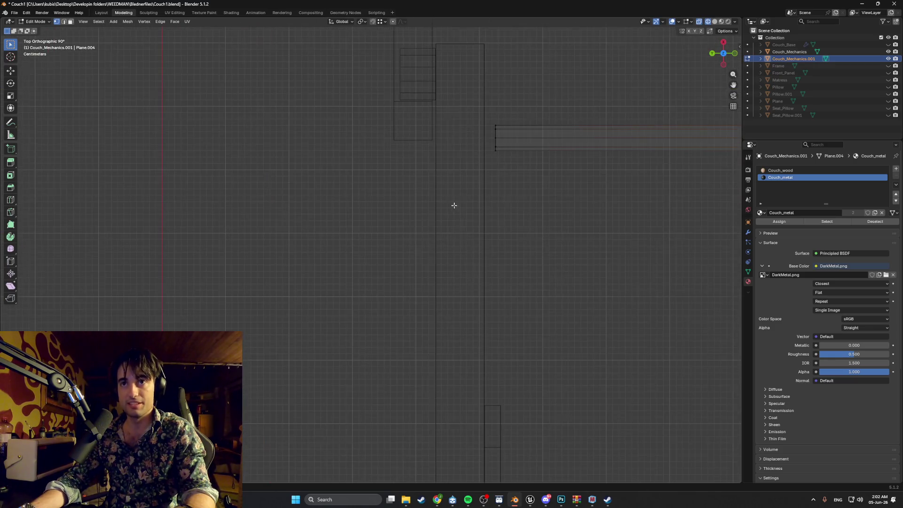
{"action": "left_click_drag", "start_coordinate": [511, 158], "coordinate": [493, 121]}
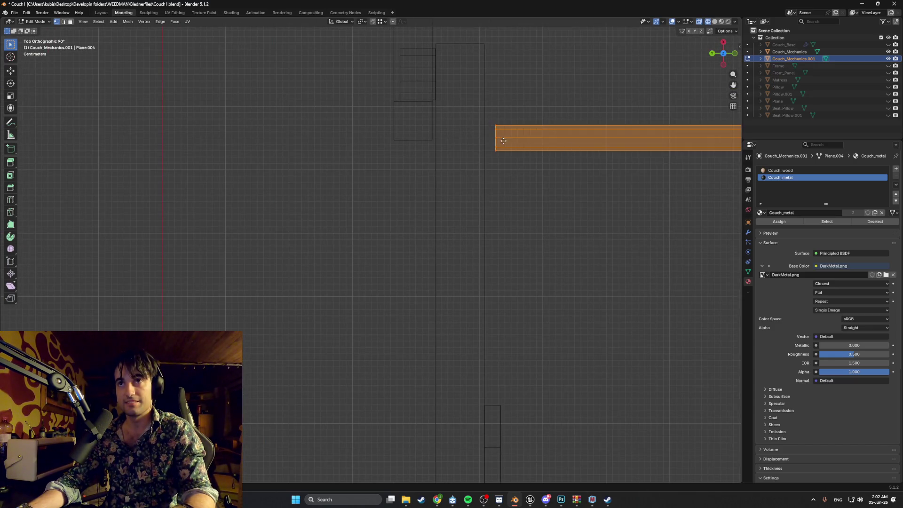
{"action": "key", "text": "g"}
{"action": "key", "text": "y"}
{"action": "left_click", "coordinate": [494, 143]}
Step: Select the vertices at the bar's right end and move them along Y
{"action": "scroll", "coordinate": [467, 150], "scroll_direction": "down", "scroll_amount": 5}
{"action": "scroll", "coordinate": [319, 157], "scroll_direction": "right", "scroll_amount": 5, "text": "ctrl"}
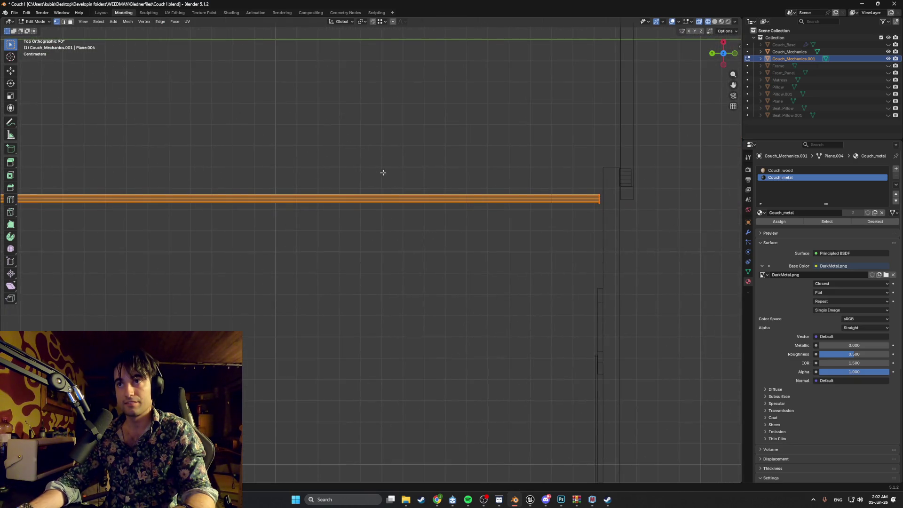
{"action": "scroll", "coordinate": [494, 196], "scroll_direction": "up", "scroll_amount": 2}
{"action": "scroll", "coordinate": [480, 188], "scroll_direction": "right", "scroll_amount": 4, "text": "ctrl"}
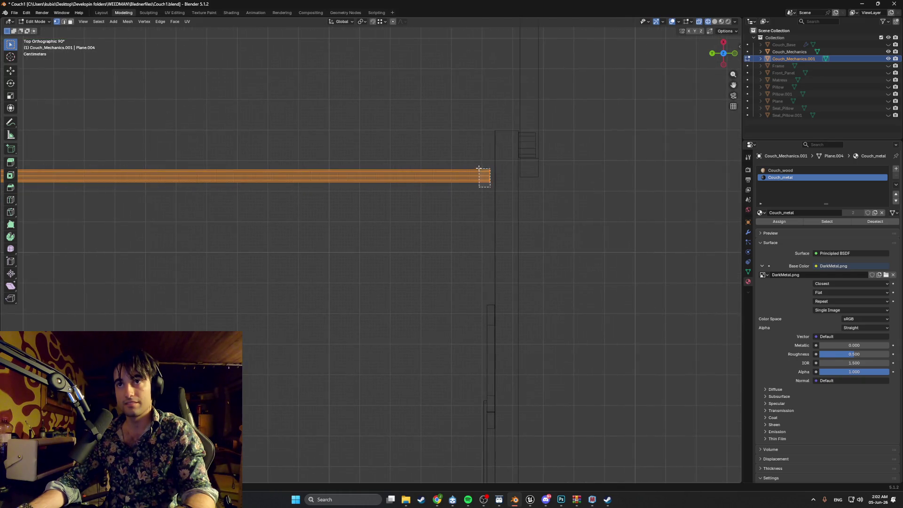
{"action": "left_click_drag", "start_coordinate": [480, 169], "coordinate": [480, 169]}
{"action": "scroll", "coordinate": [478, 166], "scroll_direction": "up", "scroll_amount": 1}
{"action": "key", "text": "g"}
{"action": "key", "text": "y"}
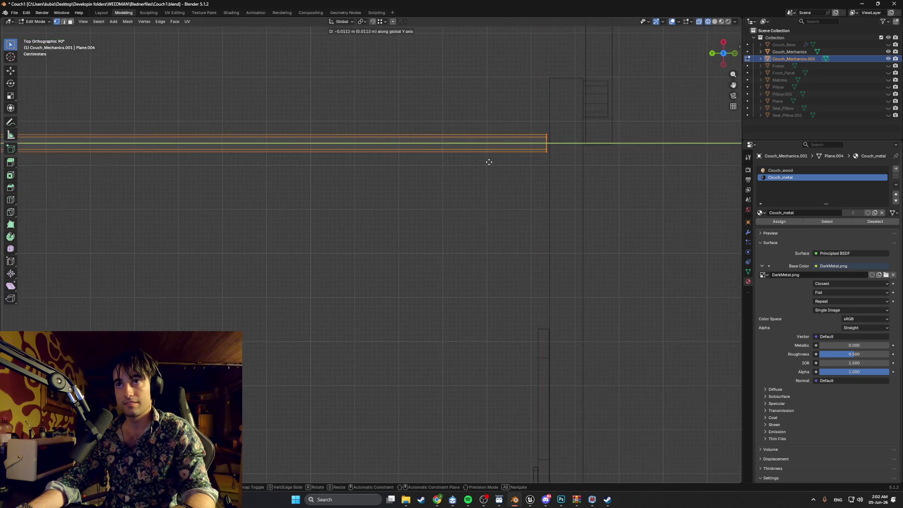
{"action": "left_click", "coordinate": [491, 162]}
Step: Lower the bar's end onto the connector in the left side view
{"action": "mouse_move", "coordinate": [500, 162]}
{"action": "middle_mouse_down", "text": "alt"}
{"action": "mouse_move", "coordinate": [460, 157]}
{"action": "mouse_move", "coordinate": [438, 178]}
{"action": "mouse_move", "coordinate": [442, 110]}
{"action": "middle_mouse_up", "text": "alt"}
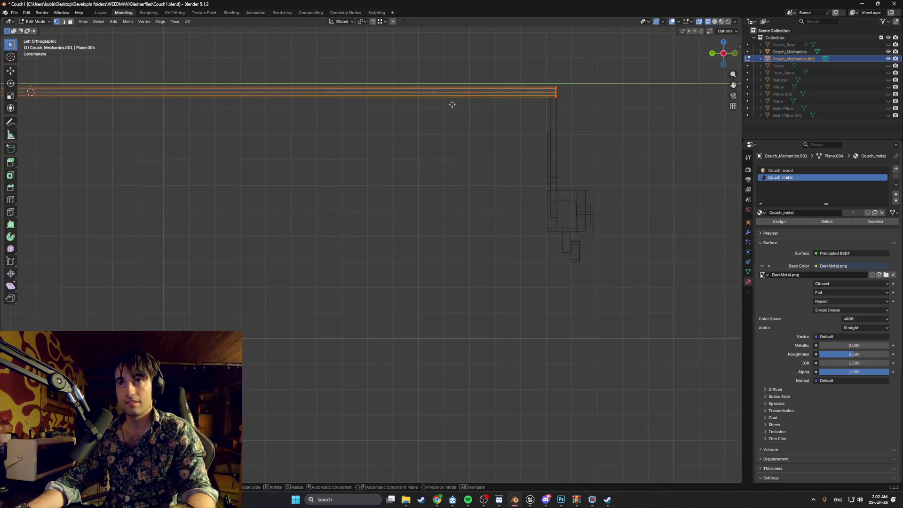
{"action": "key", "text": "g"}
{"action": "key", "text": "z"}
{"action": "right_click", "coordinate": [468, 175]}
{"action": "key", "text": "g"}
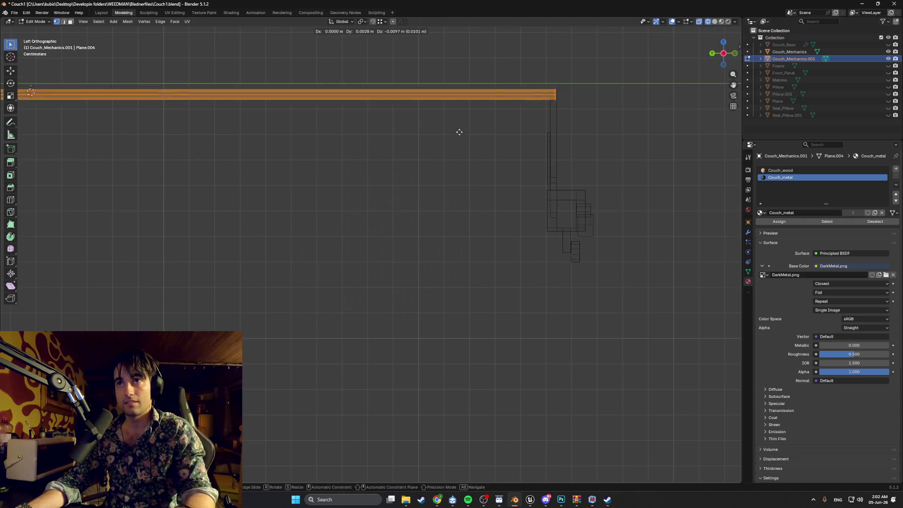
{"action": "left_click", "coordinate": [444, 238]}
{"action": "mouse_move", "coordinate": [444, 238]}
{"action": "middle_mouse_down"}
{"action": "mouse_move", "coordinate": [538, 241]}
{"action": "mouse_move", "coordinate": [375, 181]}
{"action": "mouse_move", "coordinate": [400, 189]}
{"action": "mouse_move", "coordinate": [413, 142]}
{"action": "mouse_move", "coordinate": [308, 224]}
{"action": "mouse_move", "coordinate": [420, 196]}
{"action": "mouse_move", "coordinate": [383, 234]}
{"action": "mouse_move", "coordinate": [408, 208]}
{"action": "mouse_move", "coordinate": [408, 219]}
{"action": "middle_mouse_up"}
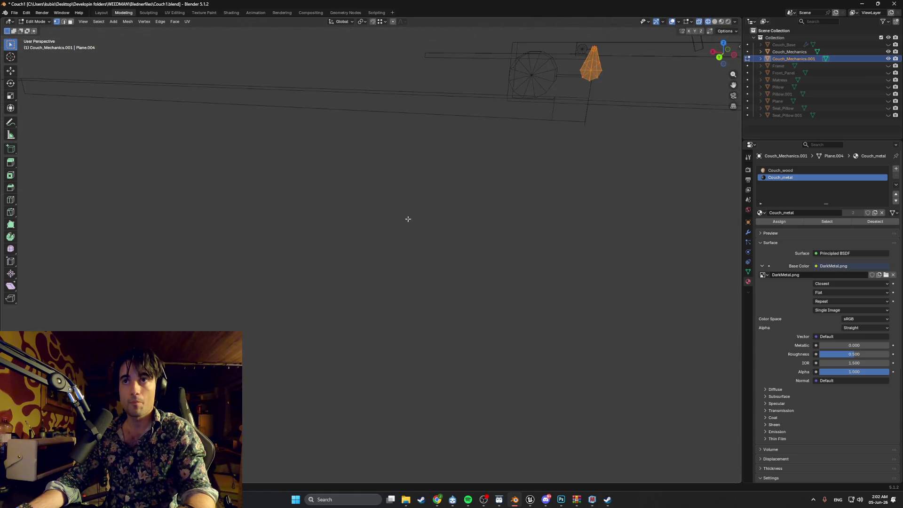
Step: In the back view, shift the rod end along X toward the wheel
{"action": "key", "text": "ctrl+KP_1"}
{"action": "mouse_move", "coordinate": [475, 196]}
{"action": "middle_mouse_down", "text": "shift"}
{"action": "mouse_move", "coordinate": [444, 204]}
{"action": "mouse_move", "coordinate": [438, 196]}
{"action": "middle_mouse_up", "text": "shift"}
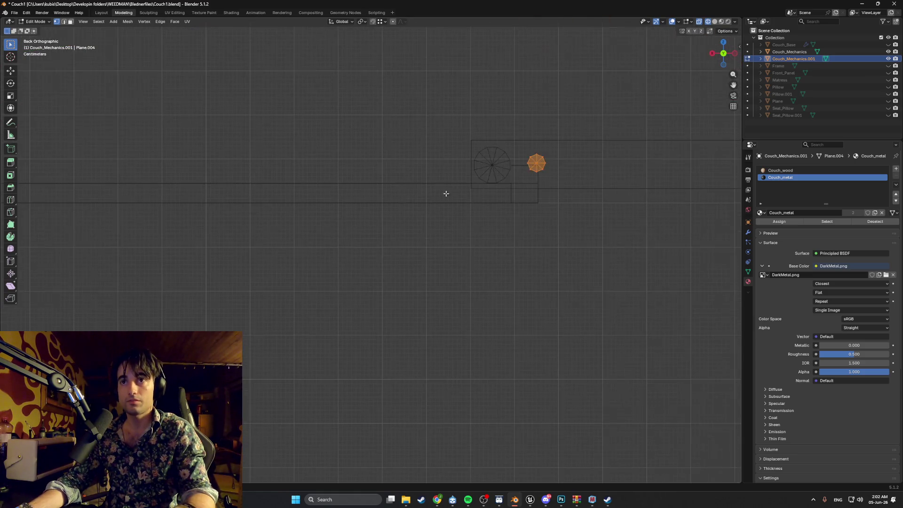
{"action": "key", "text": "g"}
{"action": "key", "text": "x"}
{"action": "left_click", "coordinate": [536, 166]}
{"action": "middle_click_drag", "start_coordinate": [535, 166], "coordinate": [467, 198]}
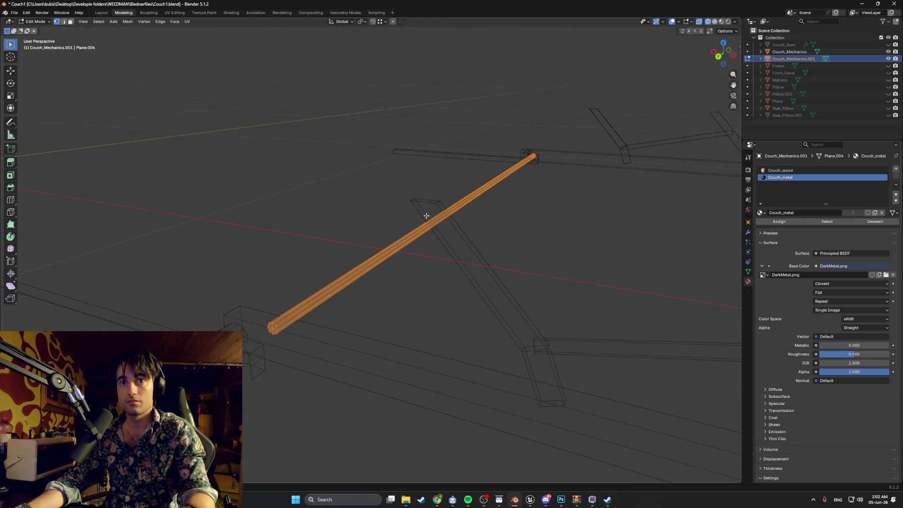
Step: Turn off X-ray and show the mechanism in Material Preview
{"action": "key", "text": "z"}
{"action": "scroll", "coordinate": [474, 212], "scroll_direction": "down", "scroll_amount": 5}
{"action": "key", "text": "z"}
{"action": "middle_click_drag", "start_coordinate": [467, 238], "coordinate": [415, 258]}
{"action": "scroll", "coordinate": [349, 259], "scroll_direction": "up", "scroll_amount": 5}
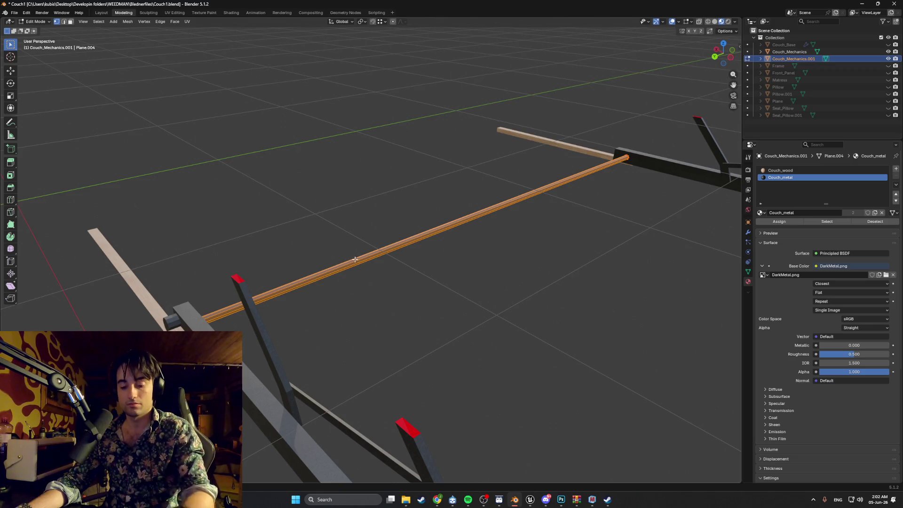
Step: Unwrap the rod with Smart UV Project
{"action": "key", "text": "u"}
{"action": "left_click", "coordinate": [351, 261]}
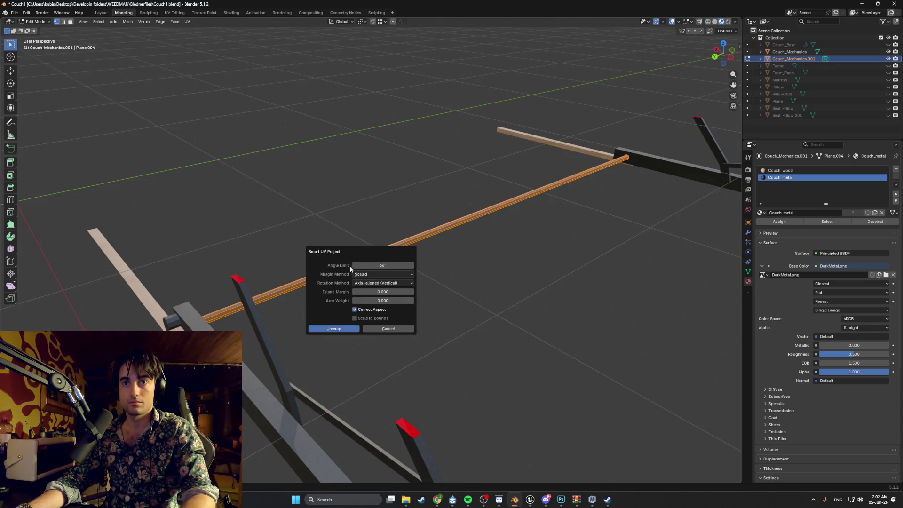
{"action": "left_click", "coordinate": [333, 329]}
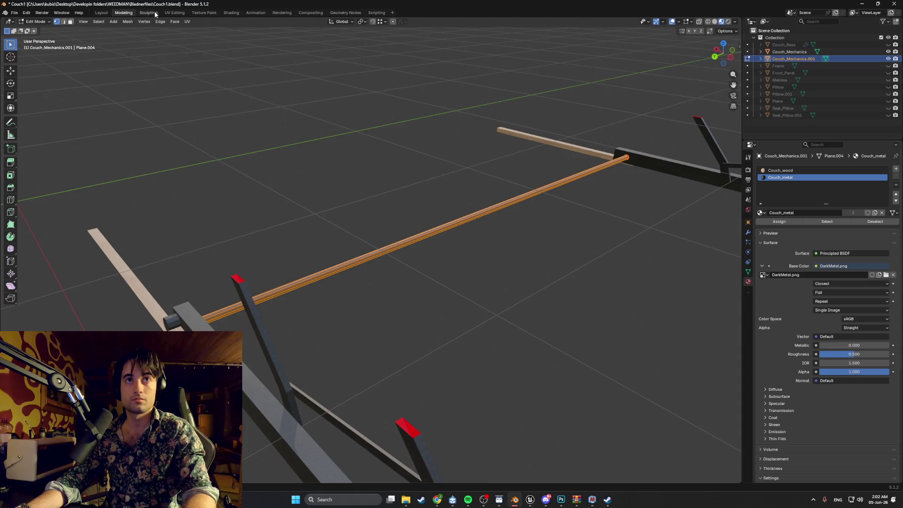
Step: In UV Editing, shift the rod's UV strip sideways and widen it, then return to Object Mode
{"action": "left_click", "coordinate": [174, 12]}
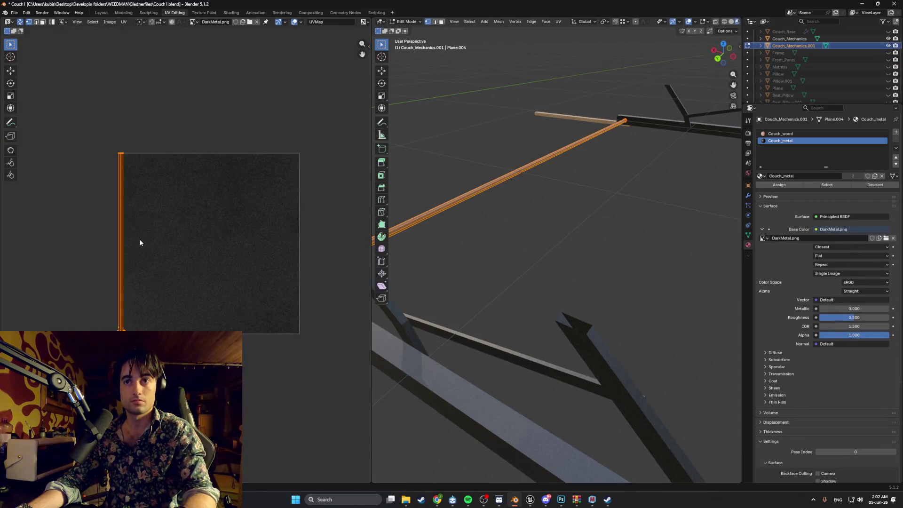
{"action": "key", "text": "s"}
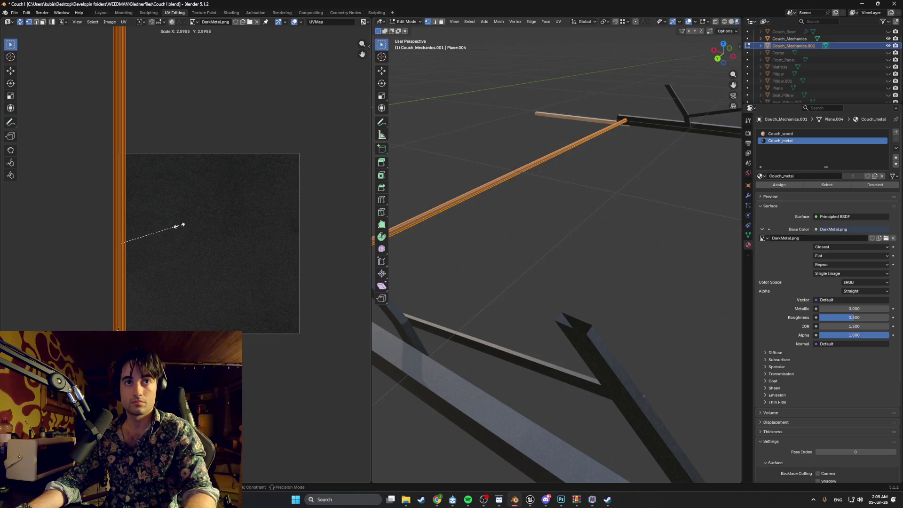
{"action": "key", "text": "g"}
{"action": "left_click", "coordinate": [185, 225]}
{"action": "key", "text": "s"}
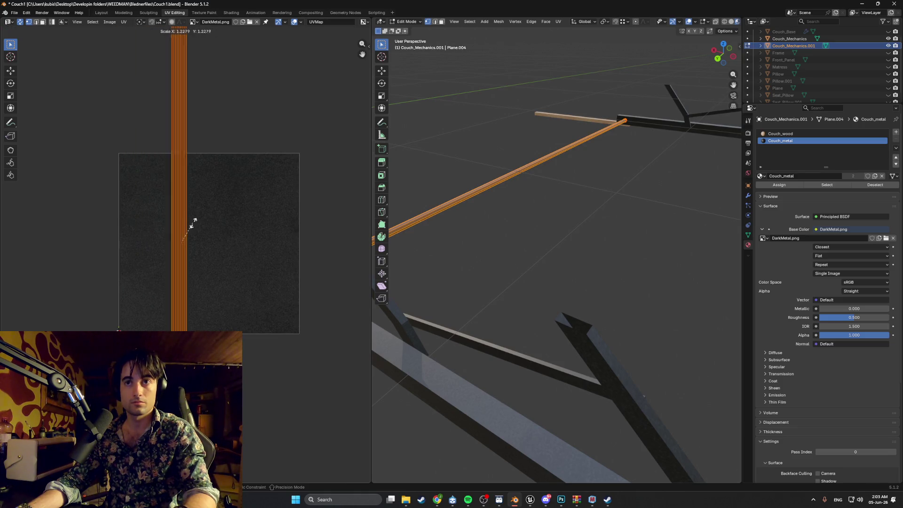
{"action": "left_click", "coordinate": [322, 191]}
{"action": "left_click", "coordinate": [499, 231]}
{"action": "key", "text": "Tab"}
Step: Select only the Couch_Mechanics.001 metal rod and shrink all its UVs on DarkMetal.png
{"action": "scroll", "coordinate": [470, 240], "scroll_direction": "up", "scroll_amount": 5}
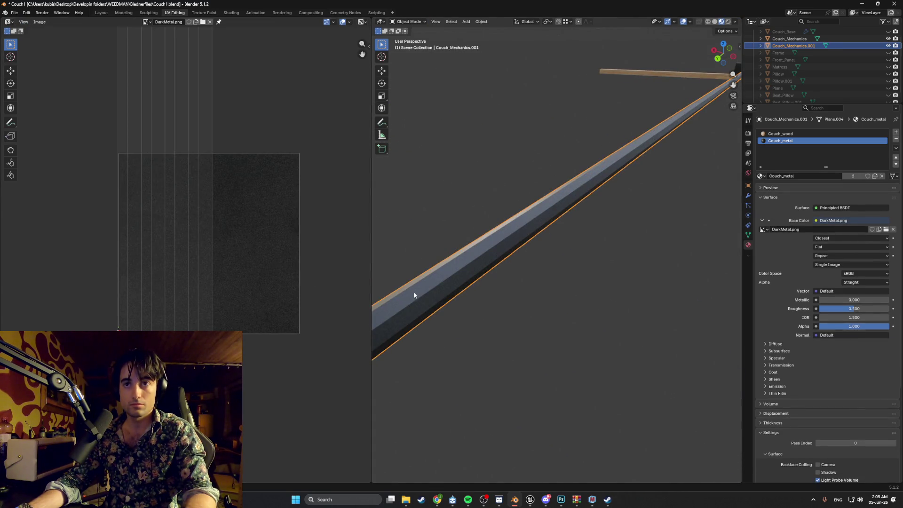
{"action": "left_click", "coordinate": [412, 291], "text": "shift"}
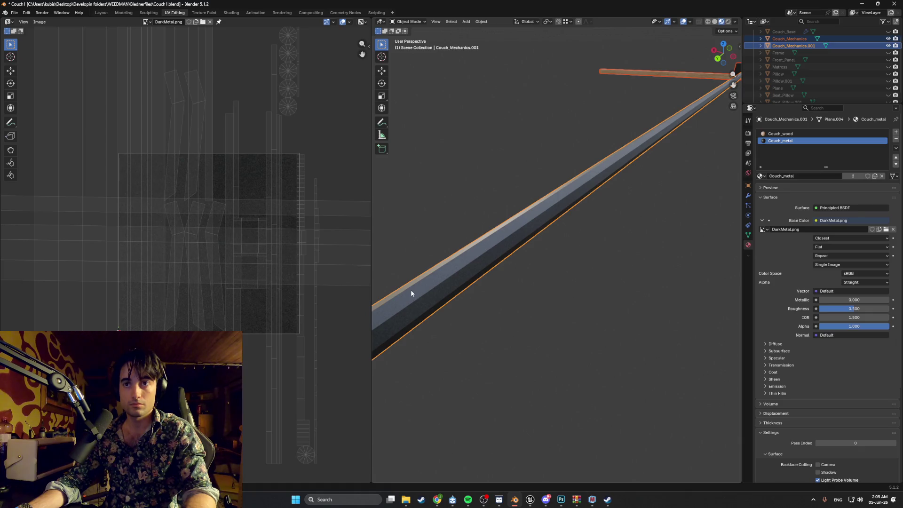
{"action": "left_click", "coordinate": [791, 46]}
{"action": "key", "text": "Tab"}
{"action": "key", "text": "a"}
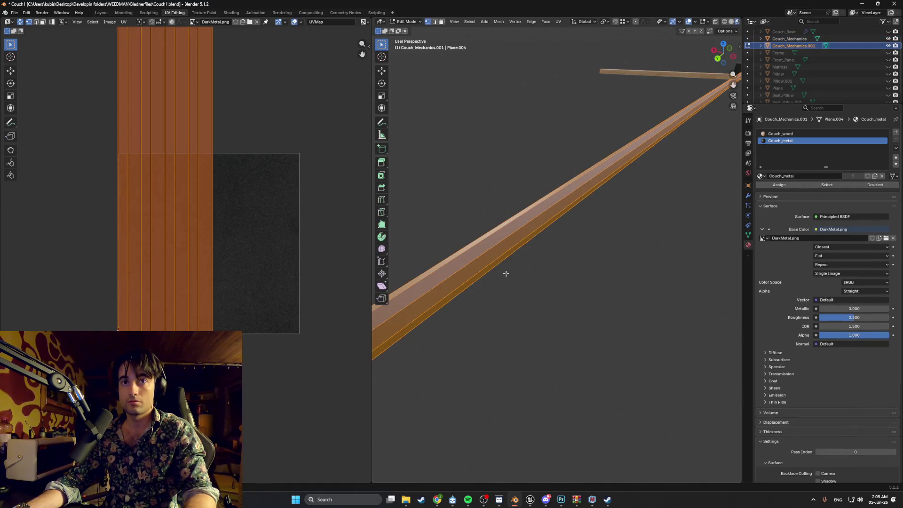
{"action": "key", "text": "KP_Decimal"}
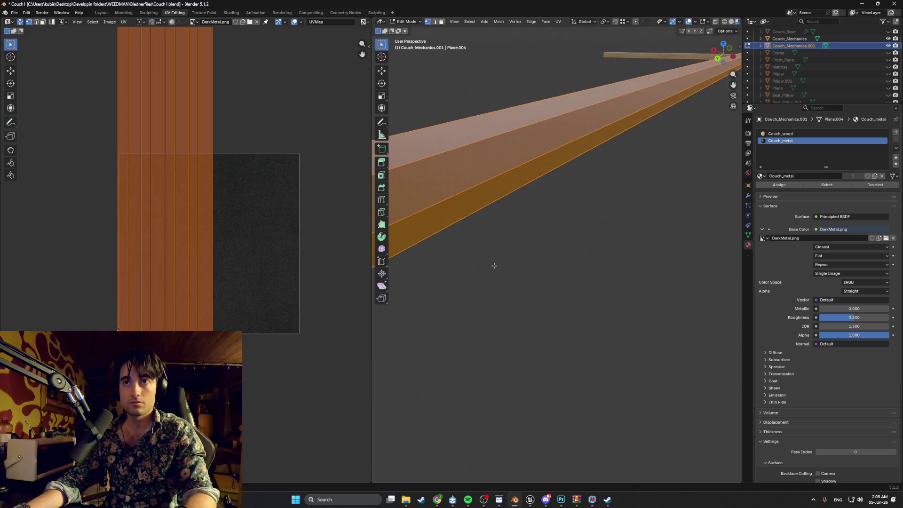
{"action": "key", "text": "s"}
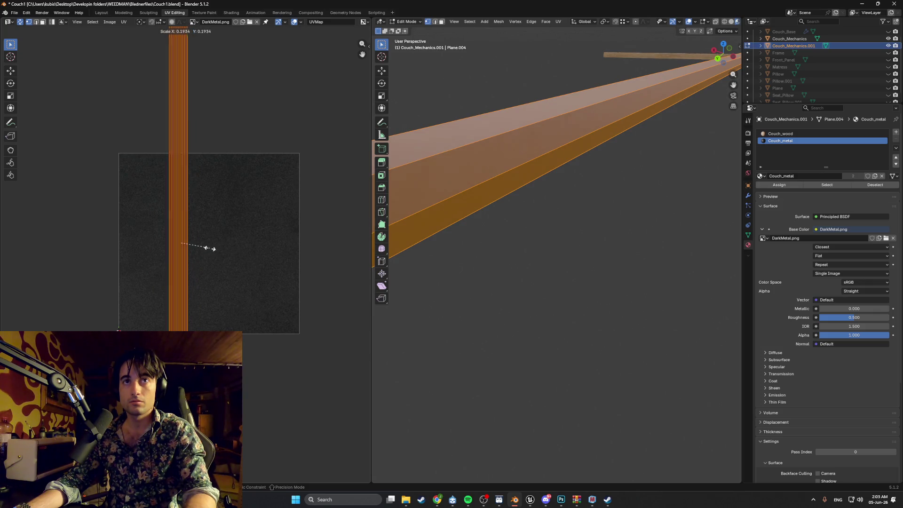
{"action": "left_click", "coordinate": [207, 244]}
{"action": "left_click", "coordinate": [489, 256]}
Step: Inspect the rod's finer metal finish around the couch frame, back in Object Mode
{"action": "scroll", "coordinate": [503, 259], "scroll_direction": "down", "scroll_amount": 2}
{"action": "scroll", "coordinate": [512, 259], "scroll_direction": "down", "scroll_amount": 8}
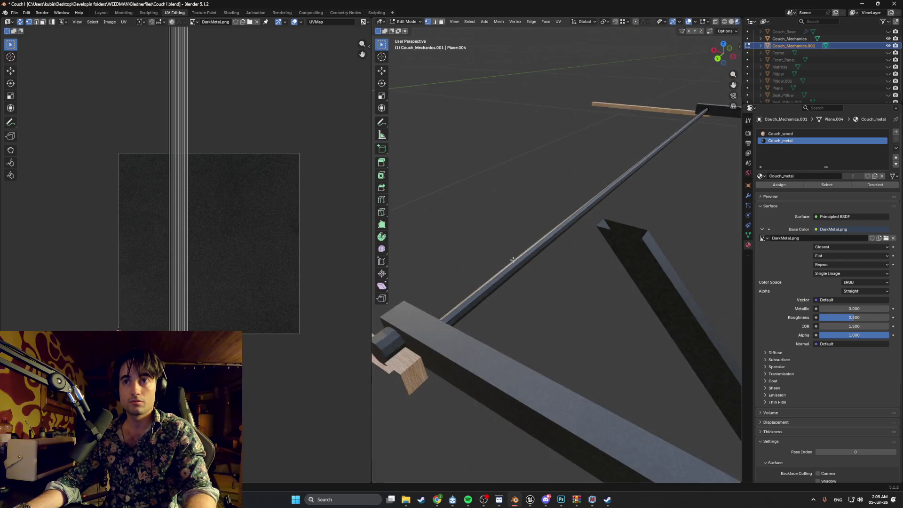
{"action": "mouse_move", "coordinate": [533, 235]}
{"action": "middle_mouse_down"}
{"action": "mouse_move", "coordinate": [490, 232]}
{"action": "mouse_move", "coordinate": [475, 248]}
{"action": "mouse_move", "coordinate": [545, 230]}
{"action": "middle_mouse_up"}
{"action": "scroll", "coordinate": [546, 231], "scroll_direction": "up", "scroll_amount": 6}
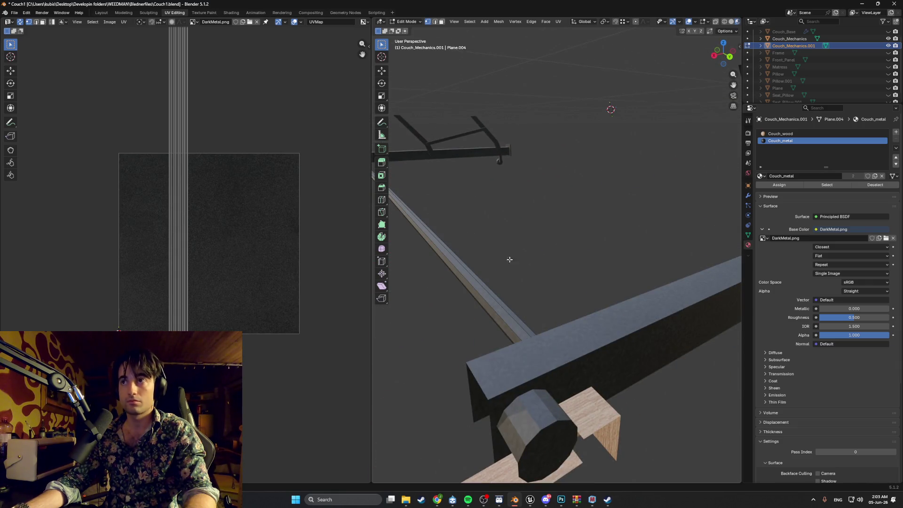
{"action": "key", "text": "Tab"}
{"action": "mouse_move", "coordinate": [488, 255]}
{"action": "middle_mouse_down"}
{"action": "mouse_move", "coordinate": [512, 262]}
{"action": "mouse_move", "coordinate": [512, 272]}
{"action": "mouse_move", "coordinate": [500, 273]}
{"action": "mouse_move", "coordinate": [526, 264]}
{"action": "mouse_move", "coordinate": [478, 264]}
{"action": "mouse_move", "coordinate": [498, 257]}
{"action": "mouse_move", "coordinate": [487, 253]}
{"action": "mouse_move", "coordinate": [467, 260]}
{"action": "mouse_move", "coordinate": [477, 245]}
{"action": "middle_mouse_up"}
{"action": "scroll", "coordinate": [487, 253], "scroll_direction": "down", "scroll_amount": 5}
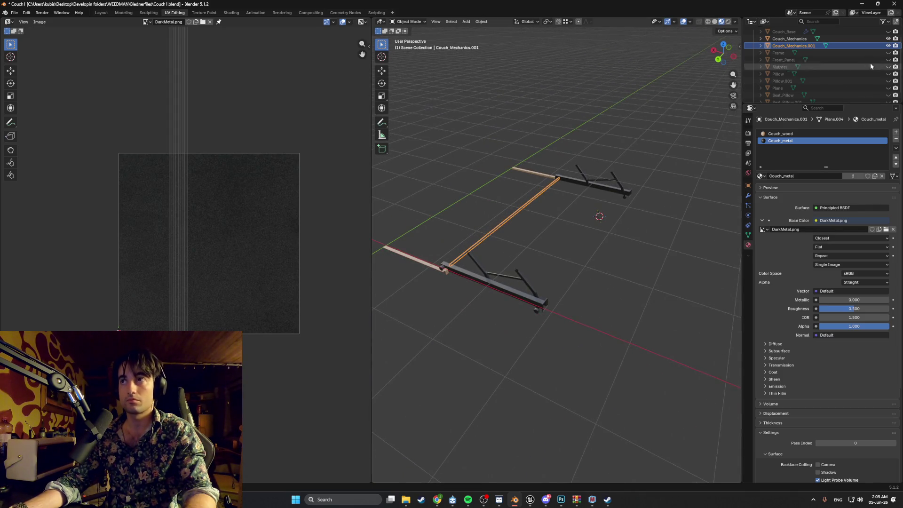
Step: Unhide all couch objects with Alt+H and zoom in on the wooden slat and cushion underside
{"action": "key", "text": "alt+h"}
{"action": "mouse_move", "coordinate": [552, 171]}
{"action": "middle_mouse_down"}
{"action": "mouse_move", "coordinate": [551, 159]}
{"action": "mouse_move", "coordinate": [583, 138]}
{"action": "middle_mouse_up"}
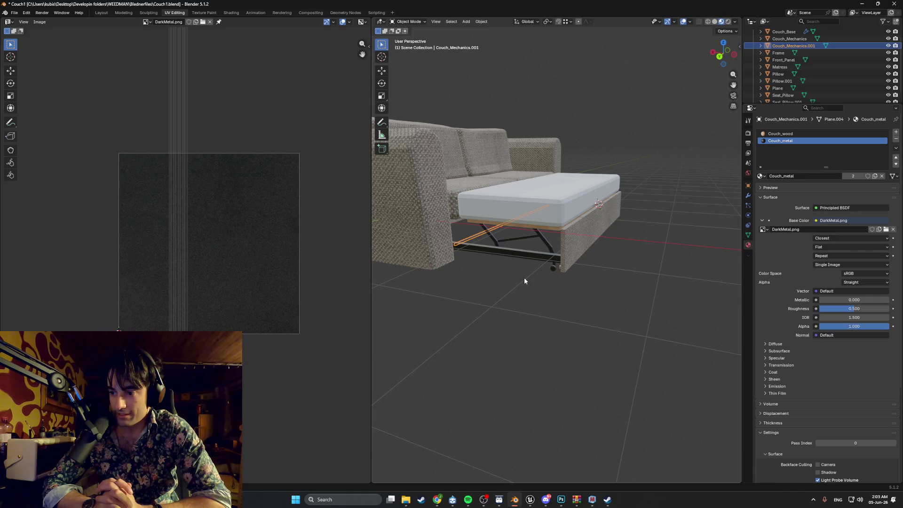
{"action": "scroll", "coordinate": [507, 198], "scroll_direction": "up", "scroll_amount": 5}
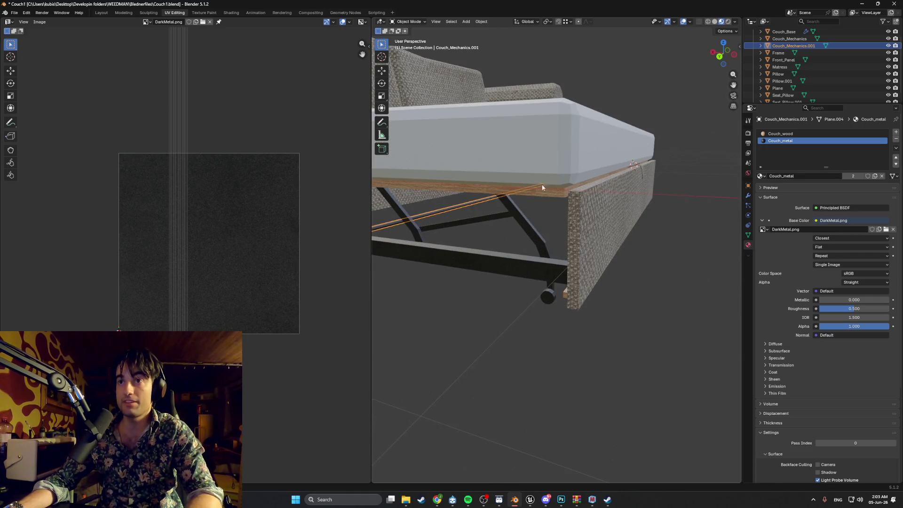
{"action": "scroll", "coordinate": [529, 188], "scroll_direction": "up", "scroll_amount": 5}
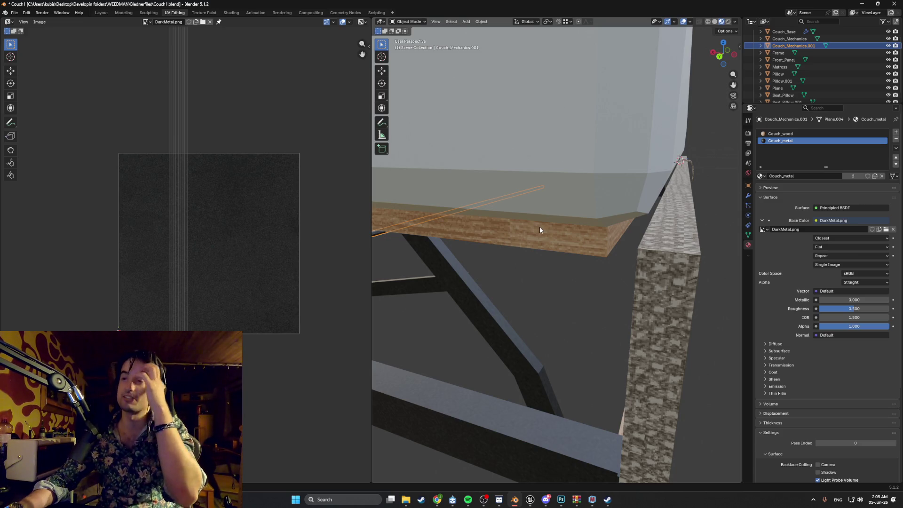
{"action": "scroll", "coordinate": [540, 227], "scroll_direction": "up", "scroll_amount": 5}
{"action": "middle_click_drag", "start_coordinate": [575, 136], "coordinate": [574, 144]}
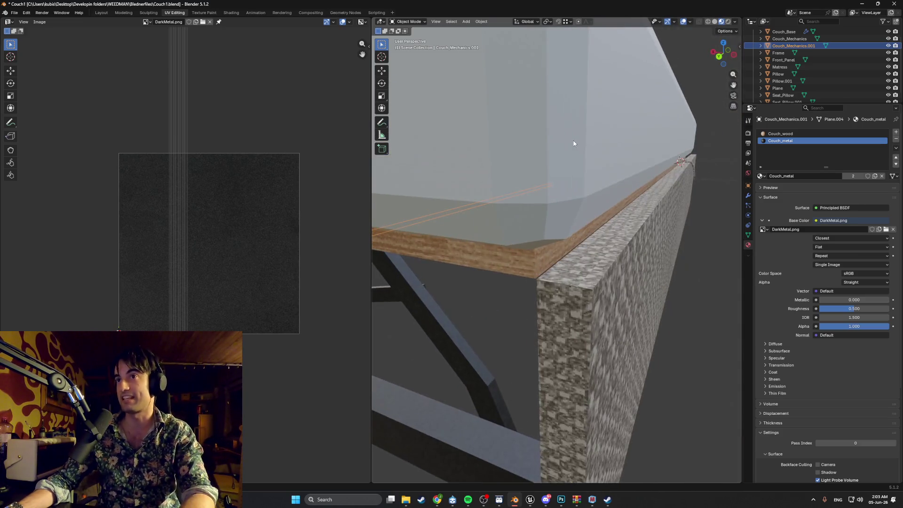
{"action": "middle_click_drag", "start_coordinate": [487, 247], "coordinate": [492, 245]}
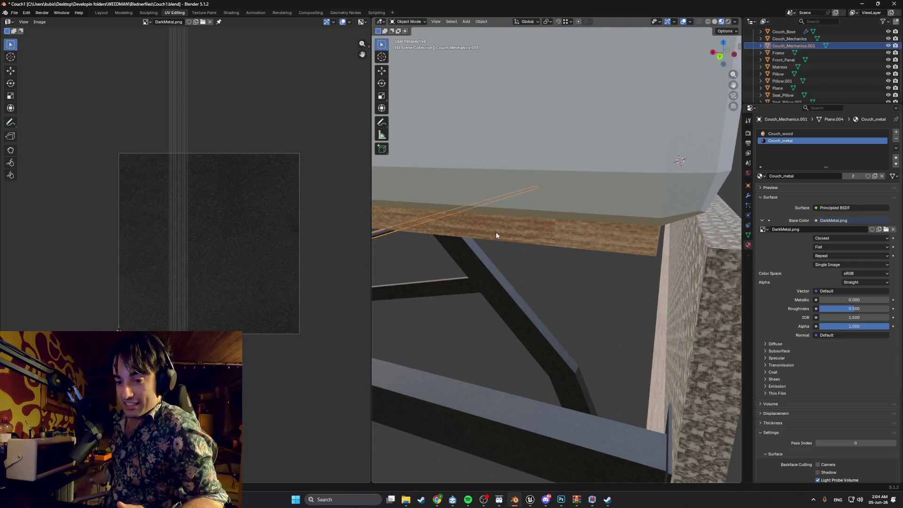
{"action": "mouse_move", "coordinate": [496, 233]}
{"action": "middle_mouse_down"}
{"action": "mouse_move", "coordinate": [523, 267]}
{"action": "mouse_move", "coordinate": [493, 275]}
{"action": "middle_mouse_up"}
{"action": "scroll", "coordinate": [580, 296], "scroll_direction": "down", "scroll_amount": 6}
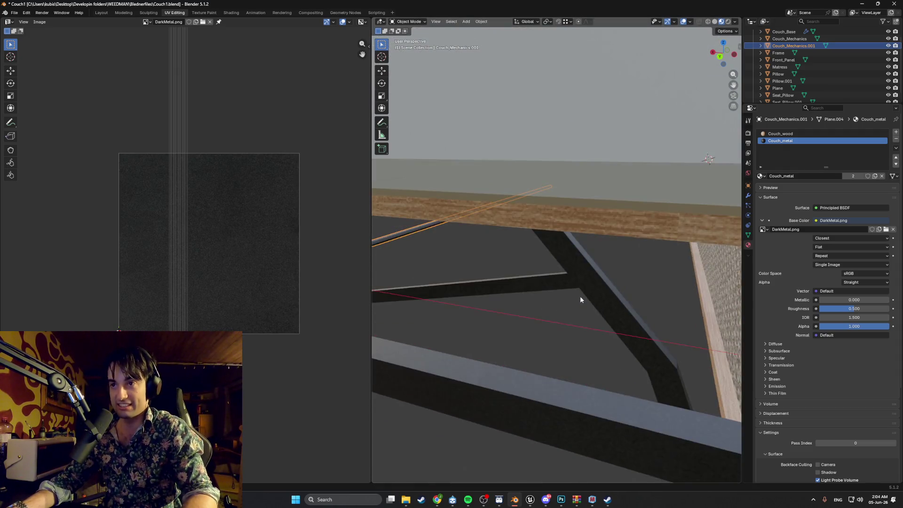
Step: Inspect the whole couch base and right side panel, then enter Edit Mode on the rod
{"action": "mouse_move", "coordinate": [580, 295]}
{"action": "middle_mouse_down"}
{"action": "mouse_move", "coordinate": [621, 312]}
{"action": "mouse_move", "coordinate": [568, 294]}
{"action": "mouse_move", "coordinate": [574, 298]}
{"action": "mouse_move", "coordinate": [597, 270]}
{"action": "mouse_move", "coordinate": [558, 276]}
{"action": "mouse_move", "coordinate": [549, 258]}
{"action": "mouse_move", "coordinate": [562, 267]}
{"action": "middle_mouse_up"}
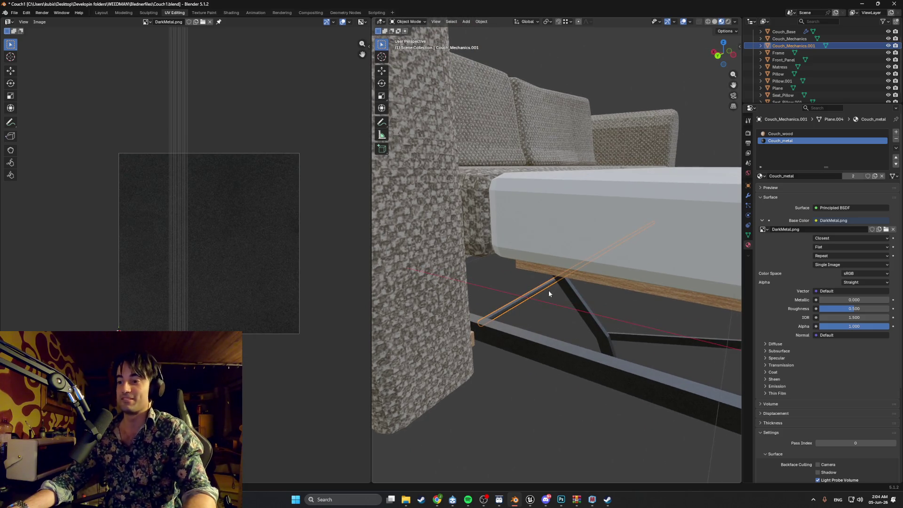
{"action": "scroll", "coordinate": [546, 287], "scroll_direction": "down", "scroll_amount": 4}
{"action": "scroll", "coordinate": [546, 286], "scroll_direction": "up", "scroll_amount": 5}
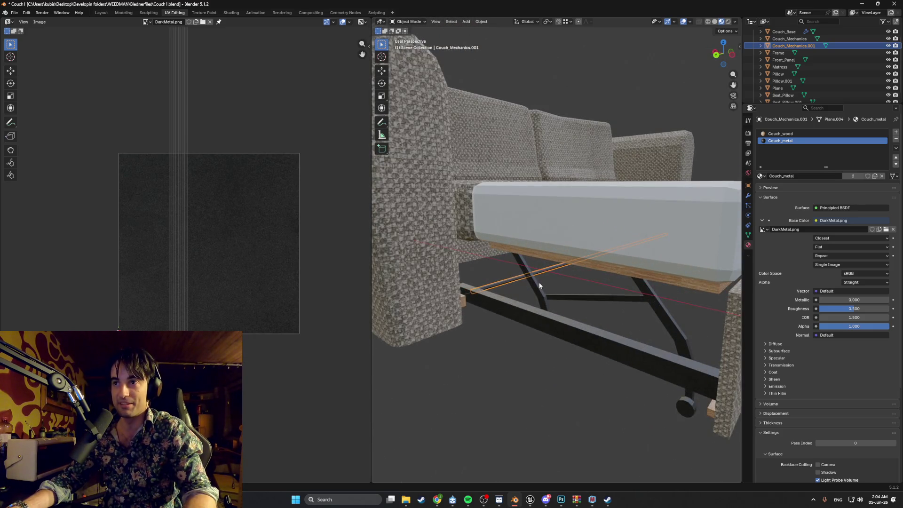
{"action": "scroll", "coordinate": [542, 295], "scroll_direction": "down", "scroll_amount": 1}
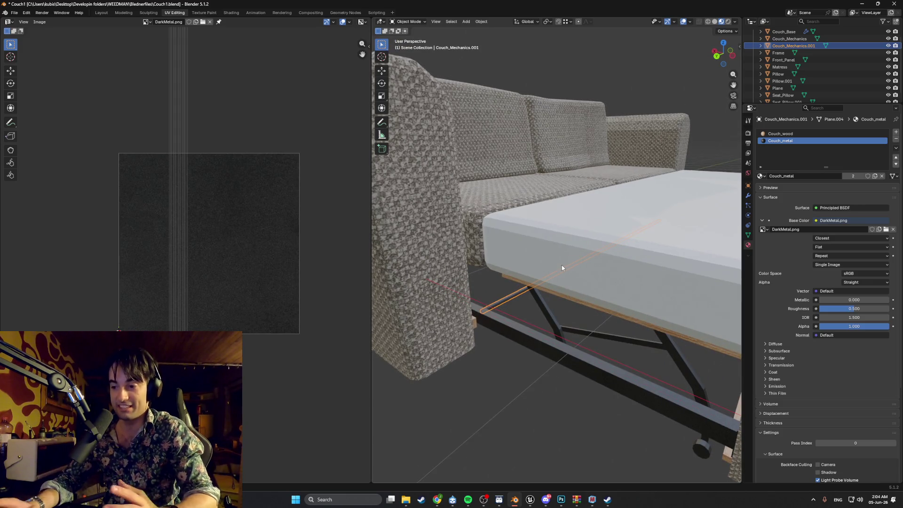
{"action": "scroll", "coordinate": [545, 259], "scroll_direction": "down", "scroll_amount": 2}
{"action": "mouse_move", "coordinate": [553, 265]}
{"action": "middle_mouse_down"}
{"action": "mouse_move", "coordinate": [569, 266]}
{"action": "mouse_move", "coordinate": [535, 266]}
{"action": "mouse_move", "coordinate": [528, 327]}
{"action": "mouse_move", "coordinate": [520, 343]}
{"action": "mouse_move", "coordinate": [502, 343]}
{"action": "mouse_move", "coordinate": [591, 321]}
{"action": "mouse_move", "coordinate": [473, 293]}
{"action": "middle_mouse_up"}
{"action": "key", "text": "Tab"}
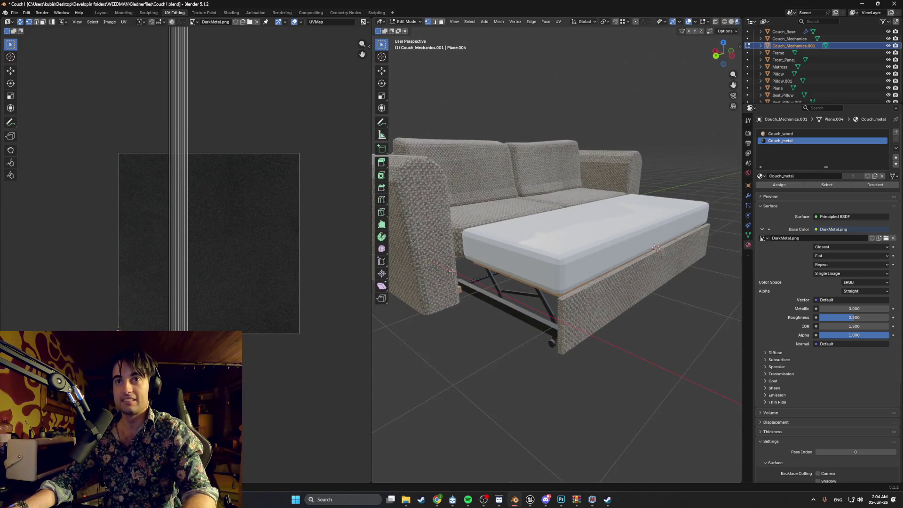
Step: Switch to the Modeling workspace and view the sofa bed from the side
{"action": "left_click", "coordinate": [124, 12]}
{"action": "mouse_move", "coordinate": [423, 212]}
{"action": "middle_mouse_down"}
{"action": "mouse_move", "coordinate": [455, 217]}
{"action": "mouse_move", "coordinate": [422, 240]}
{"action": "mouse_move", "coordinate": [372, 219]}
{"action": "mouse_move", "coordinate": [428, 215]}
{"action": "middle_mouse_up"}
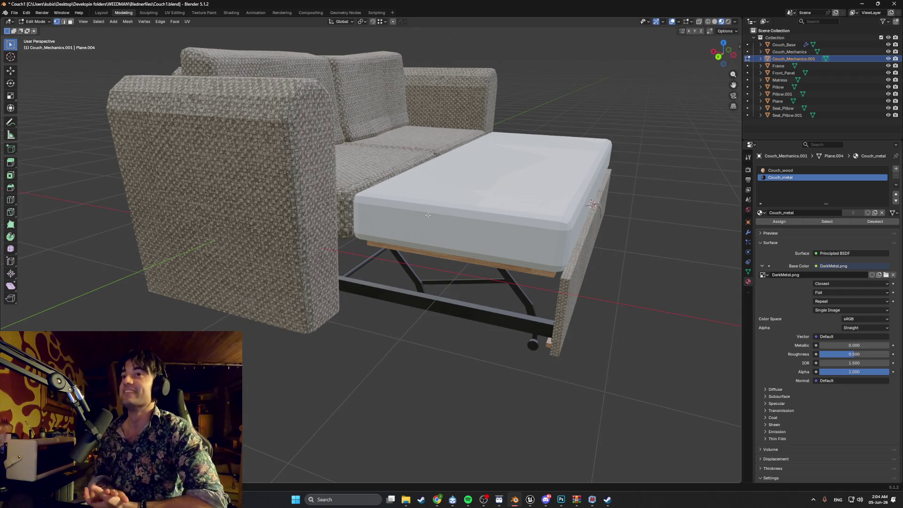
{"action": "scroll", "coordinate": [418, 221], "scroll_direction": "up", "scroll_amount": 4}
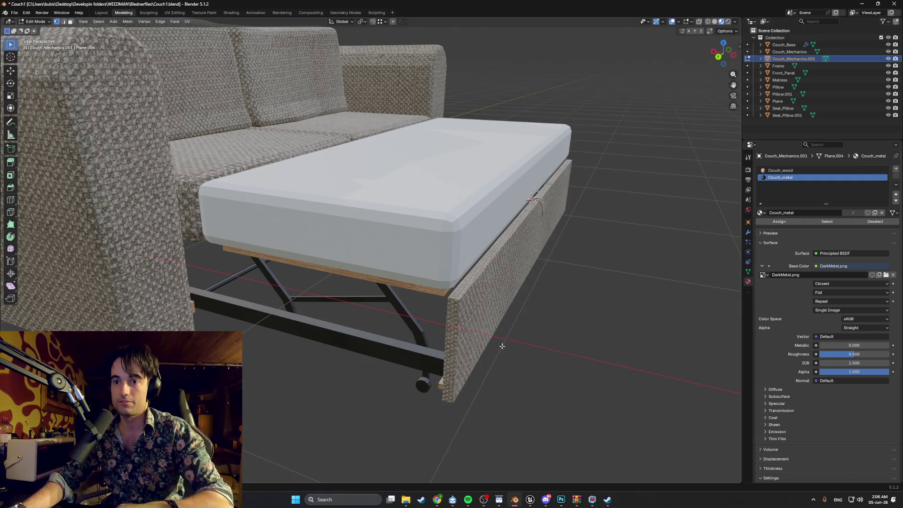
Step: Bring Photoshop to the front and start a new document from the File menu
{"action": "left_click", "coordinate": [438, 500]}
{"action": "left_click", "coordinate": [438, 501]}
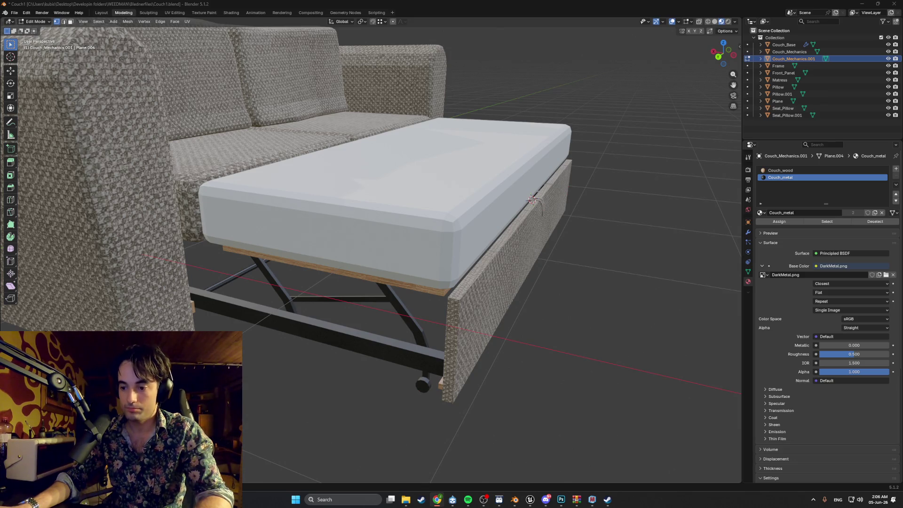
{"action": "left_click", "coordinate": [562, 501]}
{"action": "left_click", "coordinate": [16, 5]}
{"action": "left_click", "coordinate": [21, 11]}
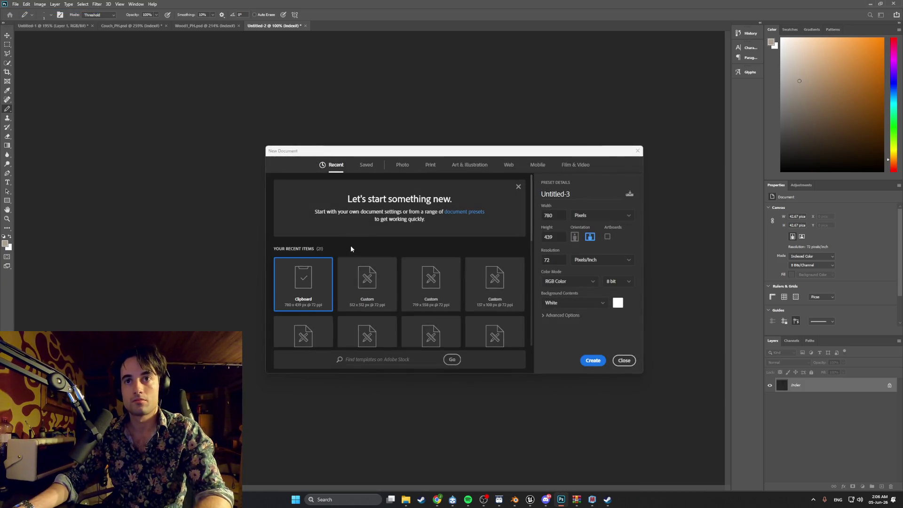
Step: Create a blank 512×512 document and show the Desktop folder in File Explorer
{"action": "double_click", "coordinate": [364, 266]}
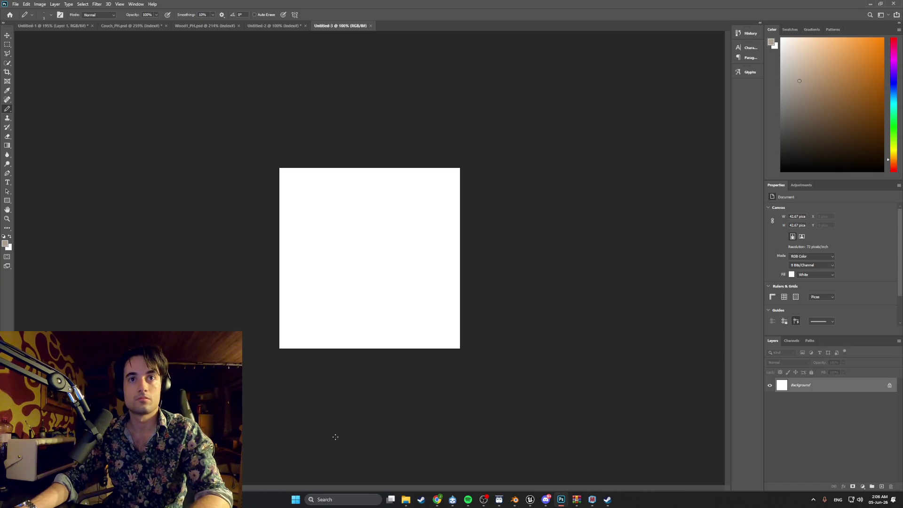
{"action": "left_click", "coordinate": [406, 500]}
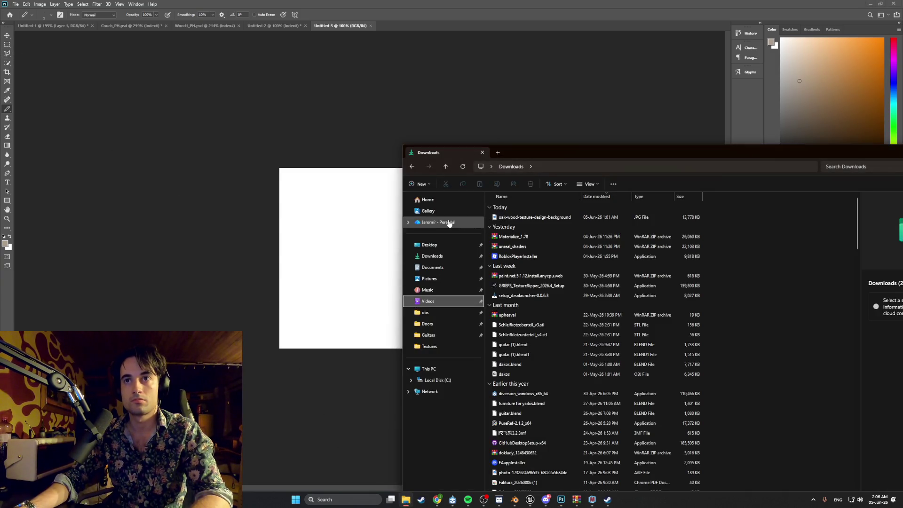
{"action": "left_click", "coordinate": [448, 242]}
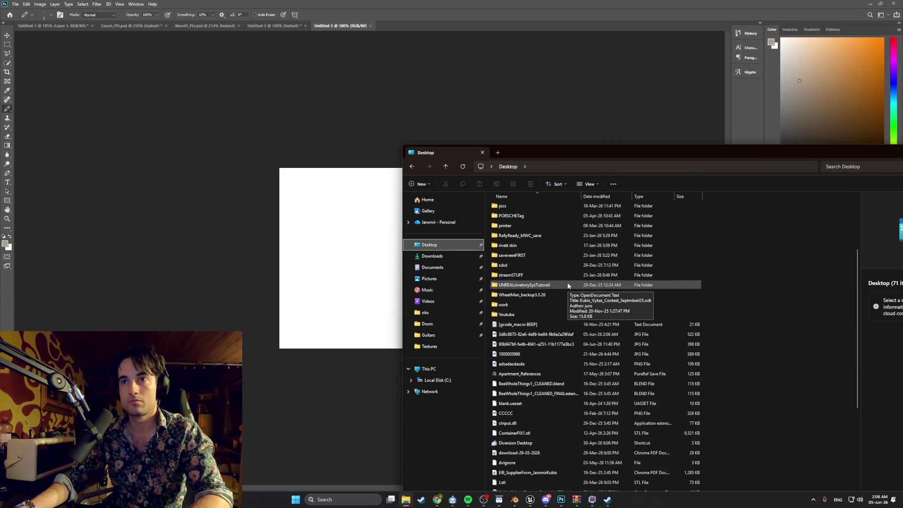
{"action": "left_click_drag", "start_coordinate": [632, 156], "coordinate": [691, 157]}
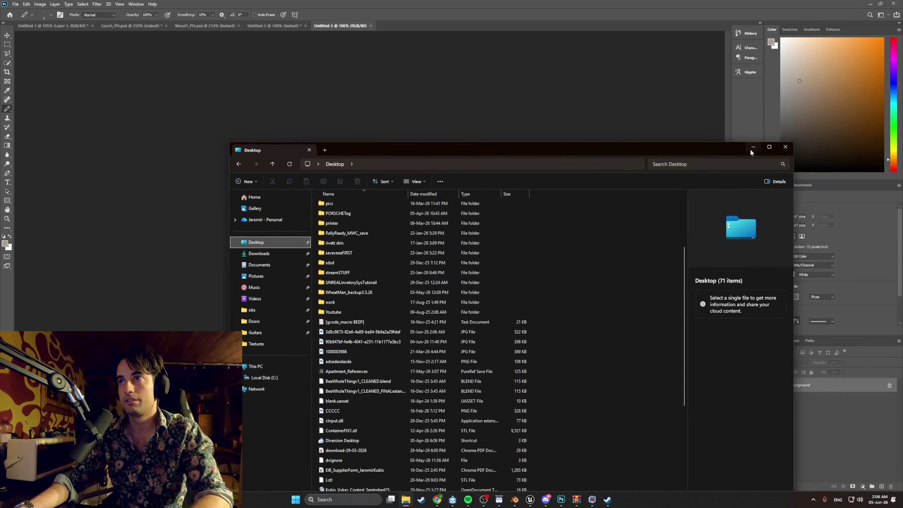
{"action": "left_click", "coordinate": [753, 148]}
Step: Drag the fabric image from the Desktop onto the new canvas as a layer
{"action": "double_click", "coordinate": [588, 10]}
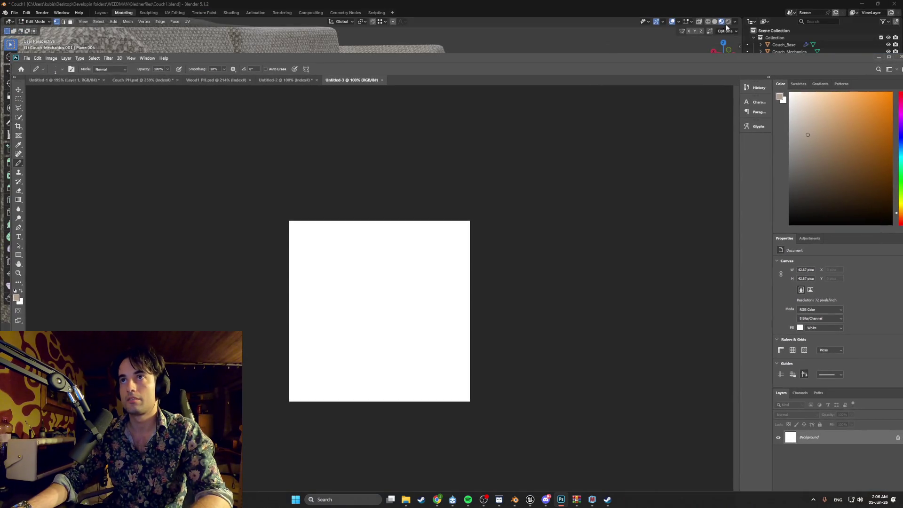
{"action": "left_click", "coordinate": [865, 4]}
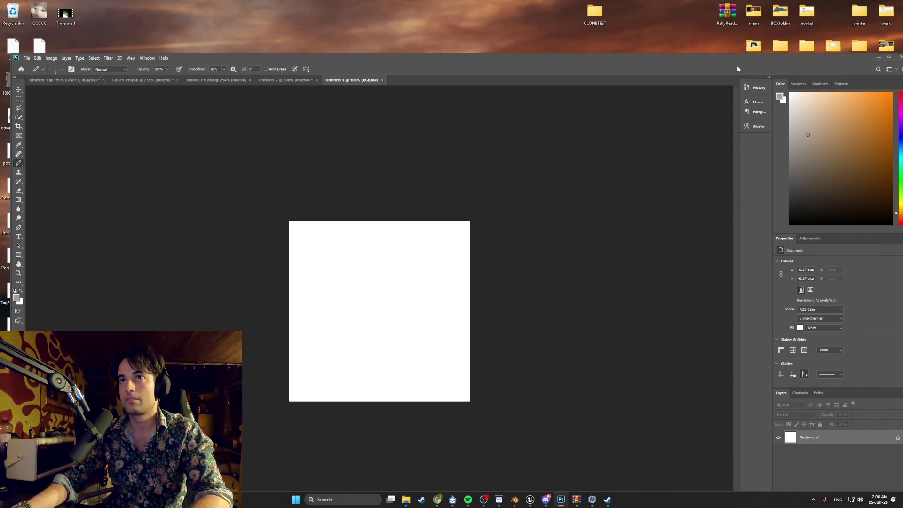
{"action": "mouse_move", "coordinate": [586, 60]}
{"action": "left_mouse_down"}
{"action": "mouse_move", "coordinate": [771, 58]}
{"action": "mouse_move", "coordinate": [687, 52]}
{"action": "left_mouse_up"}
{"action": "left_click_drag", "start_coordinate": [446, 326], "coordinate": [596, 281]}
{"action": "mouse_move", "coordinate": [846, 50]}
{"action": "left_mouse_down"}
{"action": "mouse_move", "coordinate": [824, 31]}
{"action": "mouse_move", "coordinate": [884, 2]}
{"action": "left_mouse_up"}
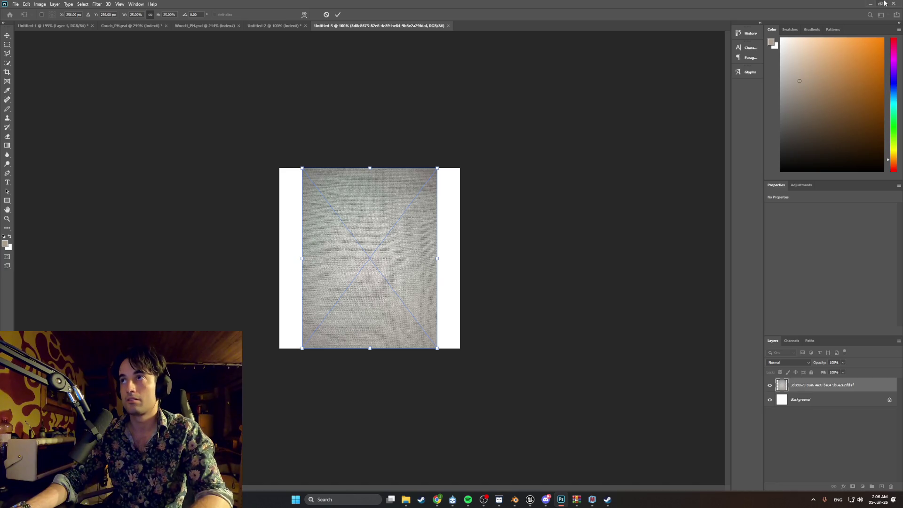
Step: Scale the fabric layer up to about 79% with the transform handles
{"action": "left_click", "coordinate": [884, 3]}
{"action": "left_click_drag", "start_coordinate": [594, 3], "coordinate": [438, 2]}
{"action": "scroll", "coordinate": [354, 257], "scroll_direction": "up", "scroll_amount": 3, "text": "alt"}
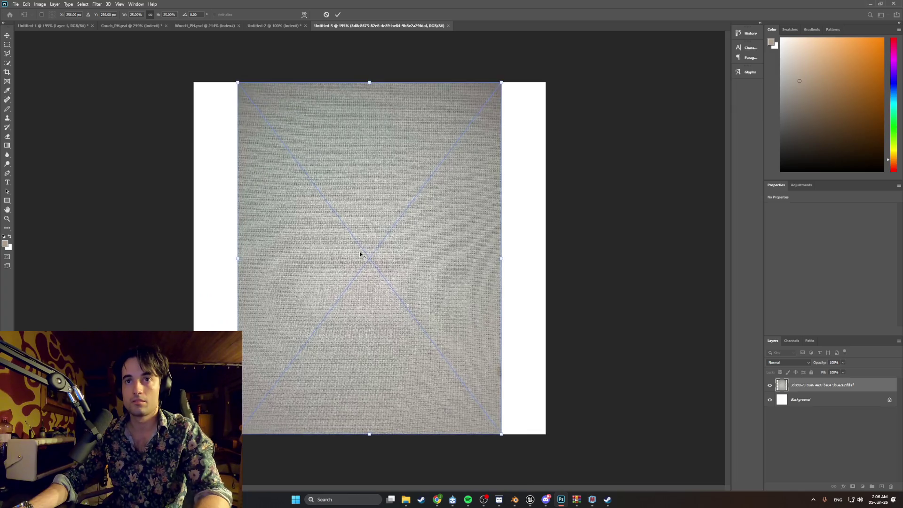
{"action": "scroll", "coordinate": [360, 256], "scroll_direction": "down", "scroll_amount": 1, "text": "alt"}
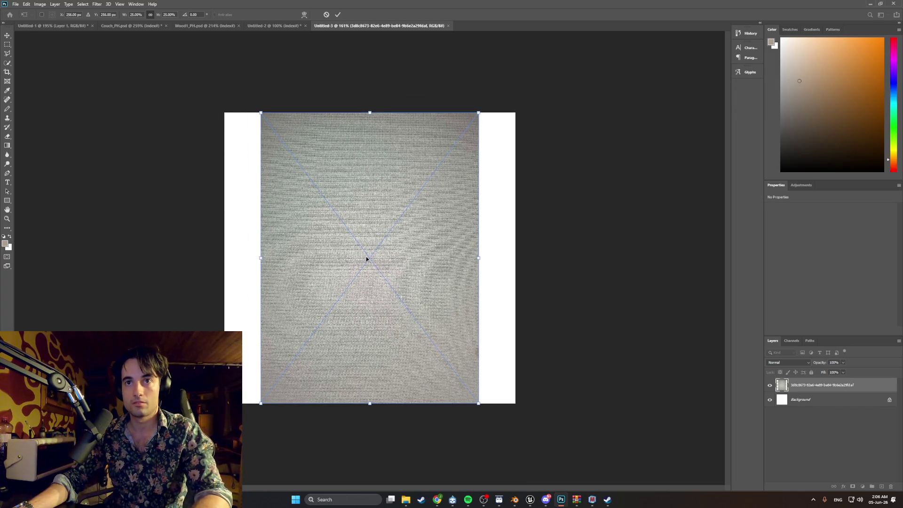
{"action": "mouse_move", "coordinate": [479, 111]}
{"action": "left_mouse_down"}
{"action": "mouse_move", "coordinate": [633, 45]}
{"action": "mouse_move", "coordinate": [453, 230]}
{"action": "mouse_move", "coordinate": [490, 95]}
{"action": "mouse_move", "coordinate": [671, 85]}
{"action": "left_mouse_up"}
{"action": "mouse_move", "coordinate": [526, 188]}
{"action": "left_mouse_down"}
{"action": "mouse_move", "coordinate": [525, 212]}
{"action": "mouse_move", "coordinate": [548, 215]}
{"action": "mouse_move", "coordinate": [487, 193]}
{"action": "mouse_move", "coordinate": [471, 174]}
{"action": "left_mouse_up"}
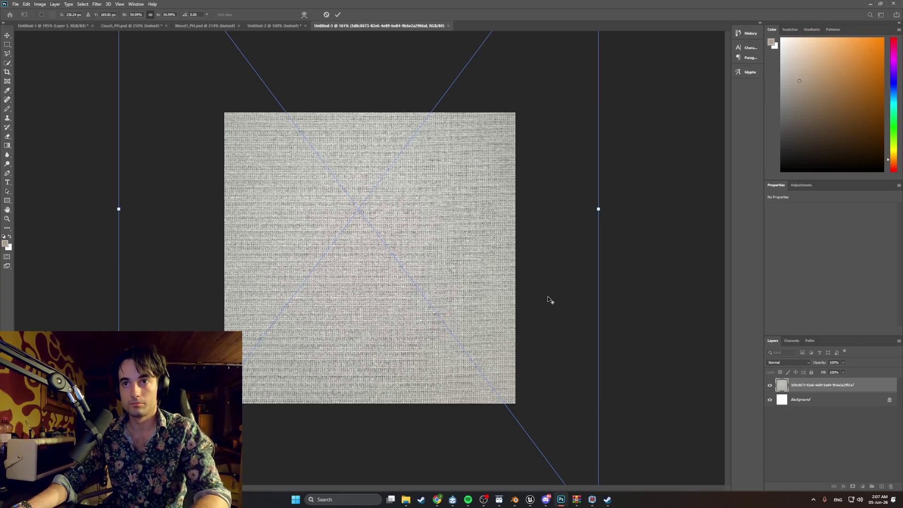
{"action": "key", "text": "ctrl+1"}
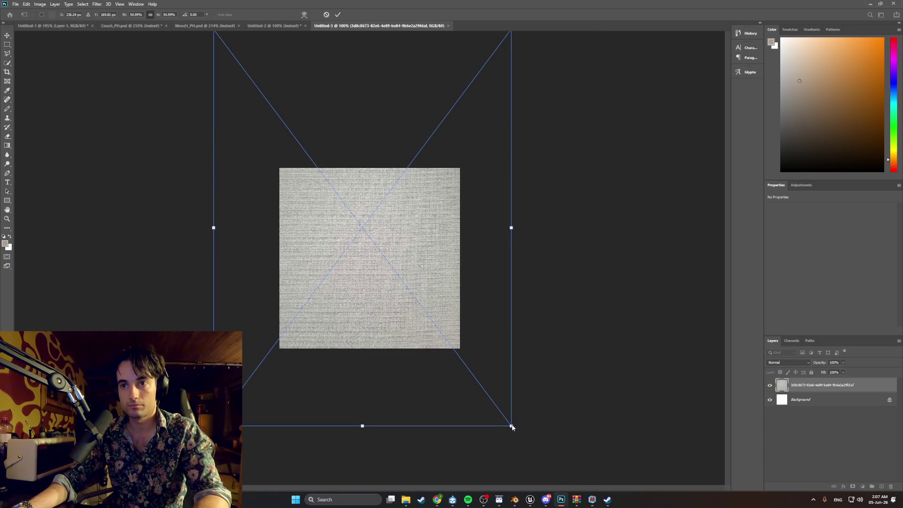
{"action": "mouse_move", "coordinate": [512, 426]}
{"action": "left_mouse_down"}
{"action": "mouse_move", "coordinate": [648, 478]}
{"action": "mouse_move", "coordinate": [661, 498]}
{"action": "left_mouse_up"}
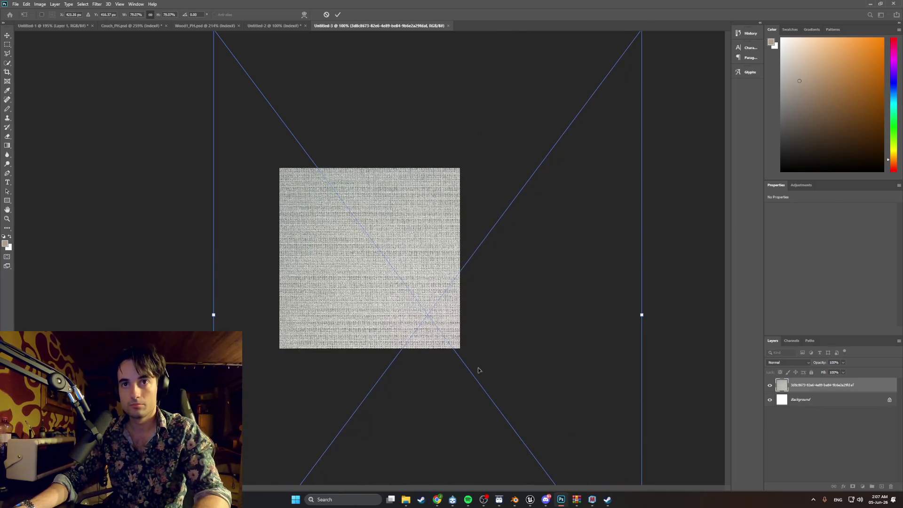
Step: Move the enlarged fabric layer up and left so it covers the canvas
{"action": "scroll", "coordinate": [367, 289], "scroll_direction": "up", "scroll_amount": 5, "text": "alt"}
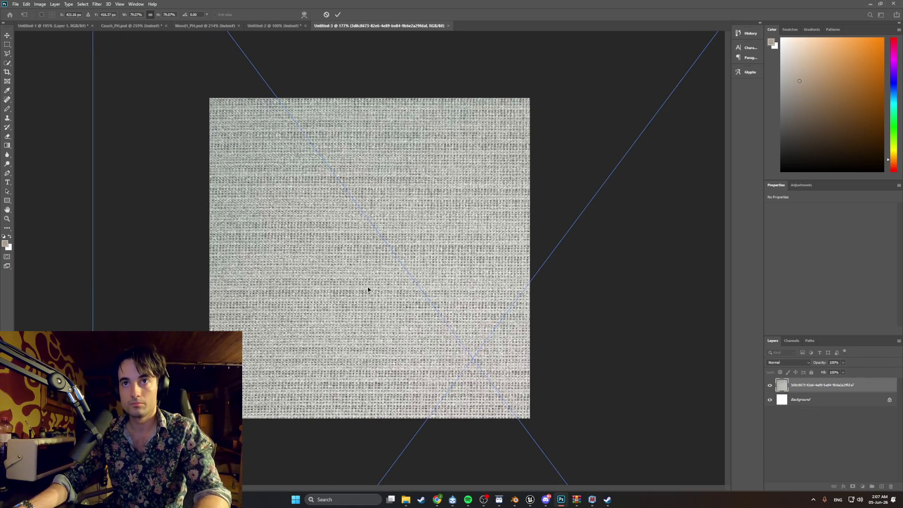
{"action": "scroll", "coordinate": [369, 289], "scroll_direction": "down", "scroll_amount": 4, "text": "alt"}
{"action": "mouse_move", "coordinate": [414, 306]}
{"action": "left_mouse_down"}
{"action": "mouse_move", "coordinate": [420, 291]}
{"action": "mouse_move", "coordinate": [335, 235]}
{"action": "left_mouse_up"}
{"action": "scroll", "coordinate": [341, 245], "scroll_direction": "up", "scroll_amount": 5, "text": "alt"}
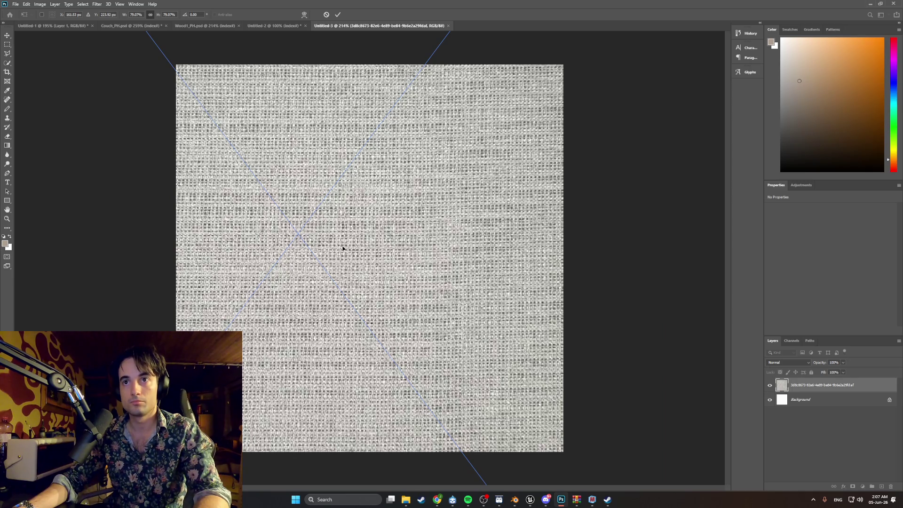
{"action": "scroll", "coordinate": [343, 248], "scroll_direction": "down", "scroll_amount": 4, "text": "alt"}
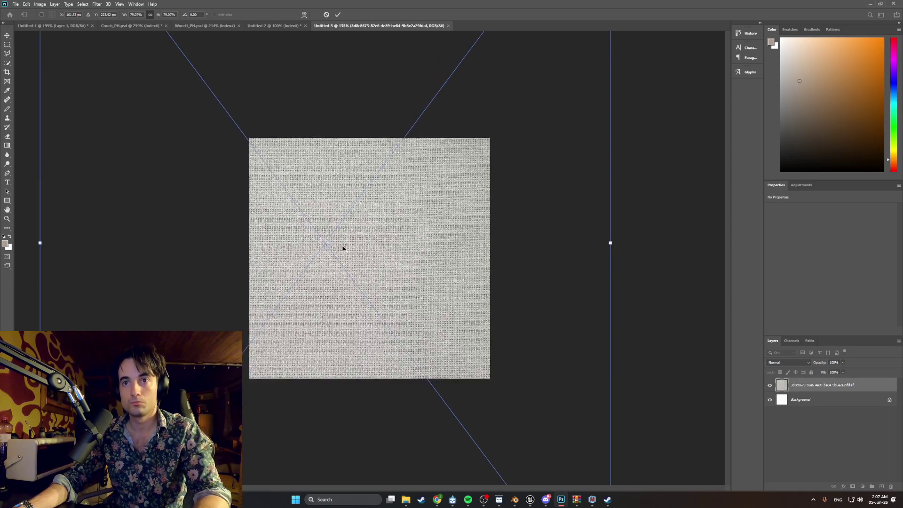
{"action": "scroll", "coordinate": [342, 248], "scroll_direction": "up", "scroll_amount": 1, "text": "alt"}
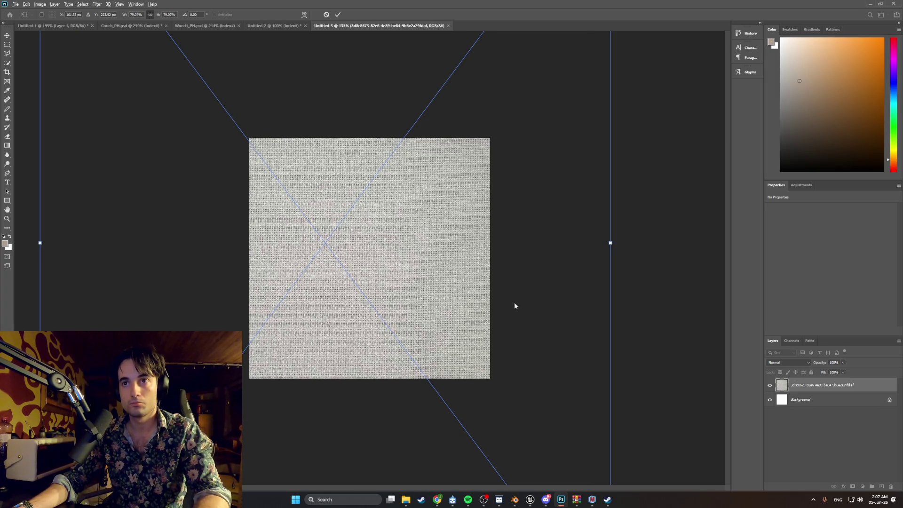
{"action": "left_click", "coordinate": [40, 4]}
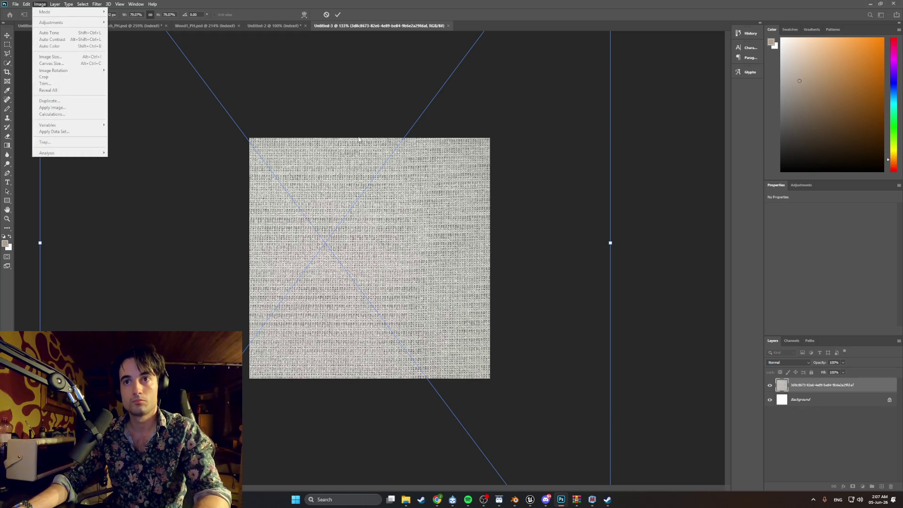
Step: Commit the fabric scaling and select the fabric smart object layer
{"action": "key", "text": "b"}
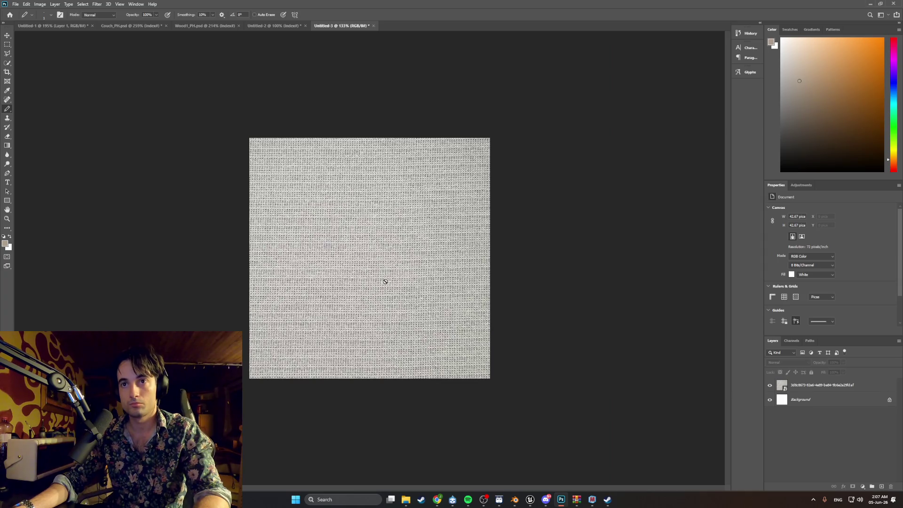
{"action": "scroll", "coordinate": [388, 282], "scroll_direction": "up", "scroll_amount": 3, "text": "alt"}
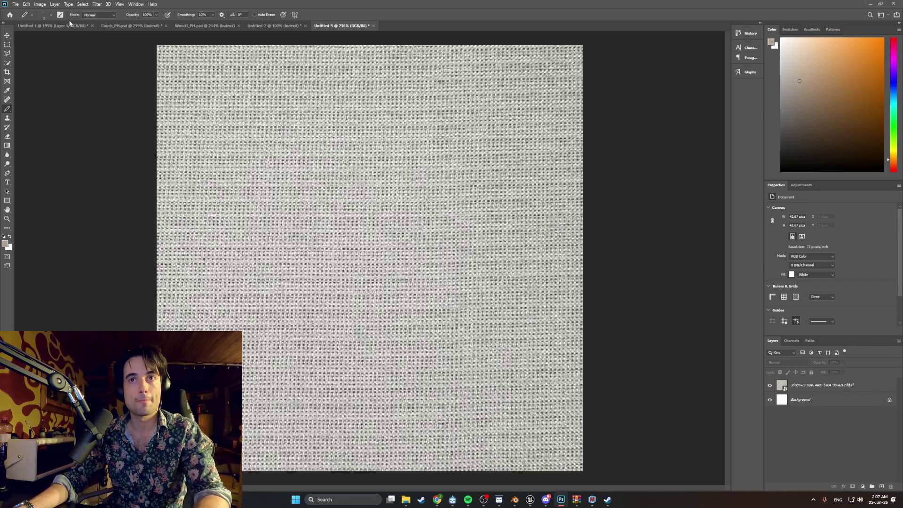
{"action": "left_click", "coordinate": [41, 5]}
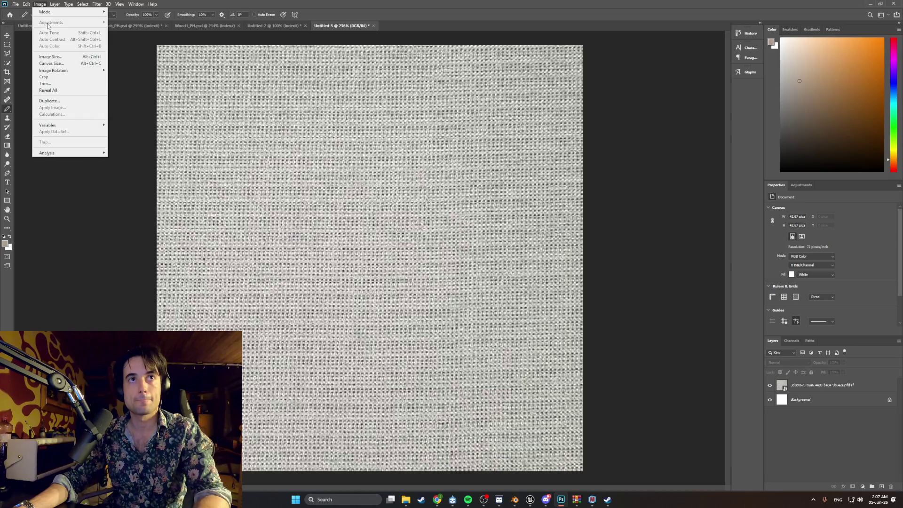
{"action": "left_click", "coordinate": [121, 234]}
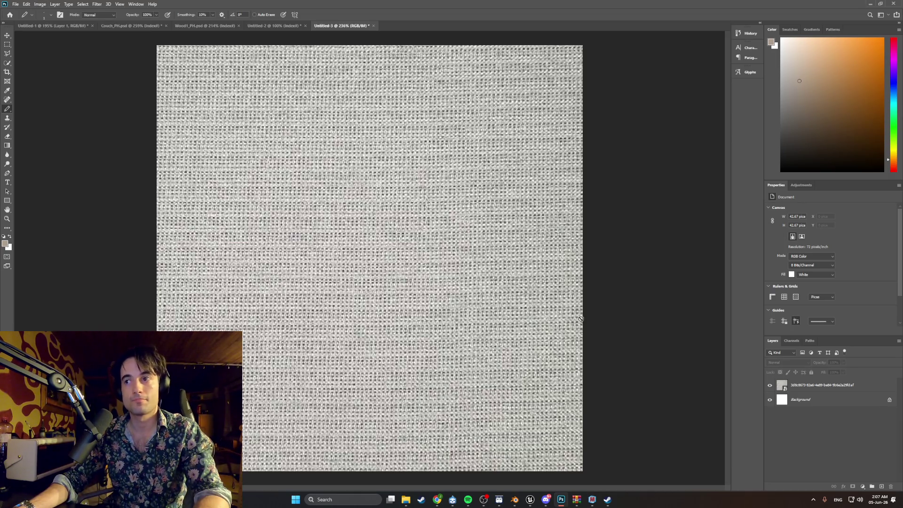
{"action": "left_click", "coordinate": [786, 388]}
Step: Apply Levels: darken midtones, raise the black input, and compress output to about 34–188
{"action": "left_click", "coordinate": [40, 4]}
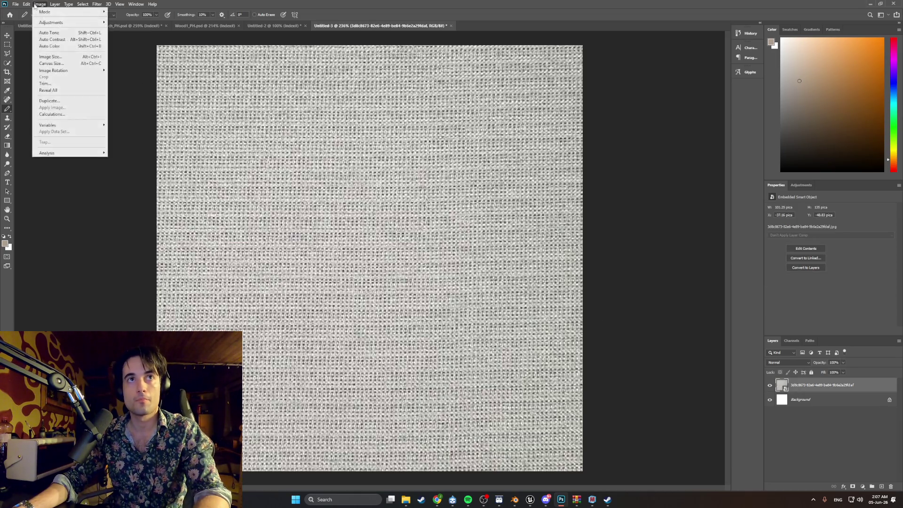
{"action": "mouse_move", "coordinate": [52, 22]}
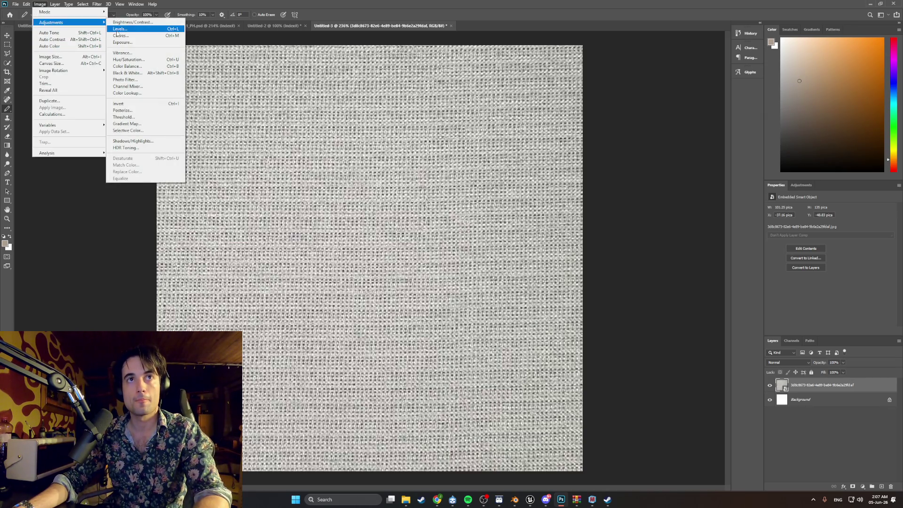
{"action": "left_click", "coordinate": [126, 29]}
{"action": "left_click_drag", "start_coordinate": [473, 221], "coordinate": [455, 224]}
{"action": "left_click_drag", "start_coordinate": [424, 192], "coordinate": [473, 193]}
{"action": "left_click_drag", "start_coordinate": [385, 191], "coordinate": [398, 188]}
{"action": "left_click", "coordinate": [385, 191]}
{"action": "left_click_drag", "start_coordinate": [385, 219], "coordinate": [405, 215]}
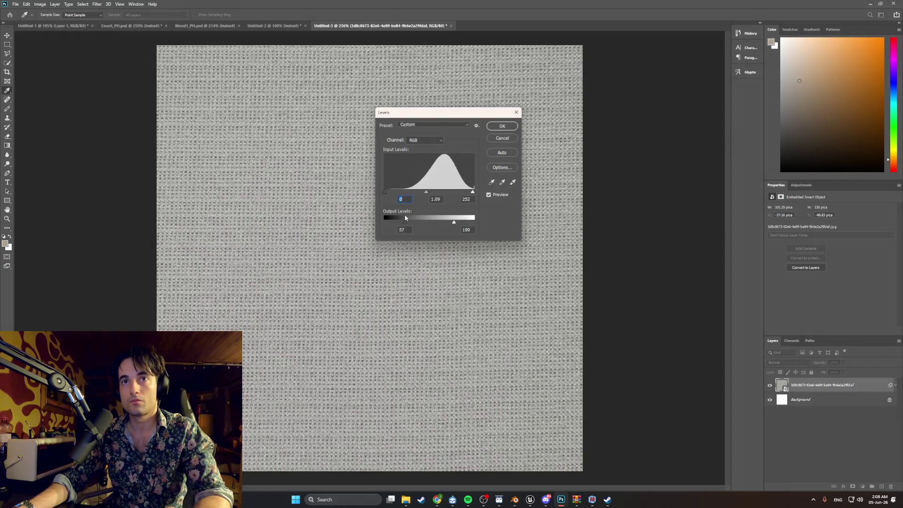
{"action": "left_click", "coordinate": [451, 224]}
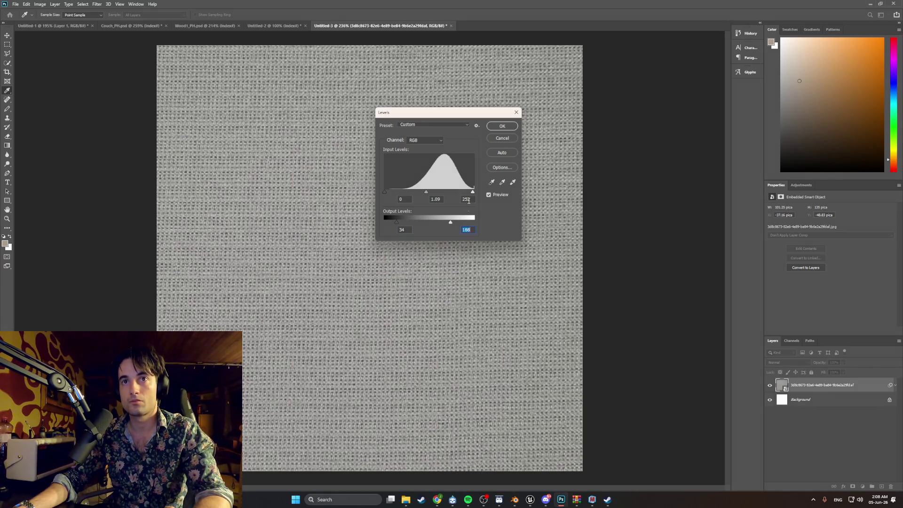
{"action": "left_click", "coordinate": [502, 126]}
{"action": "key", "text": "b"}
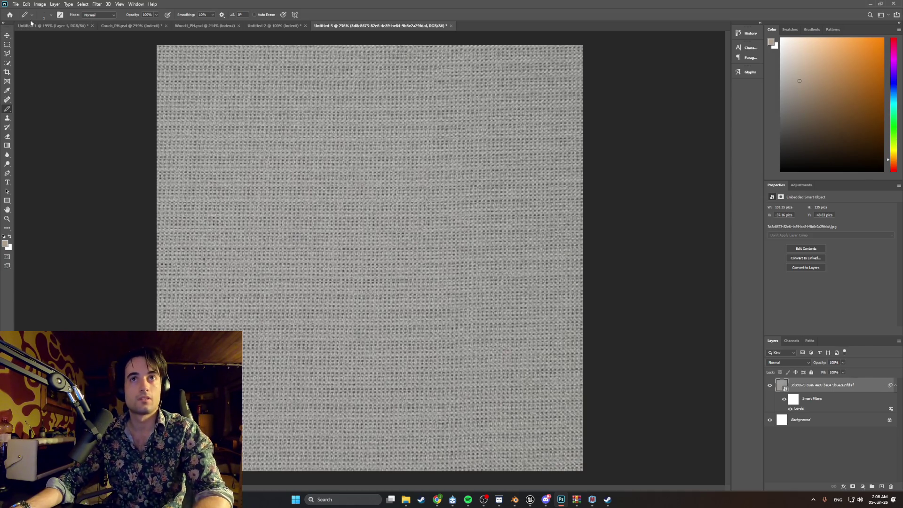
Step: Quick Export the fabric texture as a PNG
{"action": "left_click", "coordinate": [15, 4]}
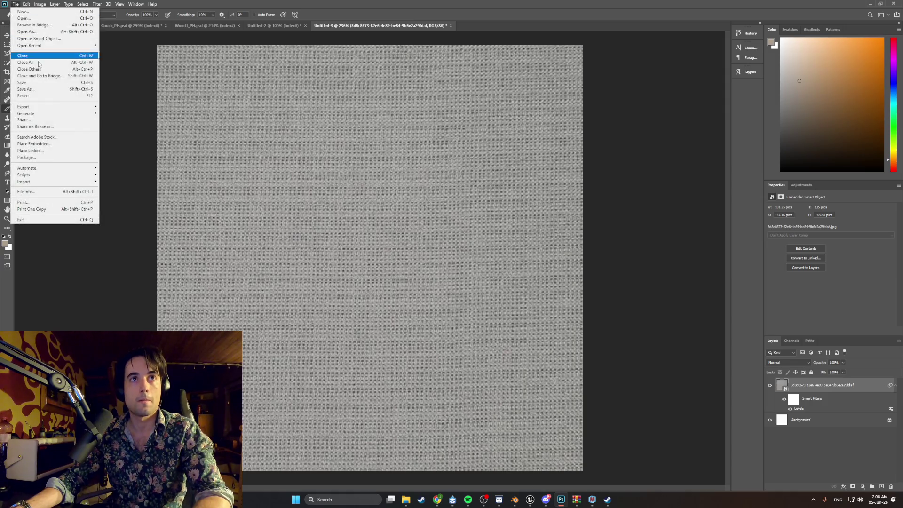
{"action": "mouse_move", "coordinate": [65, 111]}
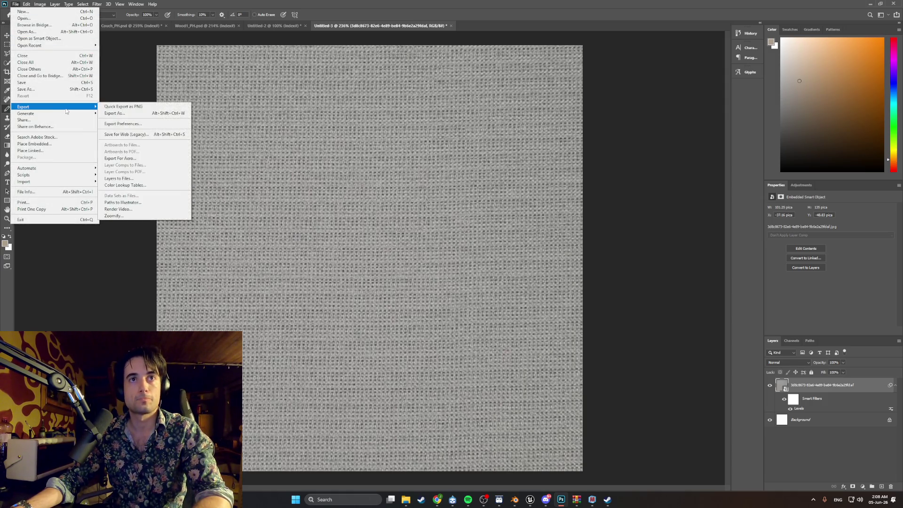
{"action": "left_click", "coordinate": [112, 106]}
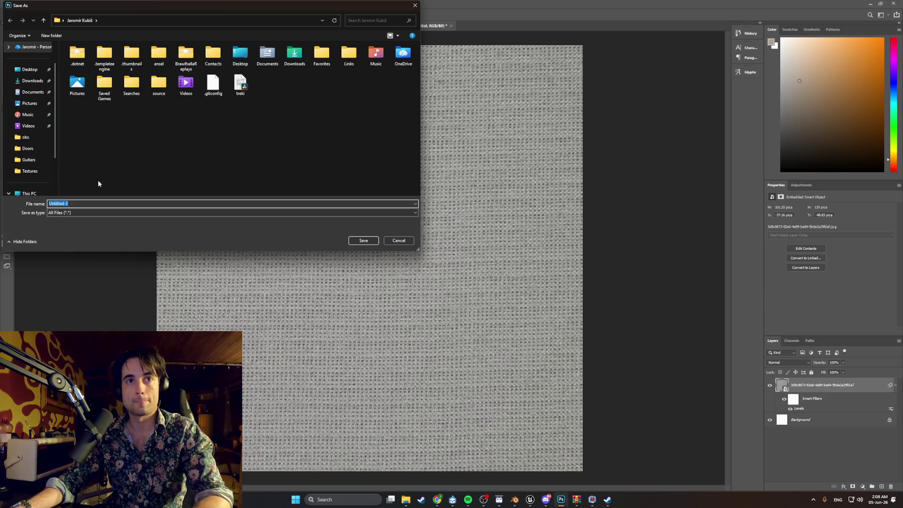
{"action": "left_click", "coordinate": [29, 69]}
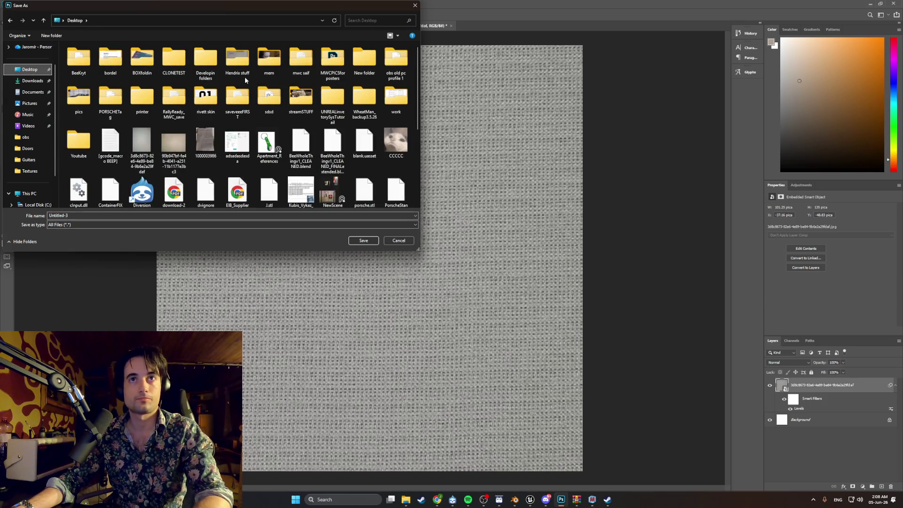
{"action": "double_click", "coordinate": [242, 68]}
{"action": "left_click", "coordinate": [10, 20]}
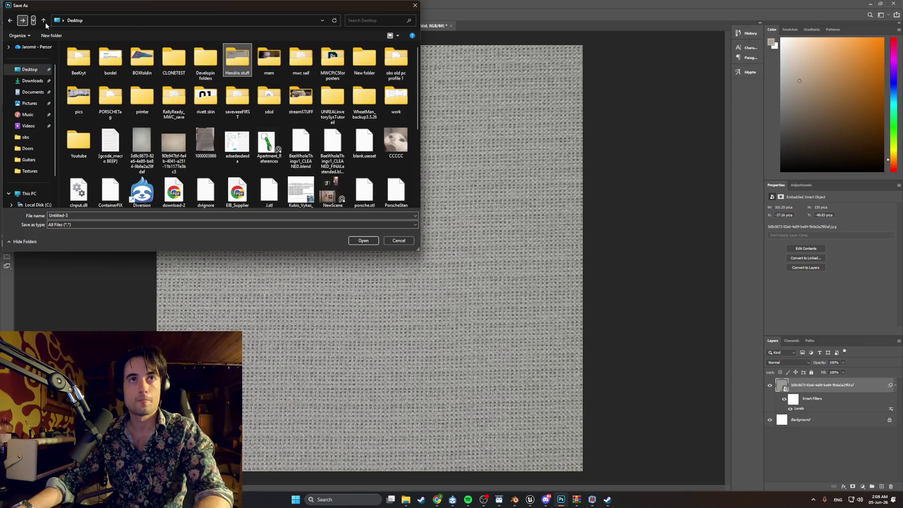
Step: Save it as Couch_MatressTexture in WEEDMAN\PhotoshopFiles\Textures, then return to Blender
{"action": "double_click", "coordinate": [206, 58]}
{"action": "double_click", "coordinate": [113, 167]}
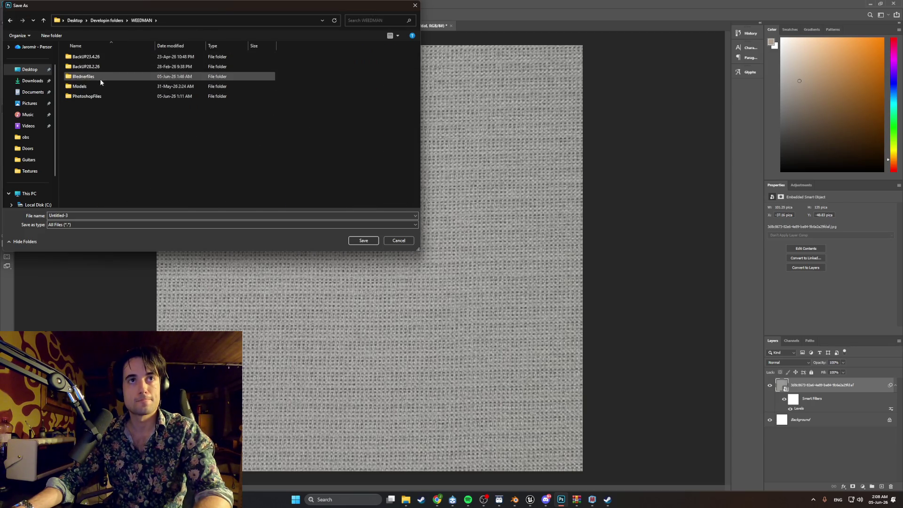
{"action": "double_click", "coordinate": [102, 96]}
{"action": "double_click", "coordinate": [120, 68]}
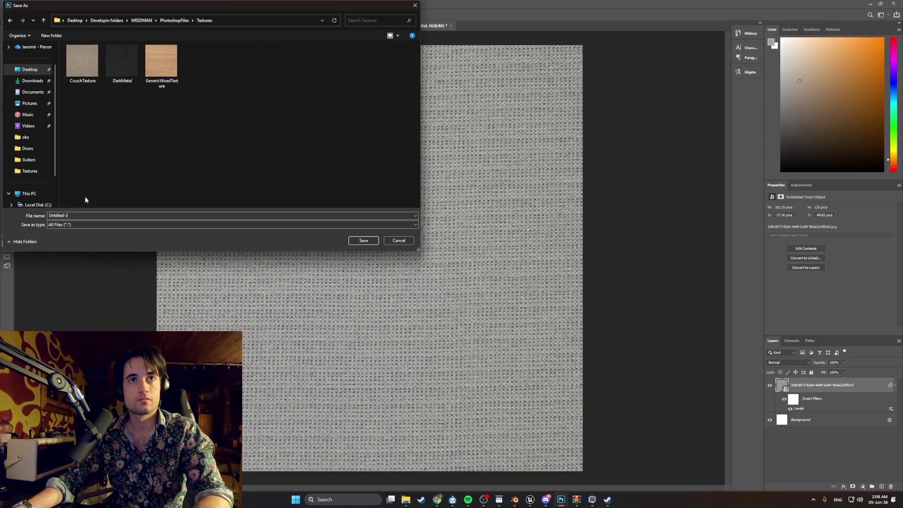
{"action": "double_click", "coordinate": [74, 217]}
{"action": "type", "text": "Couch_Matress"}
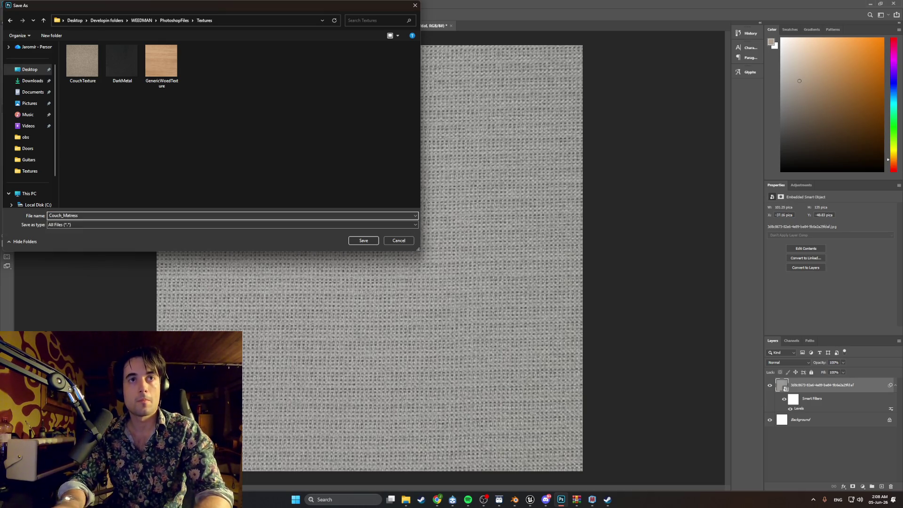
{"action": "type", "text": "Texture"}
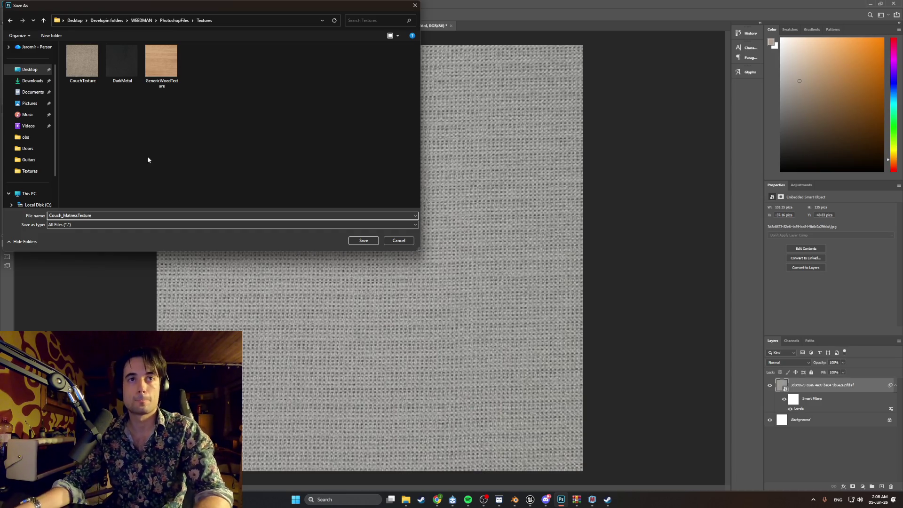
{"action": "left_click", "coordinate": [360, 241]}
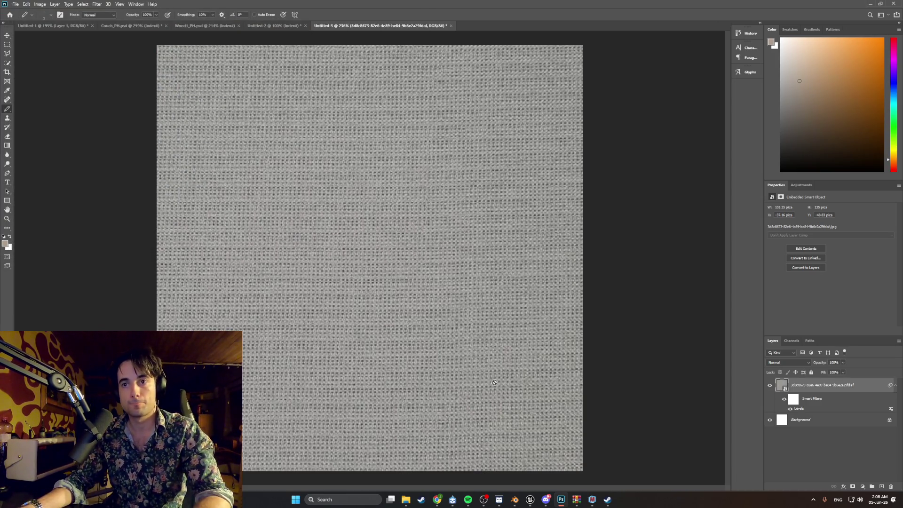
{"action": "left_click", "coordinate": [515, 498]}
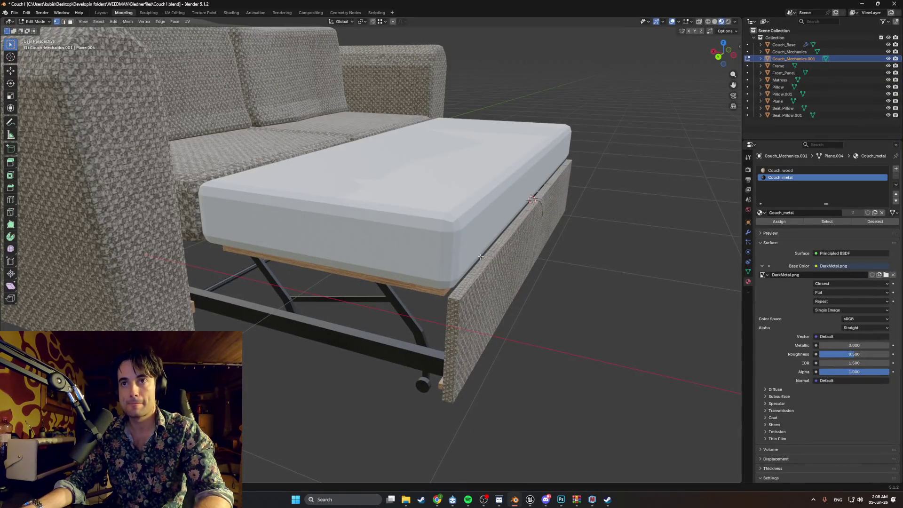
Step: Select the mattress and give it a new material named MatressMaterial
{"action": "middle_click_drag", "start_coordinate": [480, 256], "coordinate": [479, 264]}
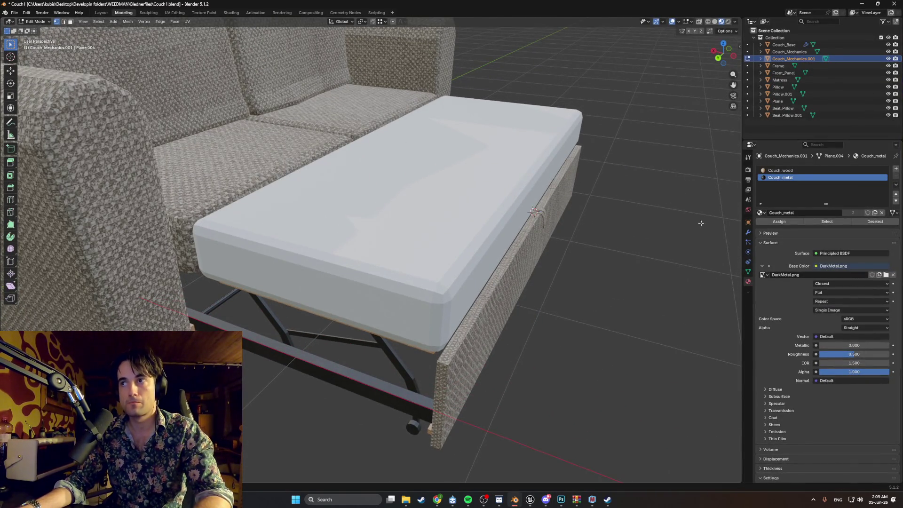
{"action": "key", "text": "Tab"}
{"action": "left_click", "coordinate": [454, 229]}
{"action": "left_click", "coordinate": [813, 202]}
{"action": "double_click", "coordinate": [803, 199]}
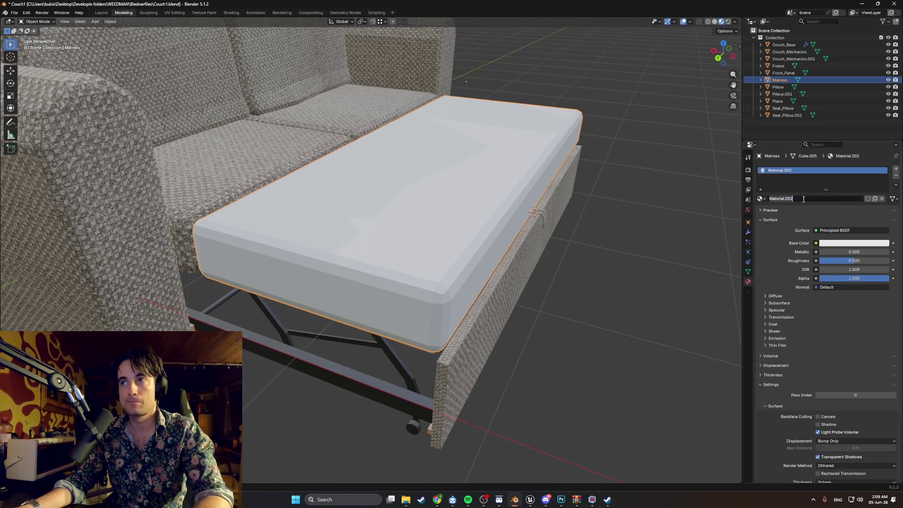
{"action": "type", "text": "Matress"}
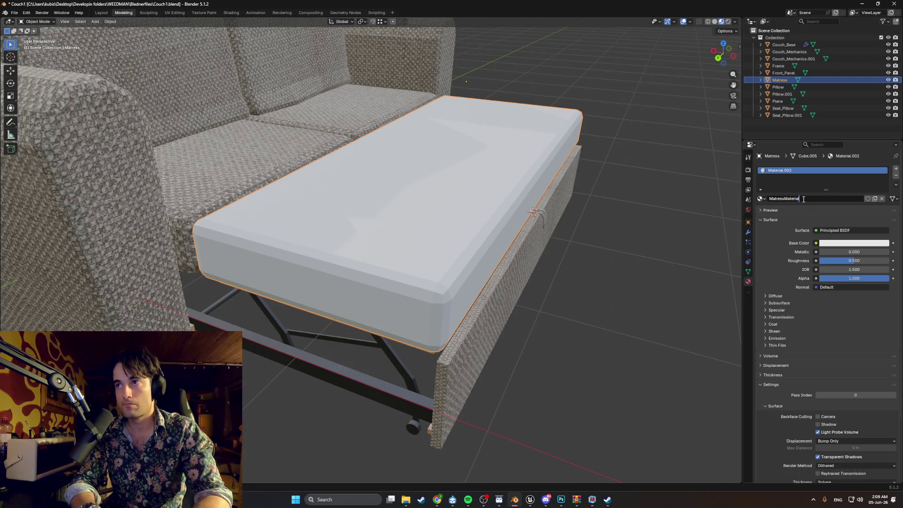
{"action": "key", "text": "Return"}
Step: Load Couch_MatressTexture.png from Textures as an Image Texture for Base Color
{"action": "left_click", "coordinate": [816, 243]}
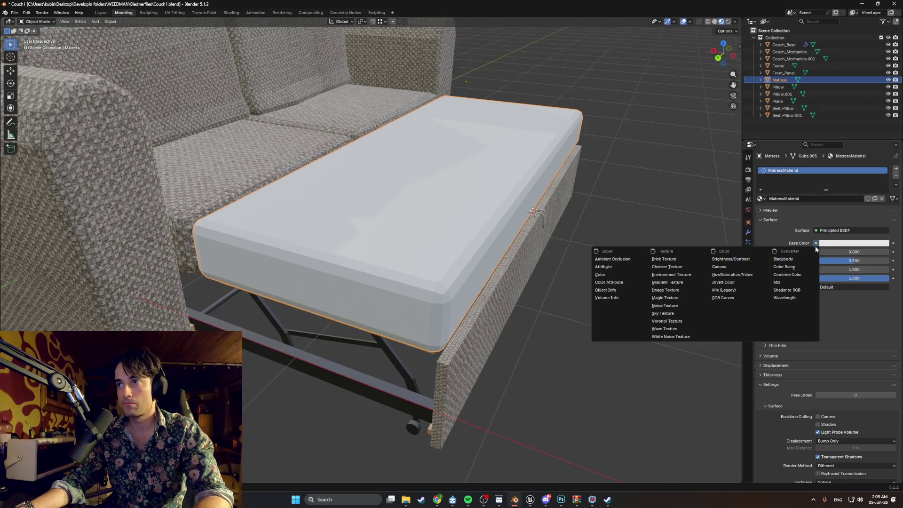
{"action": "left_click", "coordinate": [678, 290]}
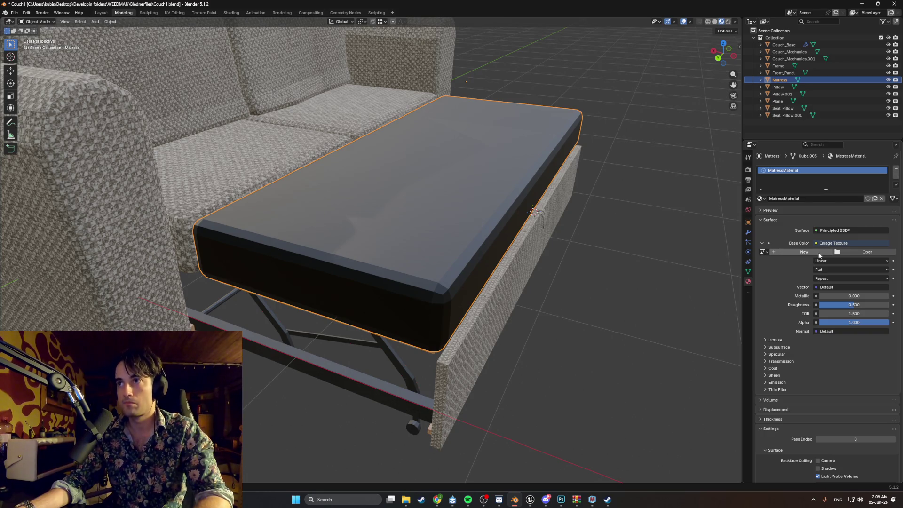
{"action": "left_click", "coordinate": [860, 255]}
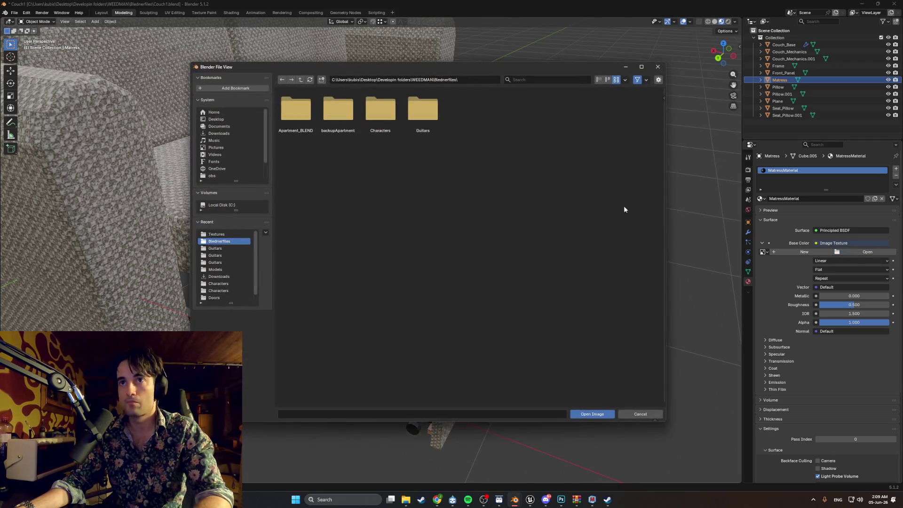
{"action": "left_click", "coordinate": [232, 235]}
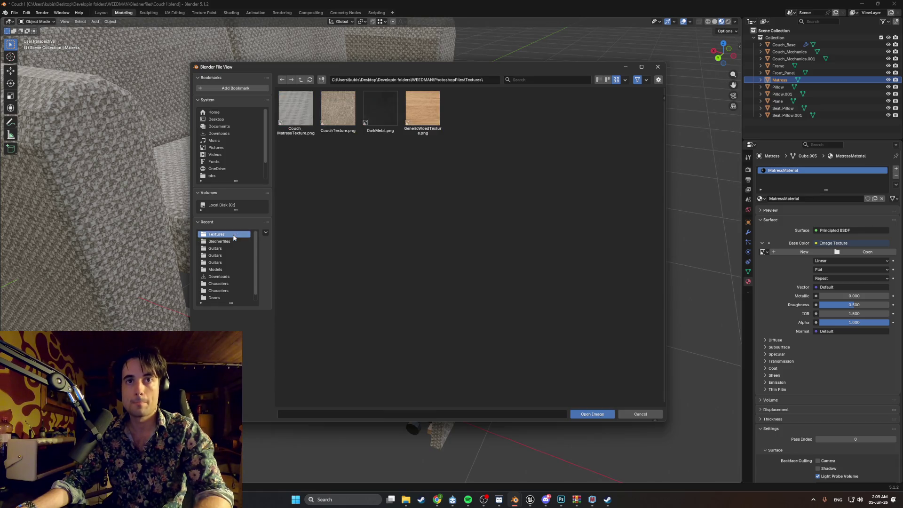
{"action": "double_click", "coordinate": [301, 117]}
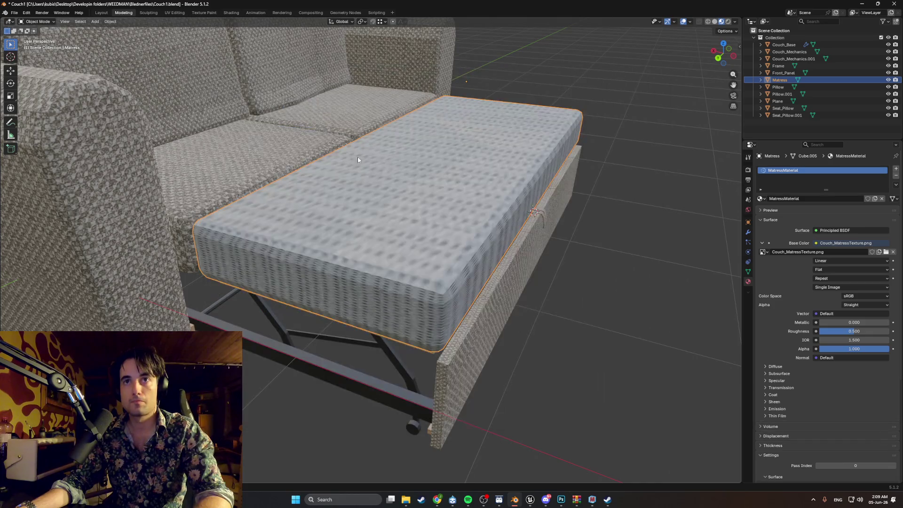
{"action": "scroll", "coordinate": [385, 176], "scroll_direction": "up", "scroll_amount": 5}
{"action": "mouse_move", "coordinate": [385, 176]}
{"action": "middle_mouse_down"}
{"action": "mouse_move", "coordinate": [394, 197]}
{"action": "mouse_move", "coordinate": [386, 179]}
{"action": "mouse_move", "coordinate": [384, 199]}
{"action": "mouse_move", "coordinate": [413, 207]}
{"action": "mouse_move", "coordinate": [417, 176]}
{"action": "middle_mouse_up"}
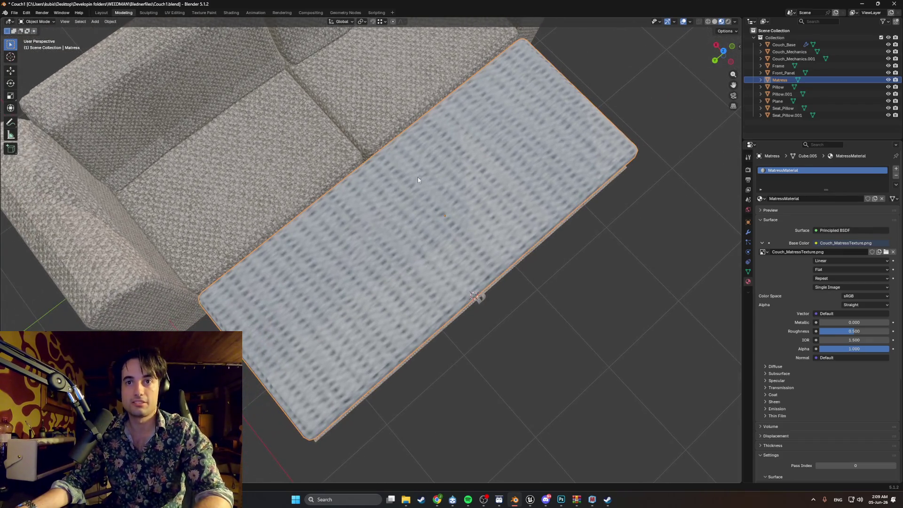
Step: Smart UV Project the mattress mesh and view its islands in the UV Editing workspace
{"action": "key", "text": "Tab"}
{"action": "key", "text": "u"}
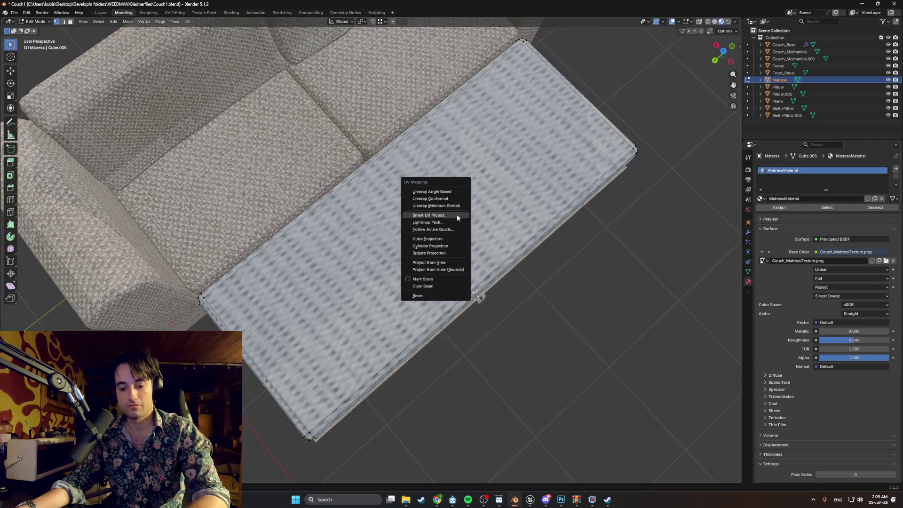
{"action": "left_click", "coordinate": [453, 215]}
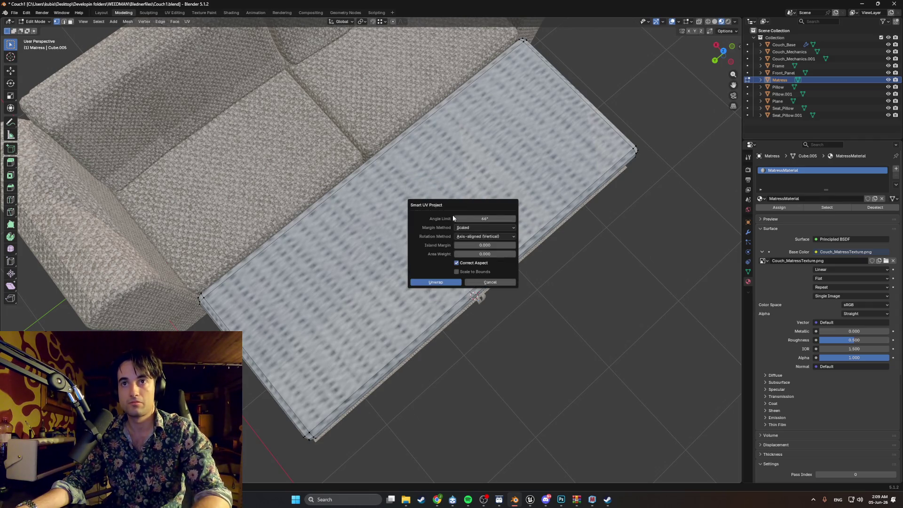
{"action": "left_click", "coordinate": [430, 283]}
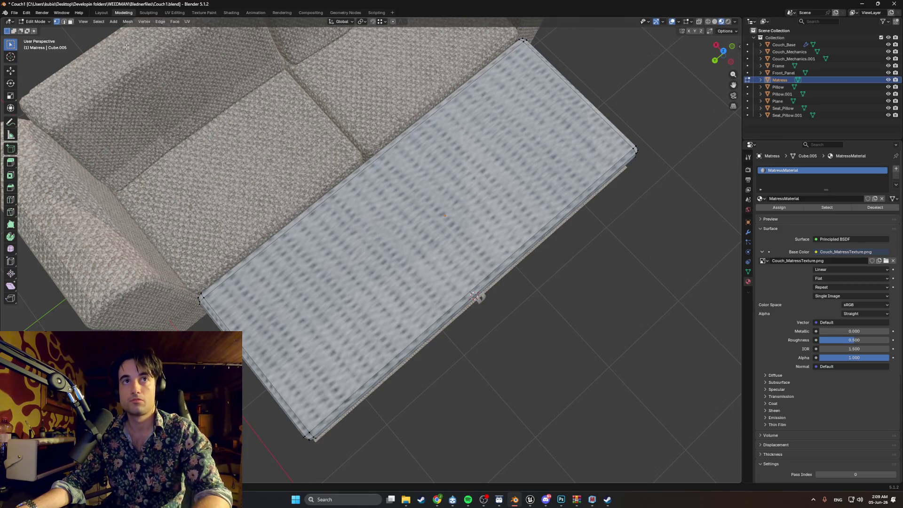
{"action": "key", "text": "Tab"}
{"action": "left_click", "coordinate": [174, 12]}
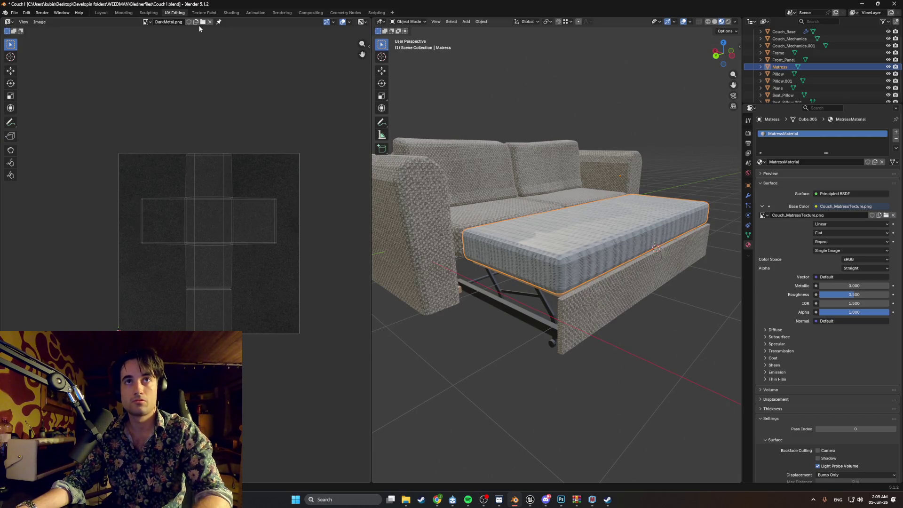
Step: Display Couch_MatressTexture.png in the UV editor
{"action": "left_click", "coordinate": [196, 22]}
{"action": "left_click", "coordinate": [233, 96]}
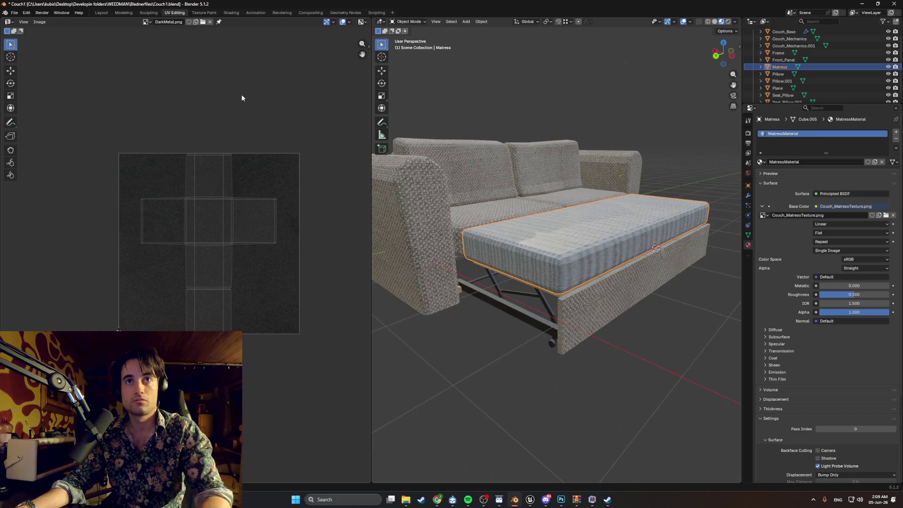
{"action": "left_click", "coordinate": [148, 22]}
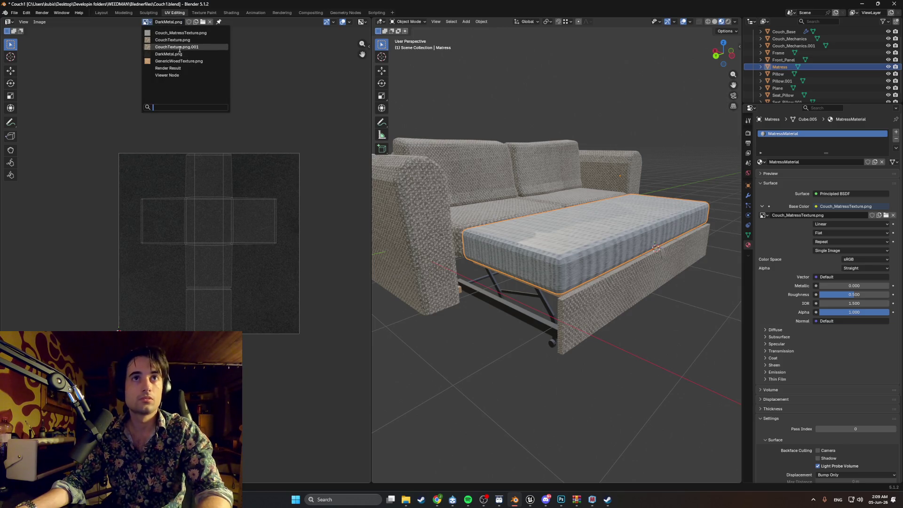
{"action": "left_click", "coordinate": [187, 34]}
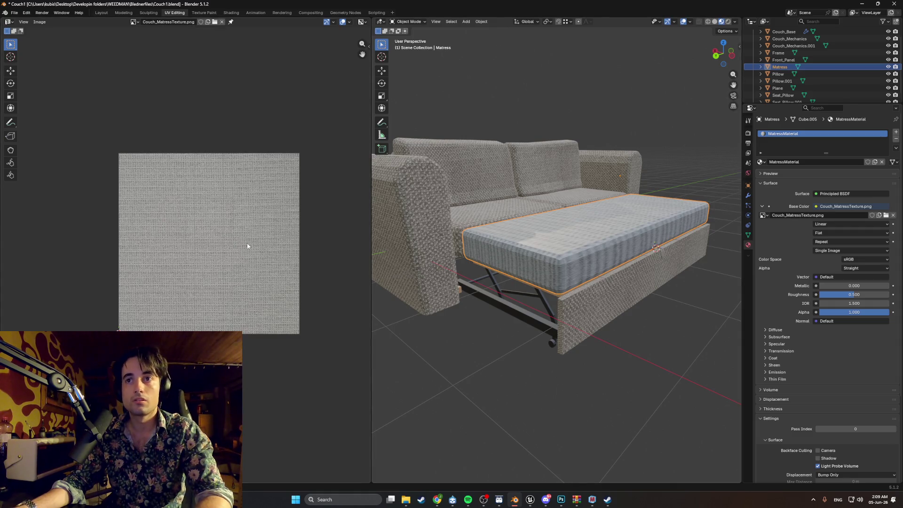
Step: Select the mattress, select all its faces in Edit Mode, and start scaling its UVs
{"action": "key", "text": "a"}
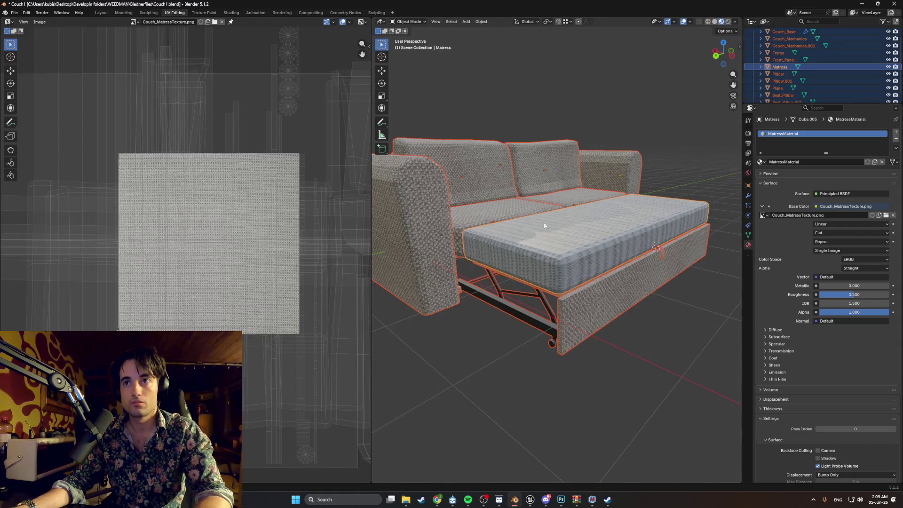
{"action": "left_click", "coordinate": [546, 229]}
{"action": "key", "text": "Tab"}
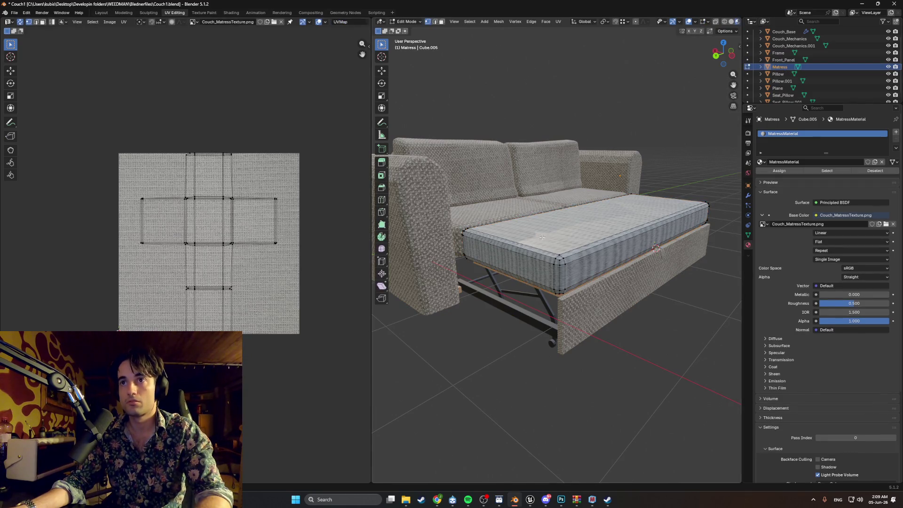
{"action": "key", "text": "a"}
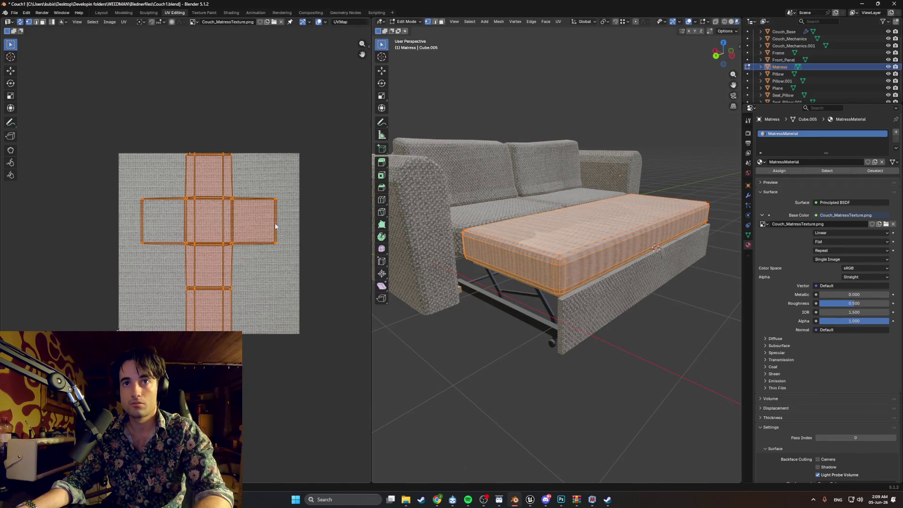
{"action": "middle_click_drag", "start_coordinate": [582, 169], "coordinate": [578, 195]}
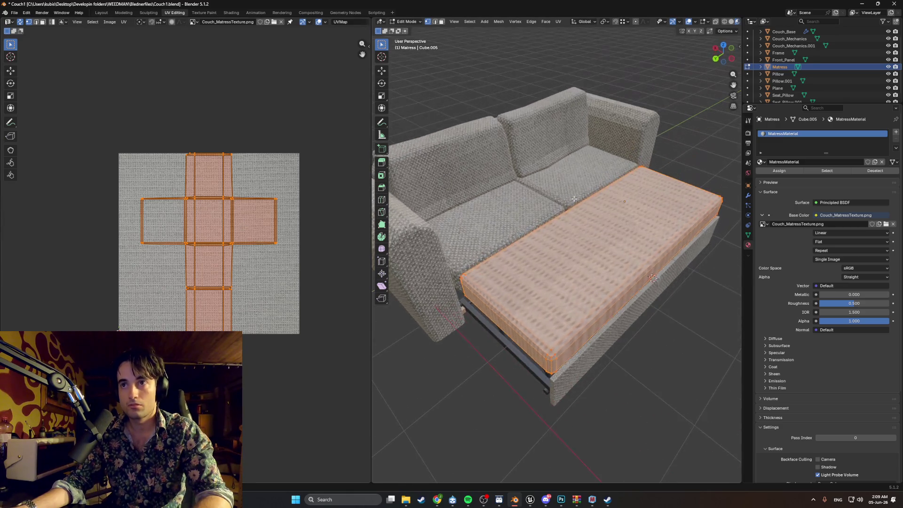
{"action": "key", "text": "s"}
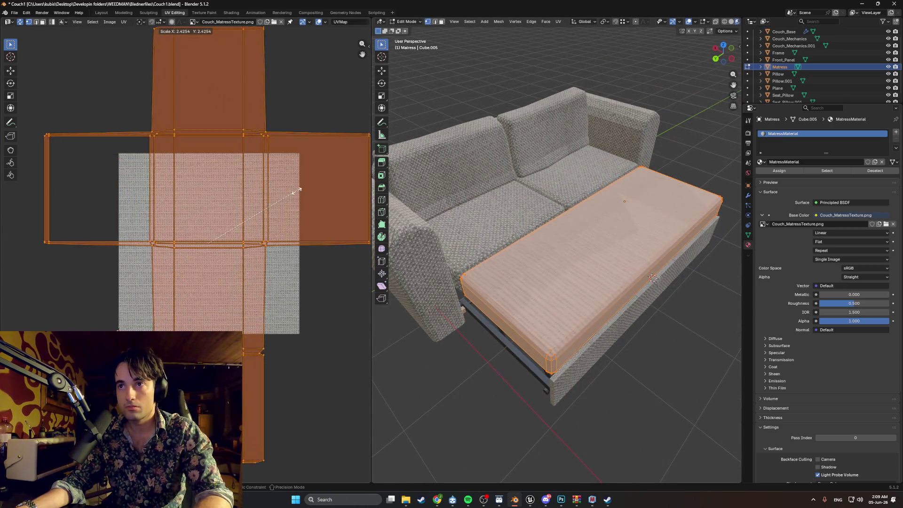
{"action": "key", "text": "Tab"}
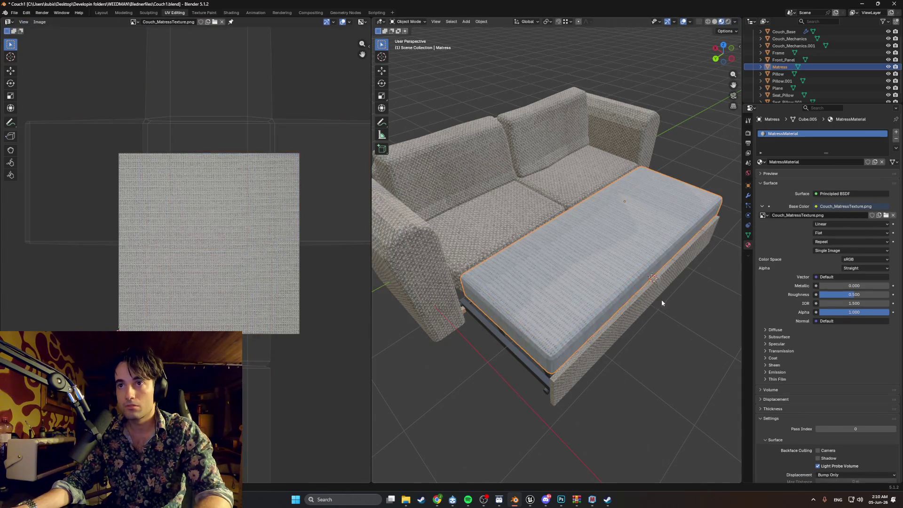
Step: Scale the mattress UVs up about 1.75–1.78 and check the finer pattern in Object Mode
{"action": "middle_click_drag", "start_coordinate": [663, 297], "coordinate": [667, 269]}
{"action": "scroll", "coordinate": [667, 269], "scroll_direction": "up", "scroll_amount": 6}
{"action": "scroll", "coordinate": [529, 264], "scroll_direction": "down", "scroll_amount": 5}
{"action": "mouse_move", "coordinate": [518, 259]}
{"action": "middle_mouse_down"}
{"action": "mouse_move", "coordinate": [524, 264]}
{"action": "mouse_move", "coordinate": [541, 246]}
{"action": "mouse_move", "coordinate": [494, 231]}
{"action": "middle_mouse_up"}
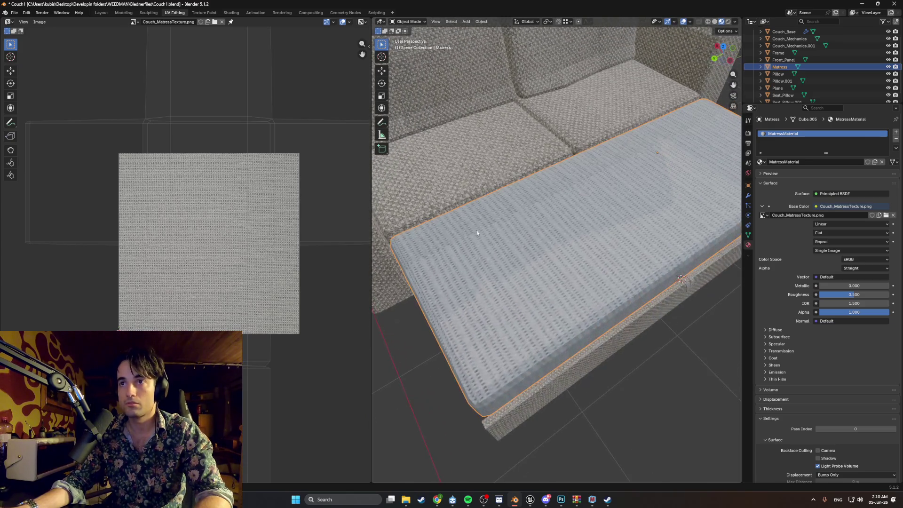
{"action": "key", "text": "Tab"}
{"action": "key", "text": "s"}
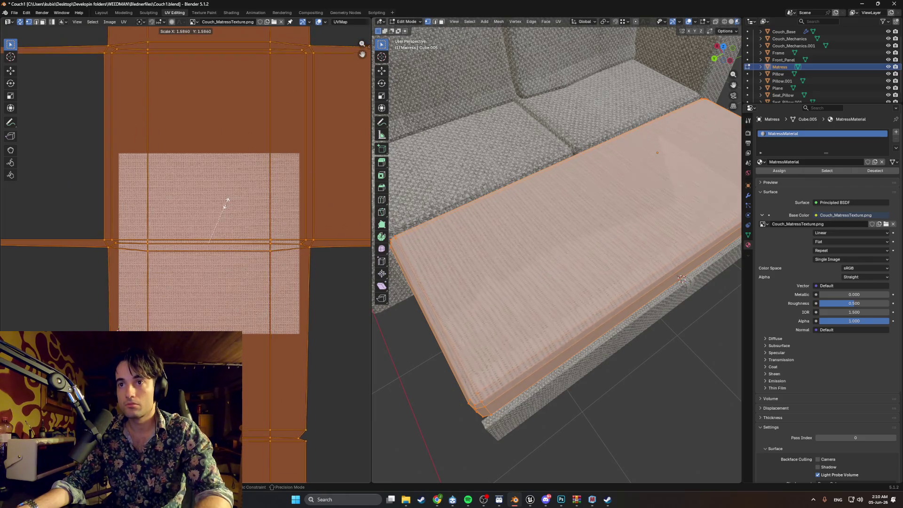
{"action": "left_click", "coordinate": [221, 206]}
{"action": "key", "text": "Tab"}
{"action": "mouse_move", "coordinate": [597, 328]}
{"action": "middle_mouse_down"}
{"action": "mouse_move", "coordinate": [613, 280]}
{"action": "mouse_move", "coordinate": [537, 258]}
{"action": "mouse_move", "coordinate": [546, 220]}
{"action": "mouse_move", "coordinate": [577, 200]}
{"action": "mouse_move", "coordinate": [555, 216]}
{"action": "mouse_move", "coordinate": [544, 234]}
{"action": "mouse_move", "coordinate": [552, 237]}
{"action": "mouse_move", "coordinate": [536, 236]}
{"action": "mouse_move", "coordinate": [568, 236]}
{"action": "mouse_move", "coordinate": [564, 226]}
{"action": "mouse_move", "coordinate": [571, 233]}
{"action": "middle_mouse_up"}
Step: Select the mattress's thin bevel strip face in wireframe front orthographic view
{"action": "key", "text": "Tab"}
{"action": "key", "text": "alt+a"}
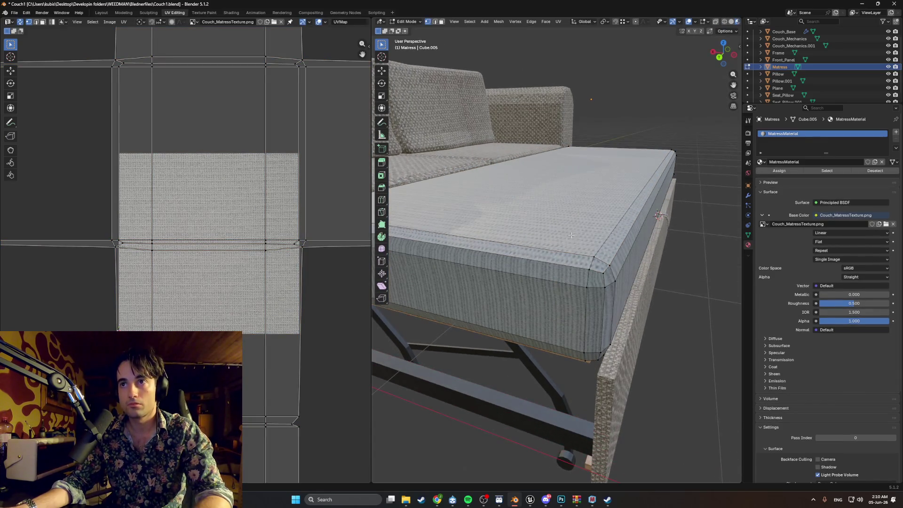
{"action": "key", "text": "3"}
{"action": "left_click", "coordinate": [561, 282]}
{"action": "key", "text": "z"}
{"action": "left_click", "coordinate": [560, 259]}
{"action": "key", "text": "ctrl+KP_1"}
Step: Box-select all mattress faces, preview the material, then return to wireframe front view
{"action": "left_click_drag", "start_coordinate": [665, 207], "coordinate": [498, 164]}
{"action": "middle_click_drag", "start_coordinate": [497, 165], "coordinate": [561, 189]}
{"action": "key", "text": "z"}
{"action": "left_click", "coordinate": [574, 240]}
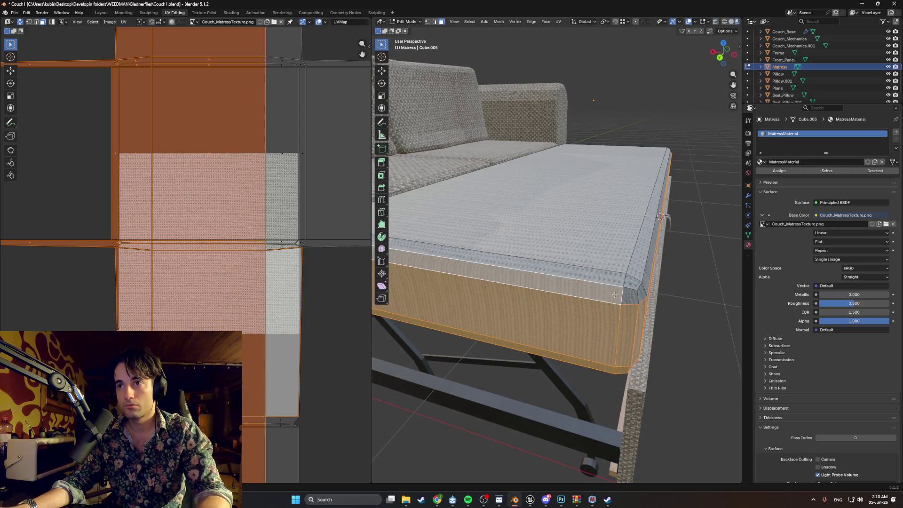
{"action": "key", "text": "z"}
{"action": "left_click", "coordinate": [582, 267]}
{"action": "key", "text": "ctrl+KP_1"}
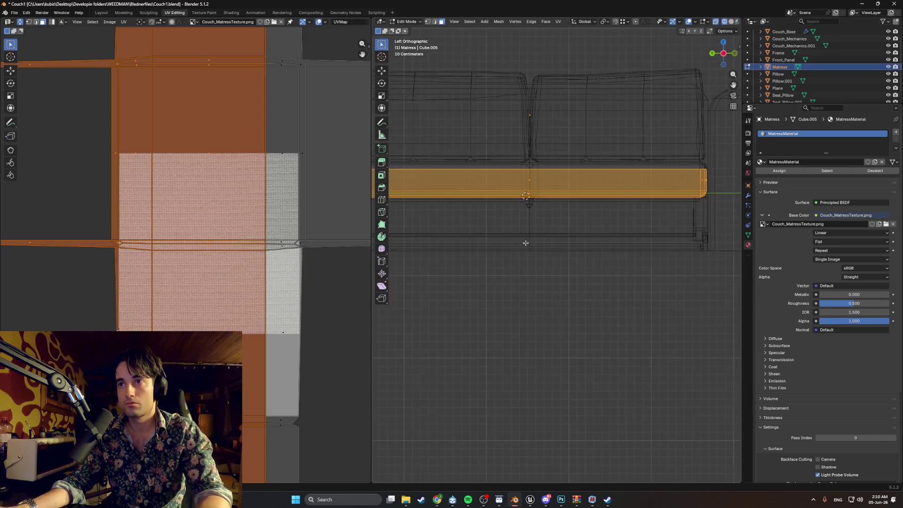
Step: Box-select the mattress top faces and switch to Material Preview shading
{"action": "scroll", "coordinate": [484, 203], "scroll_direction": "up", "scroll_amount": 3}
{"action": "mouse_move", "coordinate": [484, 203]}
{"action": "left_mouse_down"}
{"action": "mouse_move", "coordinate": [597, 181]}
{"action": "mouse_move", "coordinate": [734, 181]}
{"action": "left_mouse_up"}
{"action": "mouse_move", "coordinate": [475, 210]}
{"action": "left_mouse_down"}
{"action": "mouse_move", "coordinate": [623, 179]}
{"action": "mouse_move", "coordinate": [741, 177]}
{"action": "left_mouse_up"}
{"action": "mouse_move", "coordinate": [612, 212]}
{"action": "middle_mouse_down"}
{"action": "mouse_move", "coordinate": [572, 233]}
{"action": "mouse_move", "coordinate": [527, 234]}
{"action": "mouse_move", "coordinate": [527, 203]}
{"action": "mouse_move", "coordinate": [526, 237]}
{"action": "middle_mouse_up"}
{"action": "key", "text": "z"}
{"action": "left_click", "coordinate": [540, 235]}
Step: Smart UV Project the mattress, scale the UVs about 2.55, and inspect in Object Mode
{"action": "key", "text": "u"}
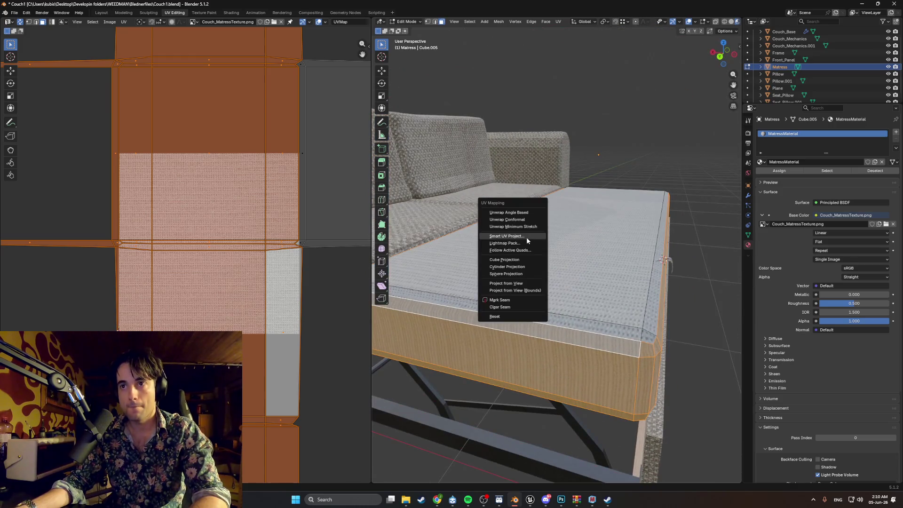
{"action": "left_click", "coordinate": [526, 237]}
{"action": "left_click", "coordinate": [519, 305]}
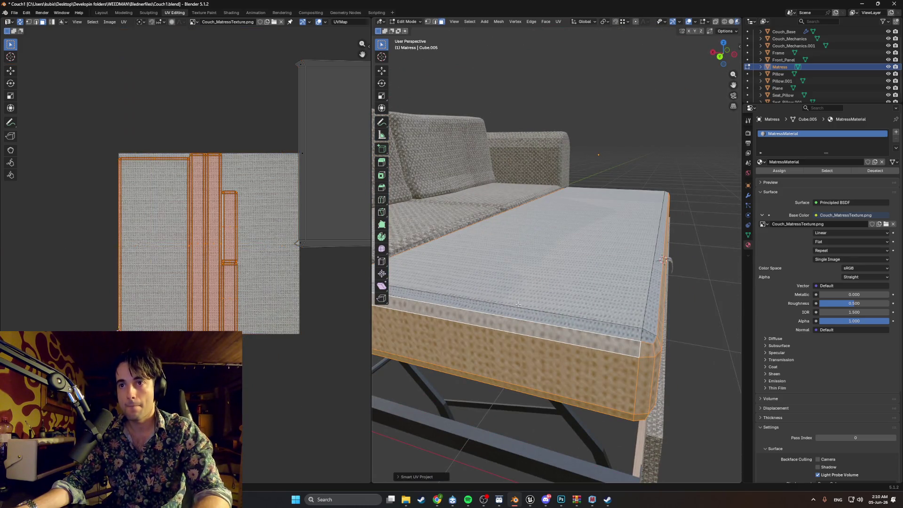
{"action": "key", "text": "s"}
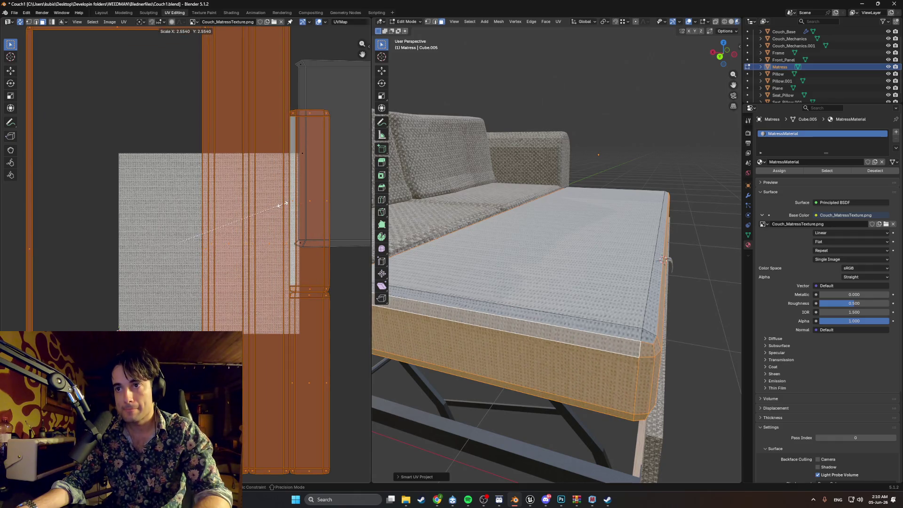
{"action": "left_click", "coordinate": [283, 208]}
{"action": "key", "text": "Tab"}
{"action": "mouse_move", "coordinate": [620, 246]}
{"action": "middle_mouse_down"}
{"action": "mouse_move", "coordinate": [614, 261]}
{"action": "mouse_move", "coordinate": [635, 290]}
{"action": "mouse_move", "coordinate": [625, 323]}
{"action": "mouse_move", "coordinate": [596, 327]}
{"action": "mouse_move", "coordinate": [554, 309]}
{"action": "mouse_move", "coordinate": [545, 287]}
{"action": "mouse_move", "coordinate": [524, 277]}
{"action": "mouse_move", "coordinate": [629, 280]}
{"action": "mouse_move", "coordinate": [600, 282]}
{"action": "mouse_move", "coordinate": [725, 257]}
{"action": "middle_mouse_up"}
{"action": "scroll", "coordinate": [647, 288], "scroll_direction": "up", "scroll_amount": 5}
{"action": "scroll", "coordinate": [596, 328], "scroll_direction": "down", "scroll_amount": 3}
{"action": "scroll", "coordinate": [582, 283], "scroll_direction": "up", "scroll_amount": 3}
{"action": "middle_click_drag", "start_coordinate": [567, 260], "coordinate": [560, 252]}
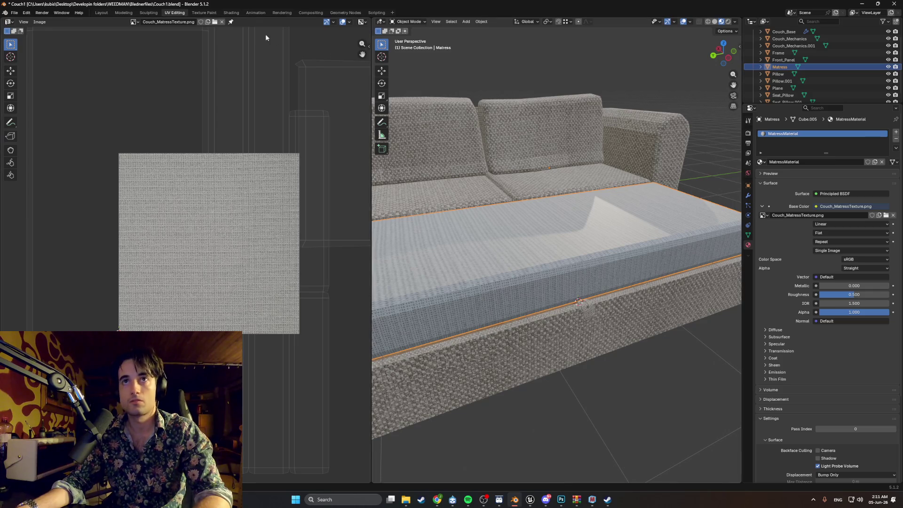
Step: Switch to the Shading workspace and view the couch from the front
{"action": "left_click", "coordinate": [231, 13]}
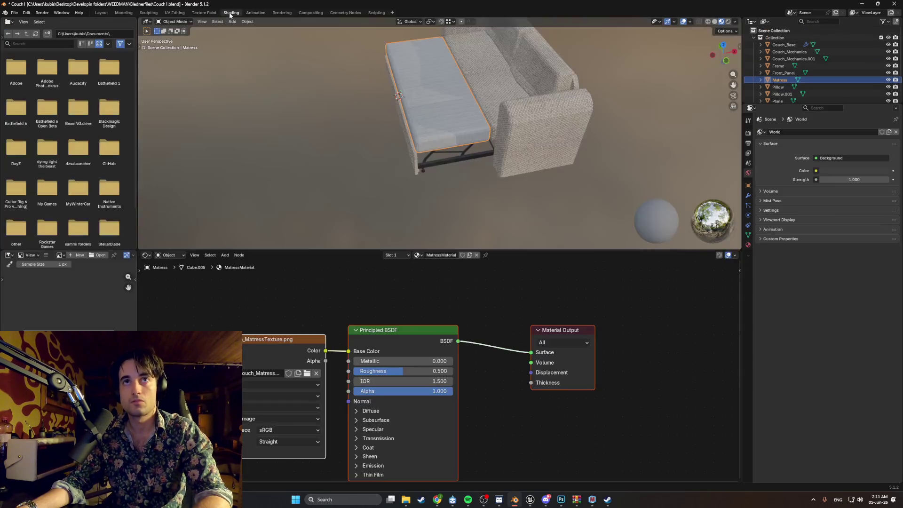
{"action": "left_click", "coordinate": [266, 381]}
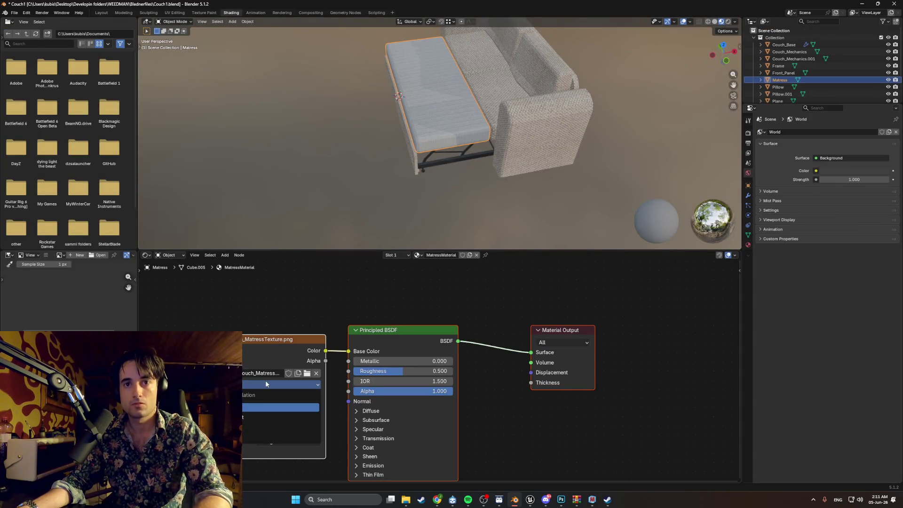
{"action": "left_click", "coordinate": [256, 418]}
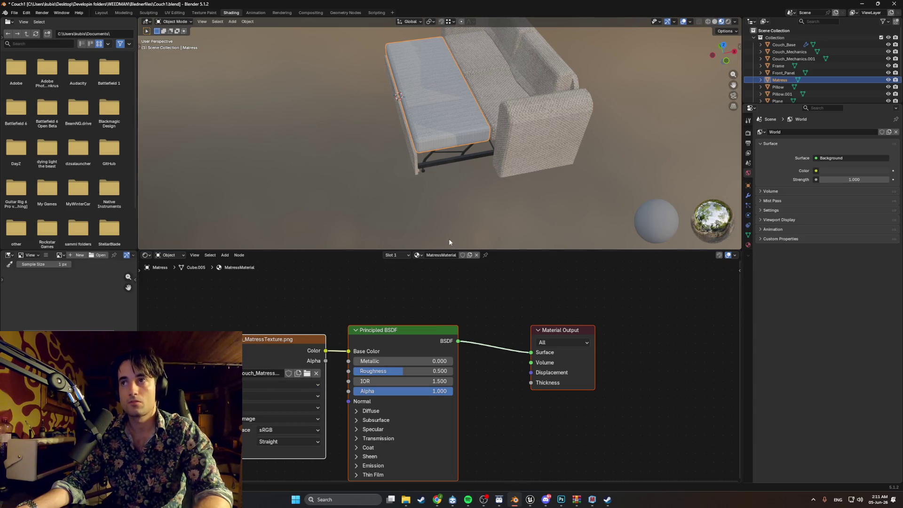
{"action": "scroll", "coordinate": [402, 117], "scroll_direction": "up", "scroll_amount": 5}
{"action": "mouse_move", "coordinate": [453, 140]}
{"action": "middle_mouse_down"}
{"action": "mouse_move", "coordinate": [466, 143]}
{"action": "mouse_move", "coordinate": [454, 195]}
{"action": "mouse_move", "coordinate": [479, 182]}
{"action": "mouse_move", "coordinate": [486, 165]}
{"action": "mouse_move", "coordinate": [479, 167]}
{"action": "middle_mouse_up"}
{"action": "scroll", "coordinate": [461, 192], "scroll_direction": "up", "scroll_amount": 3}
{"action": "scroll", "coordinate": [481, 168], "scroll_direction": "up", "scroll_amount": 2}
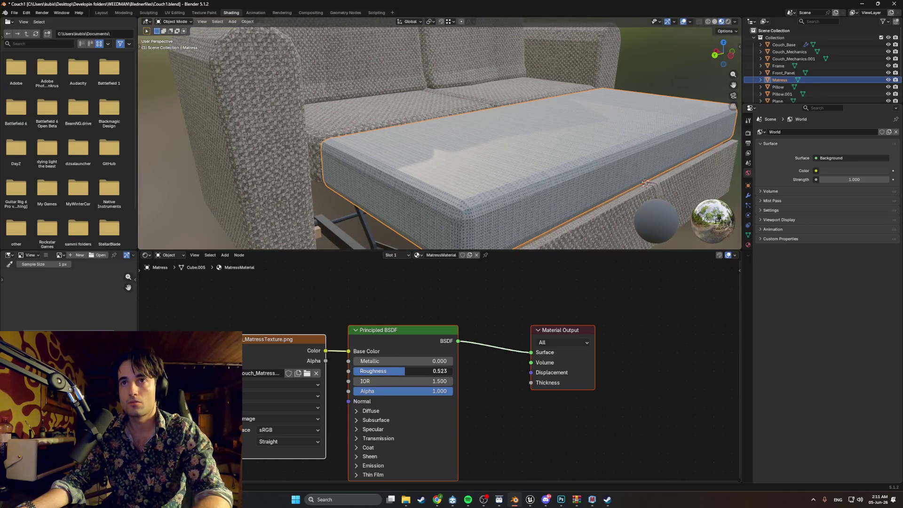
Step: Set MatressMaterial roughness to 0.700, then select Seat_Pillow and Couch_Base to review their materials
{"action": "left_click_drag", "start_coordinate": [400, 371], "coordinate": [437, 371]}
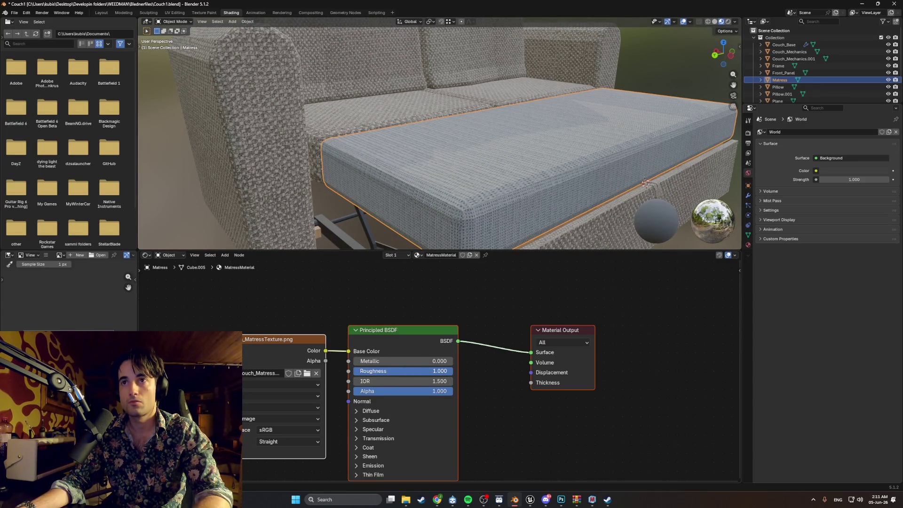
{"action": "left_click_drag", "start_coordinate": [451, 371], "coordinate": [422, 372]}
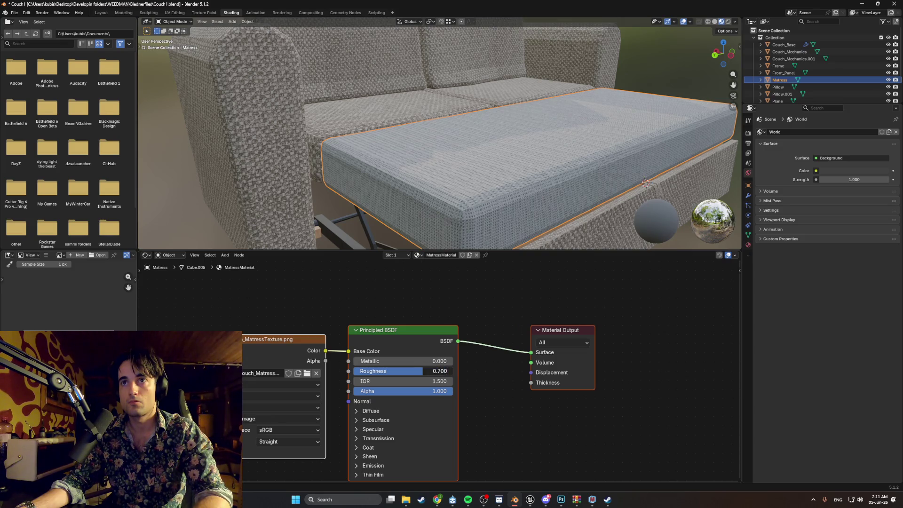
{"action": "left_click", "coordinate": [394, 108]}
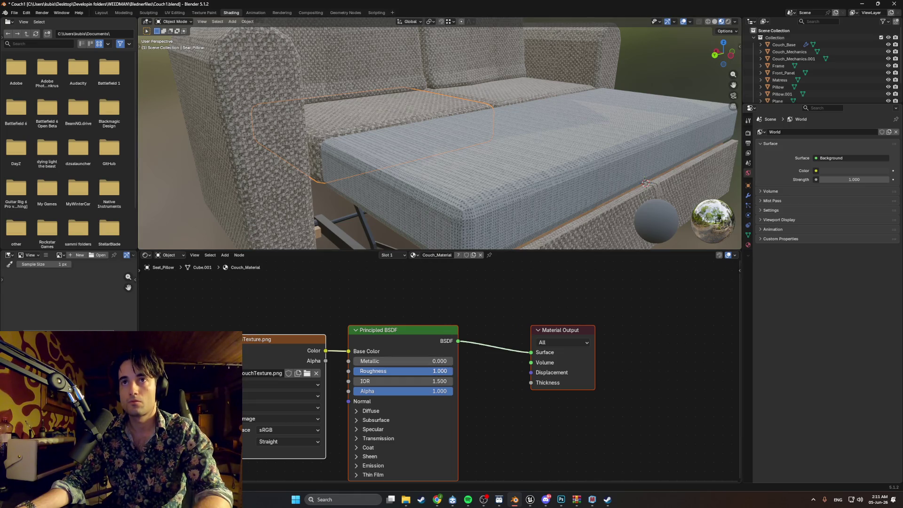
{"action": "left_click", "coordinate": [274, 166]}
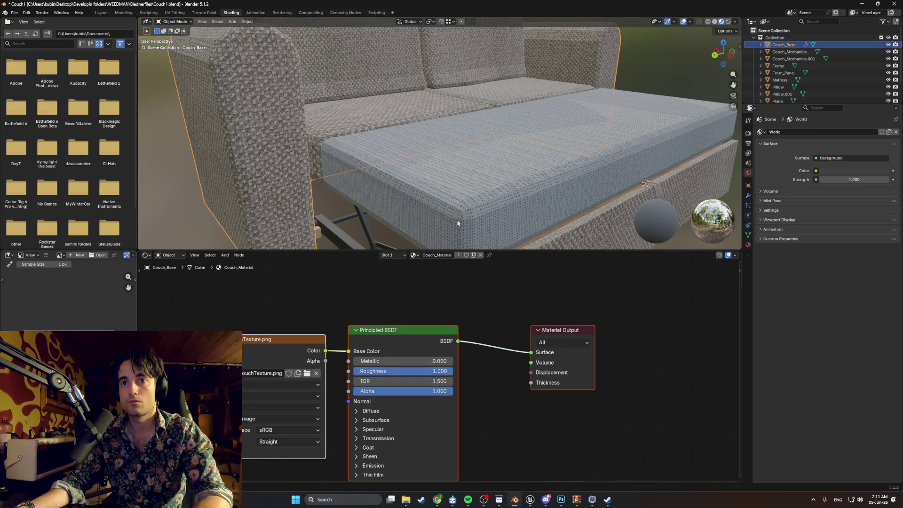
{"action": "scroll", "coordinate": [452, 221], "scroll_direction": "down", "scroll_amount": 5}
{"action": "mouse_move", "coordinate": [468, 188]}
{"action": "middle_mouse_down"}
{"action": "mouse_move", "coordinate": [490, 166]}
{"action": "mouse_move", "coordinate": [474, 161]}
{"action": "mouse_move", "coordinate": [482, 157]}
{"action": "mouse_move", "coordinate": [445, 205]}
{"action": "middle_mouse_up"}
Step: Set the Couch_Mechanics metal roughness to 0.518
{"action": "scroll", "coordinate": [445, 204], "scroll_direction": "up", "scroll_amount": 5}
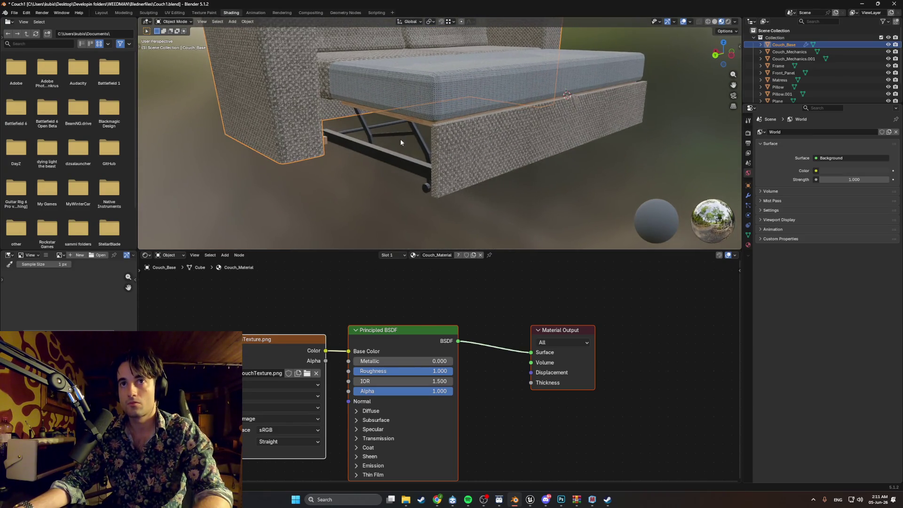
{"action": "left_click", "coordinate": [326, 144]}
{"action": "mouse_move", "coordinate": [400, 371]}
{"action": "left_mouse_down"}
{"action": "mouse_move", "coordinate": [370, 371]}
{"action": "mouse_move", "coordinate": [424, 372]}
{"action": "left_mouse_up"}
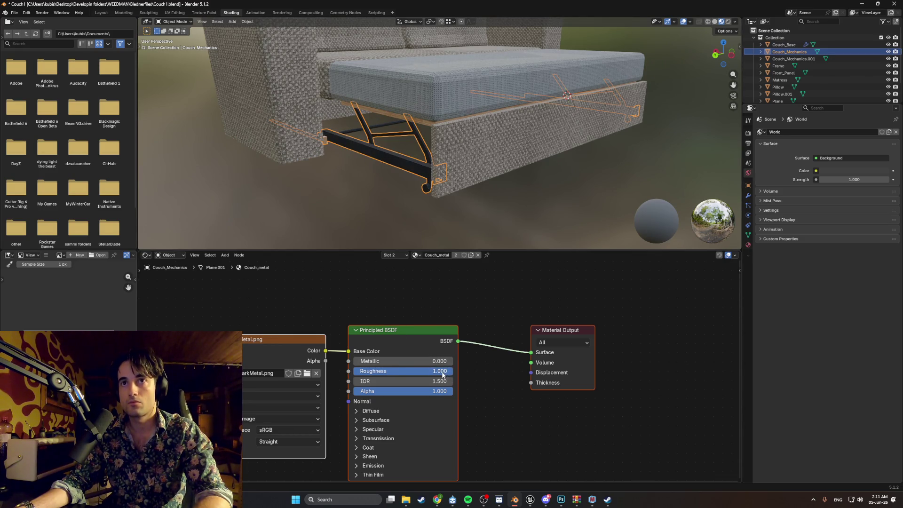
{"action": "left_click_drag", "start_coordinate": [438, 371], "coordinate": [399, 371]}
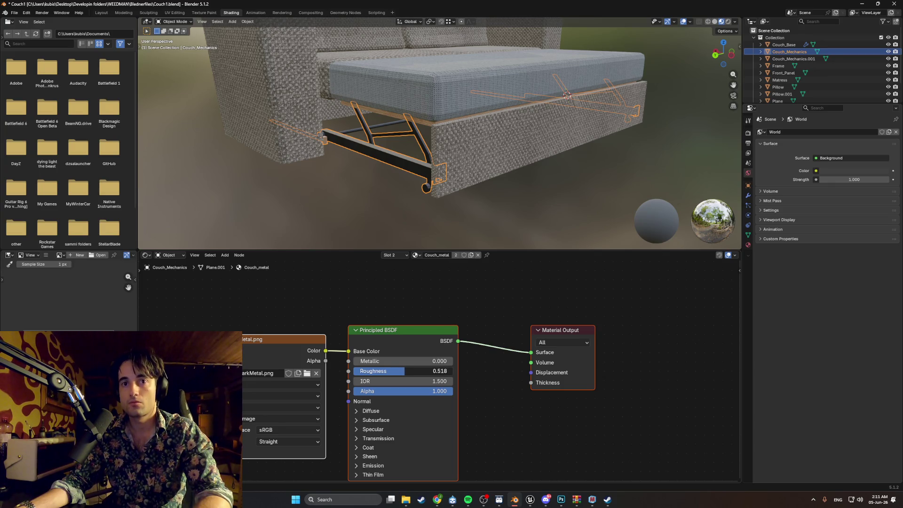
Step: Try a wood texture on the metal frame, then revert it to DarkMetal.png
{"action": "left_click", "coordinate": [225, 373]}
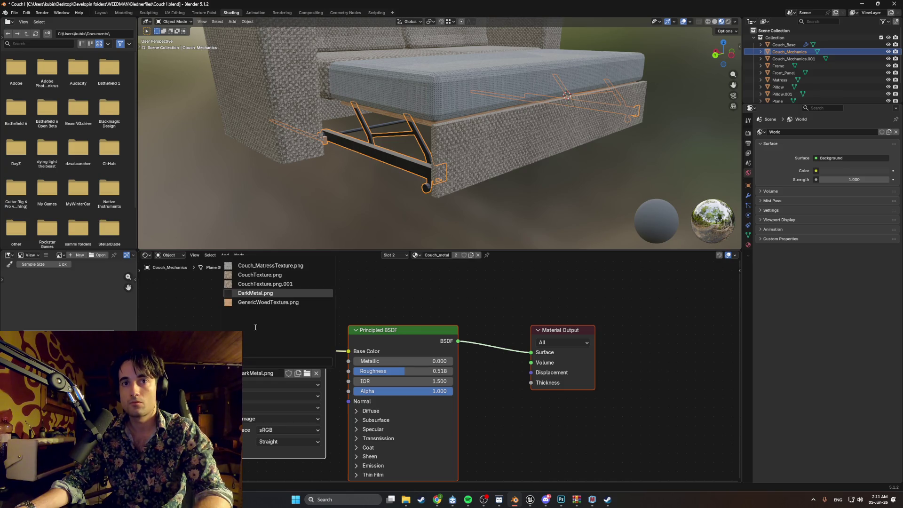
{"action": "left_click", "coordinate": [264, 303]}
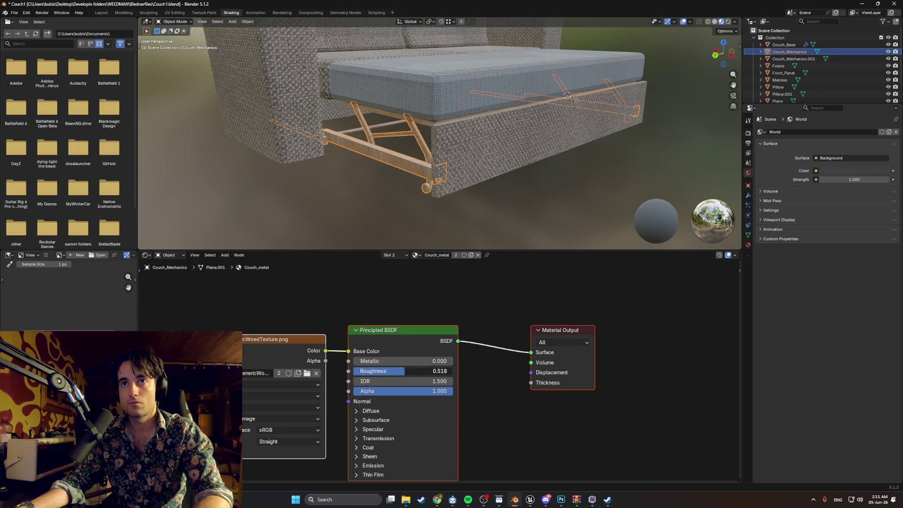
{"action": "left_click", "coordinate": [379, 371]}
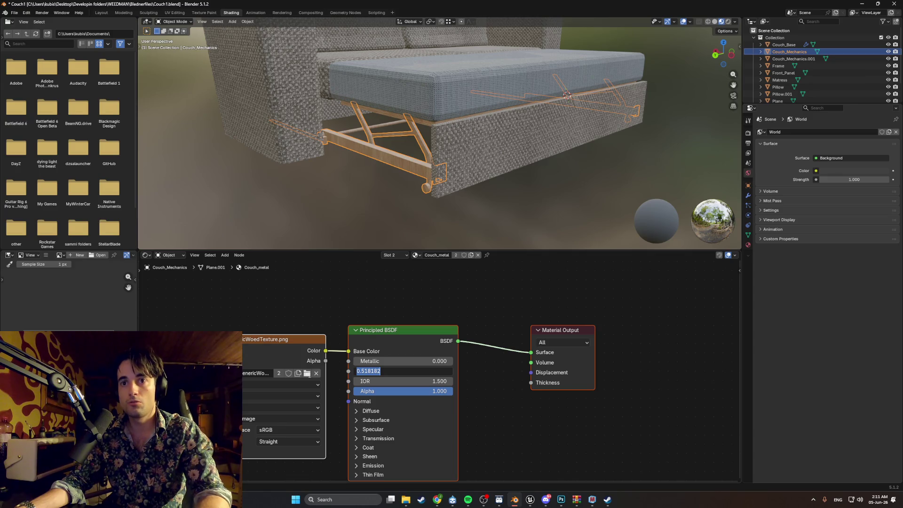
{"action": "key", "text": "Return"}
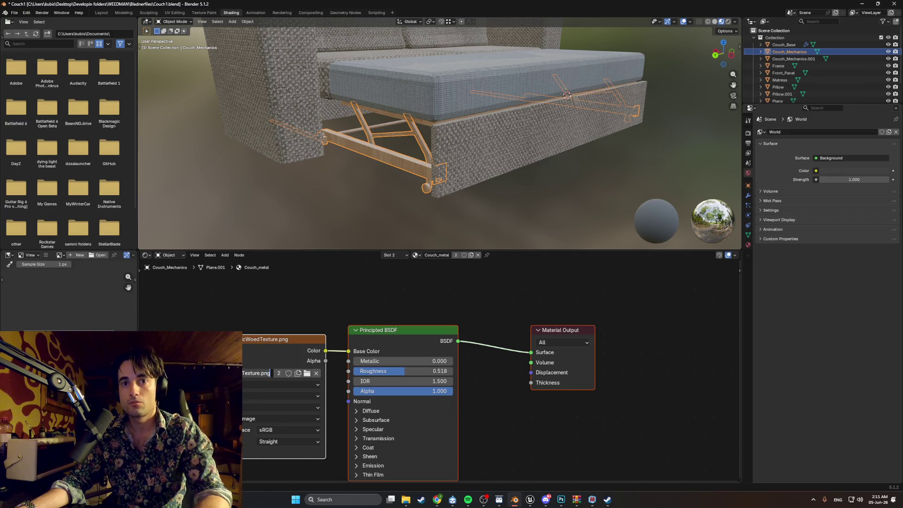
{"action": "left_click", "coordinate": [235, 374]}
{"action": "left_click", "coordinate": [253, 293]}
Step: Raise the wooden Frame's roughness to 1.000
{"action": "left_click", "coordinate": [345, 205]}
{"action": "mouse_move", "coordinate": [346, 205]}
{"action": "middle_mouse_down", "text": "shift"}
{"action": "mouse_move", "coordinate": [384, 206]}
{"action": "mouse_move", "coordinate": [402, 149]}
{"action": "middle_mouse_up", "text": "shift"}
{"action": "left_click", "coordinate": [416, 121]}
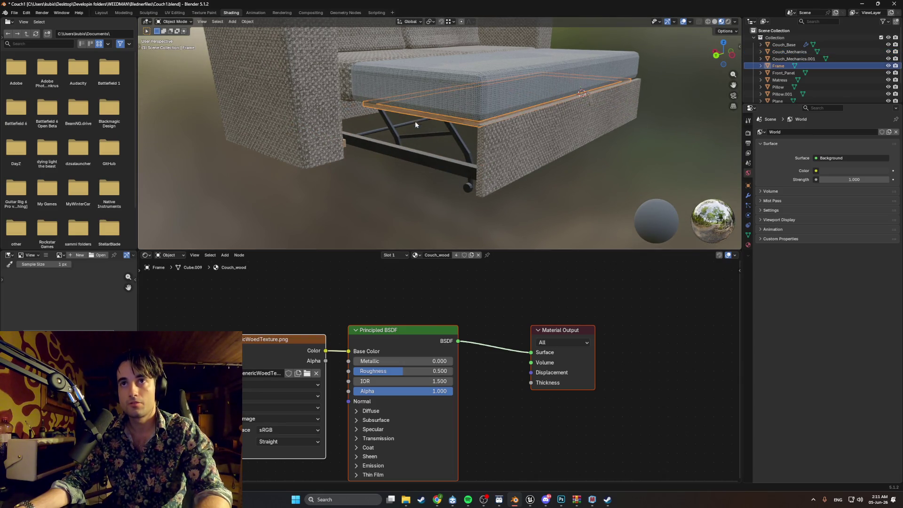
{"action": "left_click_drag", "start_coordinate": [372, 371], "coordinate": [423, 371]}
Step: Orbit around the couch and reselect the Couch_Mechanics metal frame
{"action": "middle_click_drag", "start_coordinate": [435, 188], "coordinate": [465, 188]}
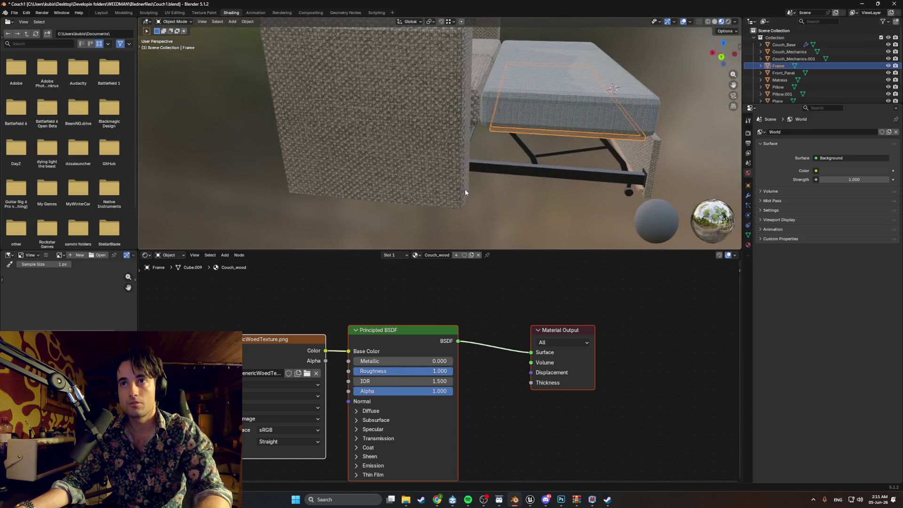
{"action": "left_click", "coordinate": [505, 209]}
{"action": "middle_click_drag", "start_coordinate": [504, 209], "coordinate": [515, 197]}
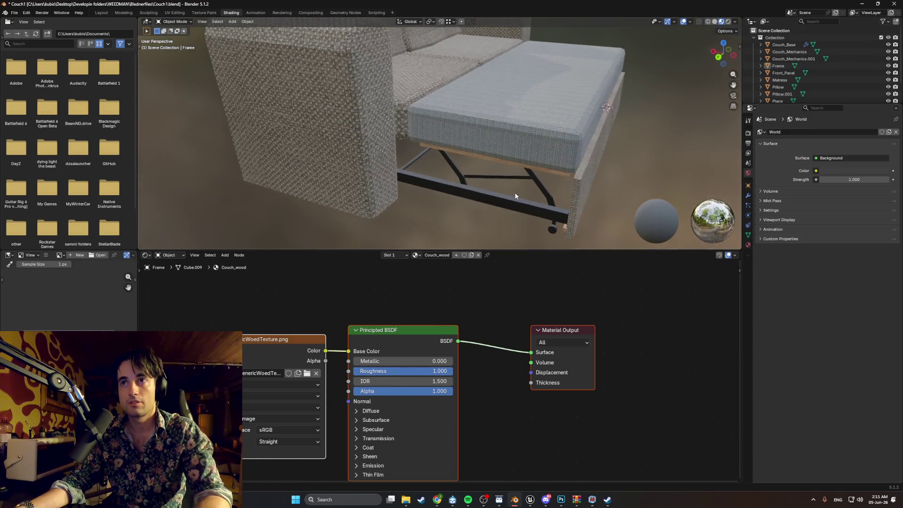
{"action": "left_click", "coordinate": [454, 197]}
{"action": "left_click", "coordinate": [472, 212]}
{"action": "scroll", "coordinate": [471, 213], "scroll_direction": "down", "scroll_amount": 3}
{"action": "mouse_move", "coordinate": [472, 212]}
{"action": "middle_mouse_down"}
{"action": "mouse_move", "coordinate": [447, 201]}
{"action": "mouse_move", "coordinate": [464, 174]}
{"action": "middle_mouse_up"}
{"action": "left_click", "coordinate": [464, 175]}
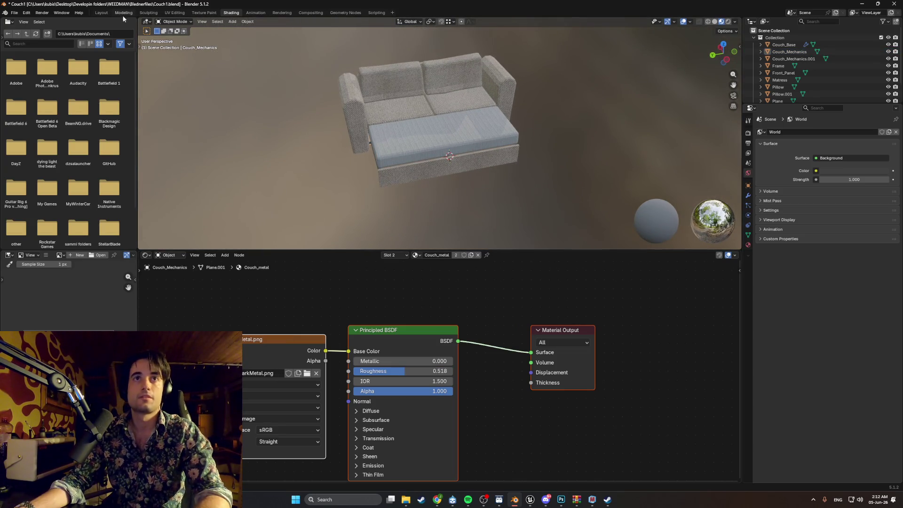
Step: Save Couch1.blend in the Modeling workspace
{"action": "left_click", "coordinate": [124, 13]}
{"action": "key", "text": "ctrl+s"}
{"action": "scroll", "coordinate": [342, 183], "scroll_direction": "down", "scroll_amount": 3}
{"action": "middle_click_drag", "start_coordinate": [342, 183], "coordinate": [366, 110]}
{"action": "scroll", "coordinate": [365, 110], "scroll_direction": "up", "scroll_amount": 2}
Step: Deselect the metal frame geometry, save Couch1.blend again, and orbit to a frontal view
{"action": "scroll", "coordinate": [365, 110], "scroll_direction": "down", "scroll_amount": 3}
{"action": "scroll", "coordinate": [364, 111], "scroll_direction": "up", "scroll_amount": 3}
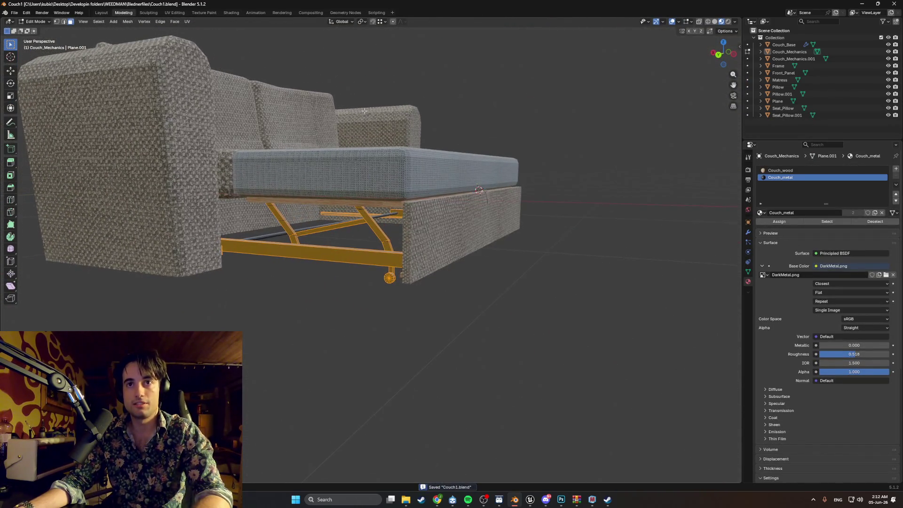
{"action": "left_click", "coordinate": [339, 281]}
{"action": "mouse_move", "coordinate": [339, 280]}
{"action": "middle_mouse_down"}
{"action": "mouse_move", "coordinate": [326, 246]}
{"action": "mouse_move", "coordinate": [321, 259]}
{"action": "mouse_move", "coordinate": [212, 230]}
{"action": "mouse_move", "coordinate": [208, 244]}
{"action": "mouse_move", "coordinate": [342, 215]}
{"action": "mouse_move", "coordinate": [341, 240]}
{"action": "middle_mouse_up"}
{"action": "scroll", "coordinate": [321, 259], "scroll_direction": "down", "scroll_amount": 4}
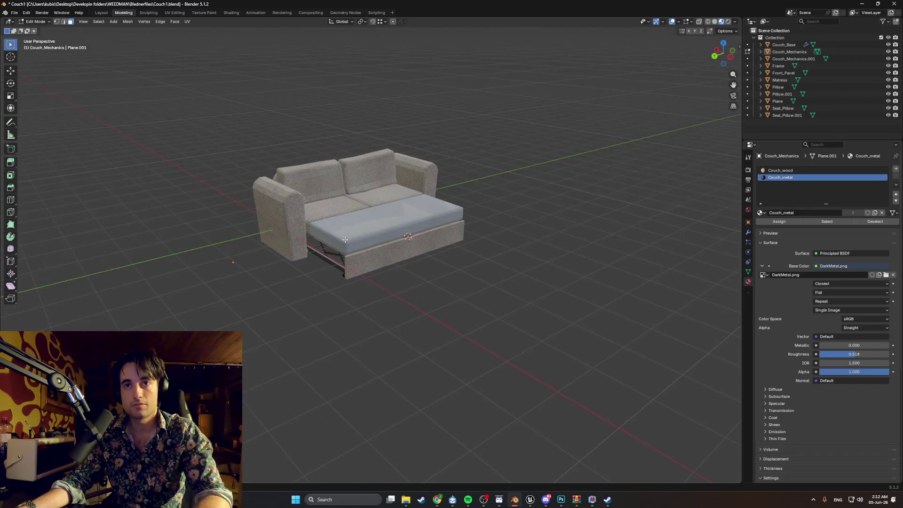
{"action": "key", "text": "ctrl+s"}
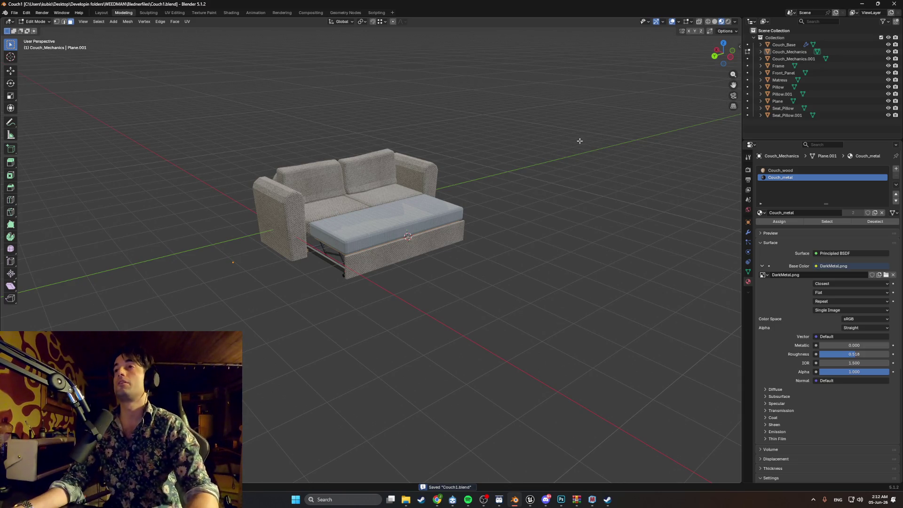
{"action": "middle_click_drag", "start_coordinate": [339, 197], "coordinate": [263, 211]}
{"action": "scroll", "coordinate": [307, 197], "scroll_direction": "up", "scroll_amount": 3}
Step: Add a plane to the mechanism mesh and cancel a trial 90° Y rotation
{"action": "key", "text": "x"}
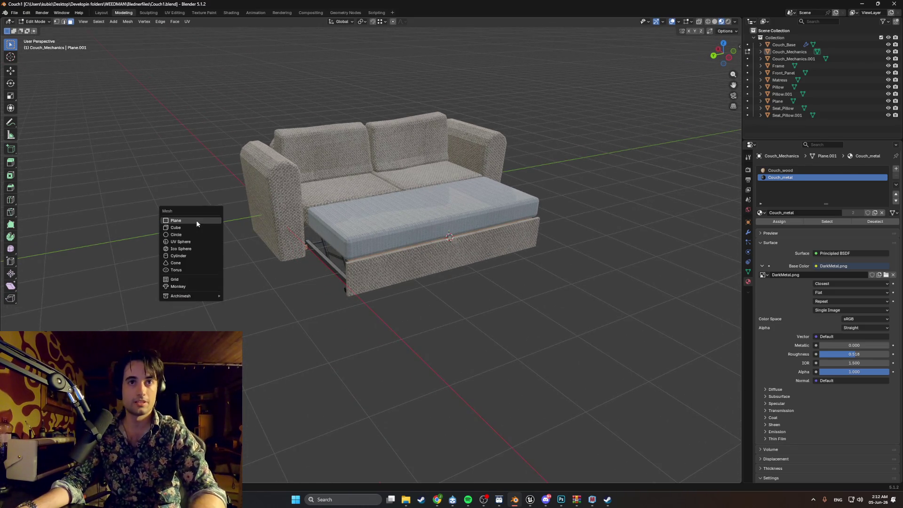
{"action": "left_click", "coordinate": [197, 220]}
{"action": "key", "text": "r"}
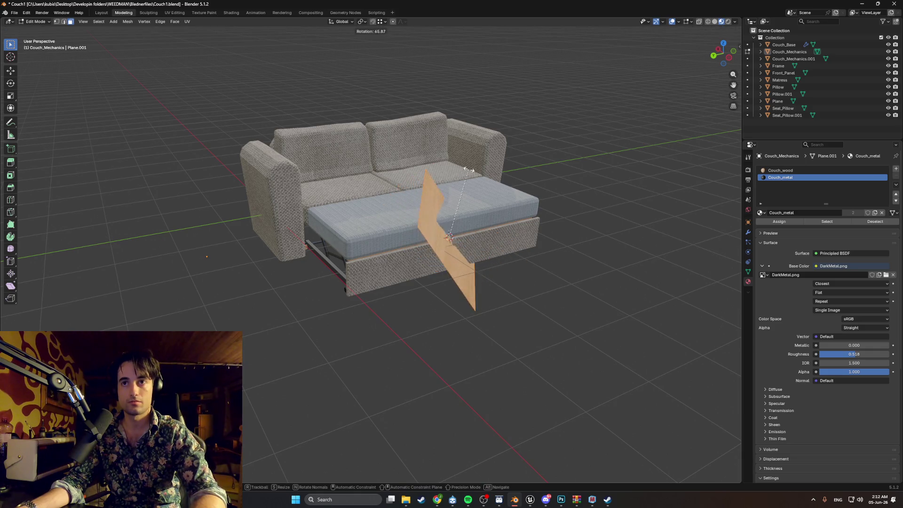
{"action": "type", "text": "y"}
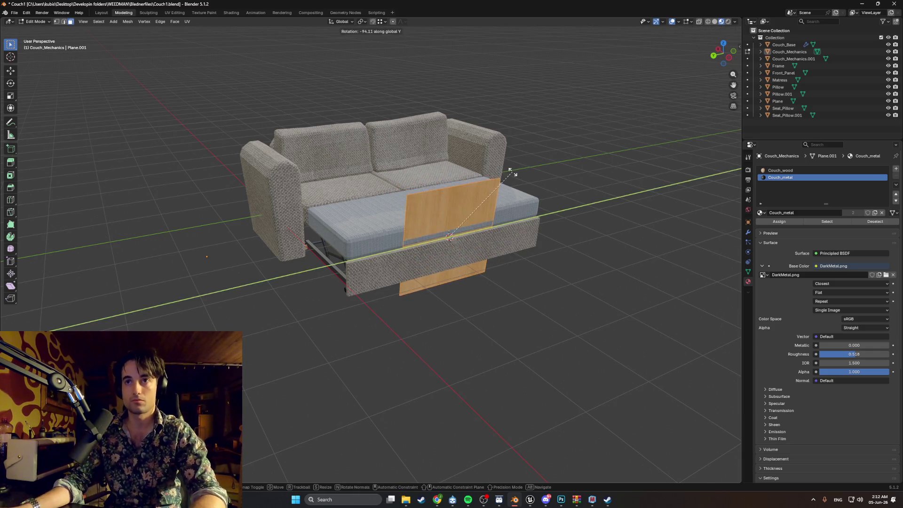
{"action": "type", "text": "90"}
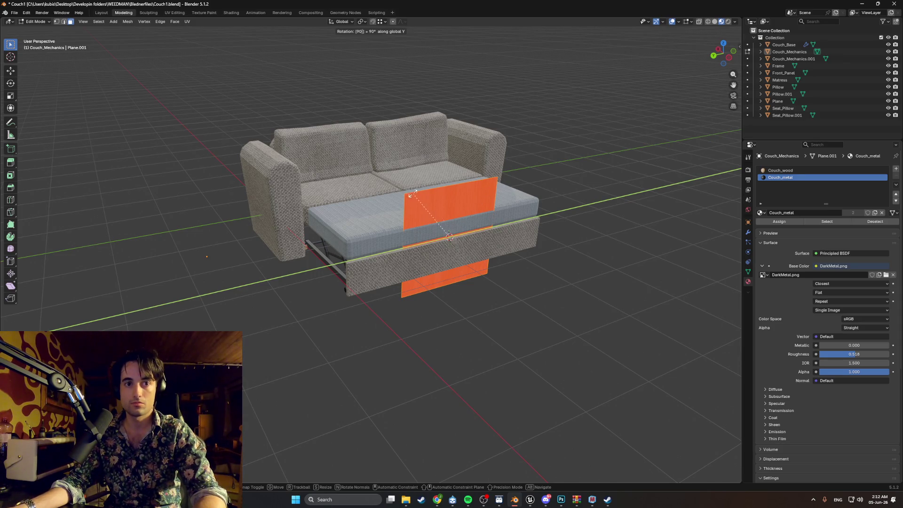
{"action": "key", "text": "Escape"}
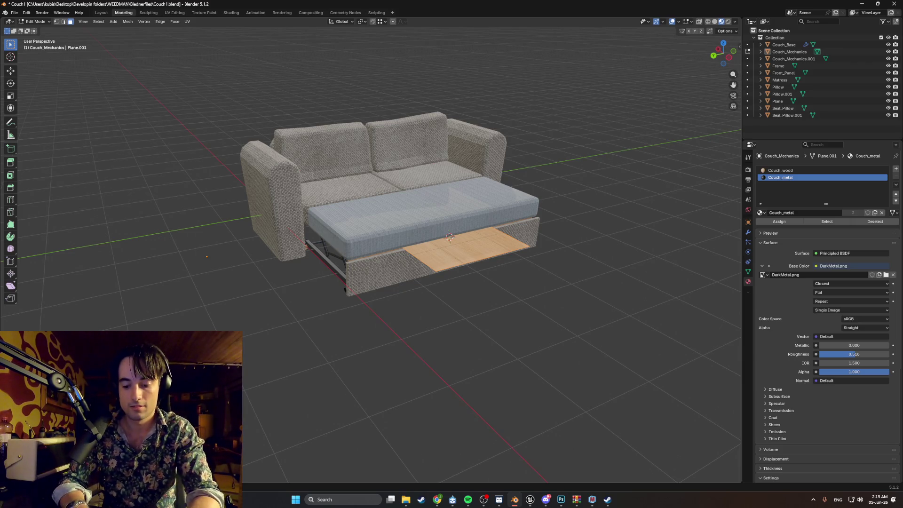
Step: Undo, then select the small wooden plane in Couch_Mechanics and move it beside the couch
{"action": "key", "text": "ctrl+z"}
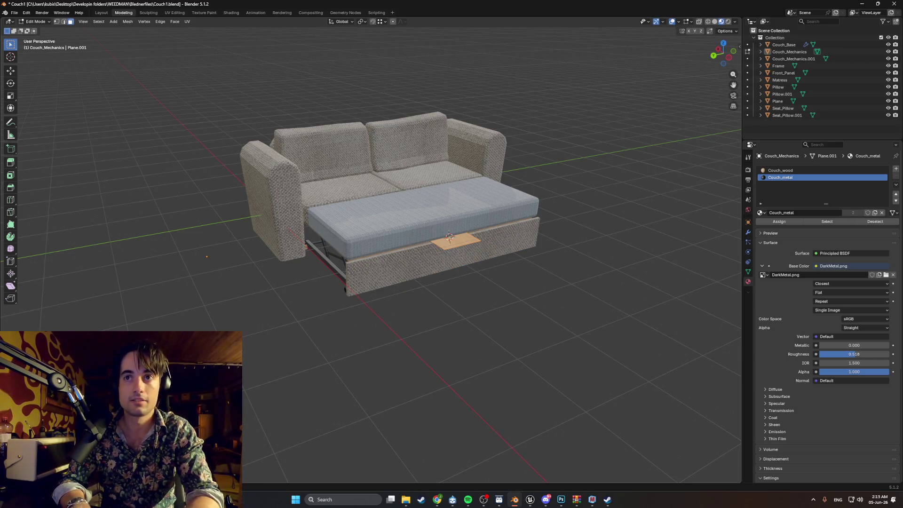
{"action": "middle_click_drag", "start_coordinate": [452, 235], "coordinate": [431, 232]}
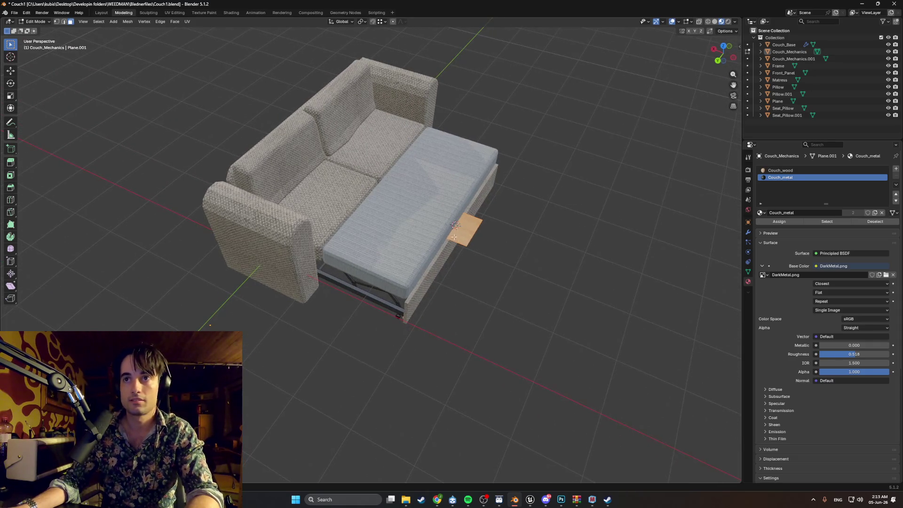
{"action": "key", "text": "Tab"}
{"action": "left_click", "coordinate": [474, 238]}
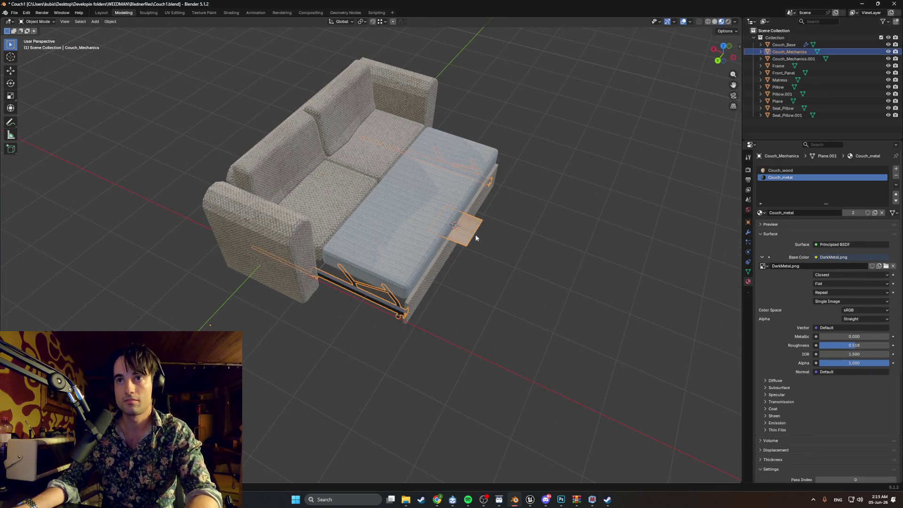
{"action": "key", "text": "Tab"}
{"action": "left_click", "coordinate": [469, 234]}
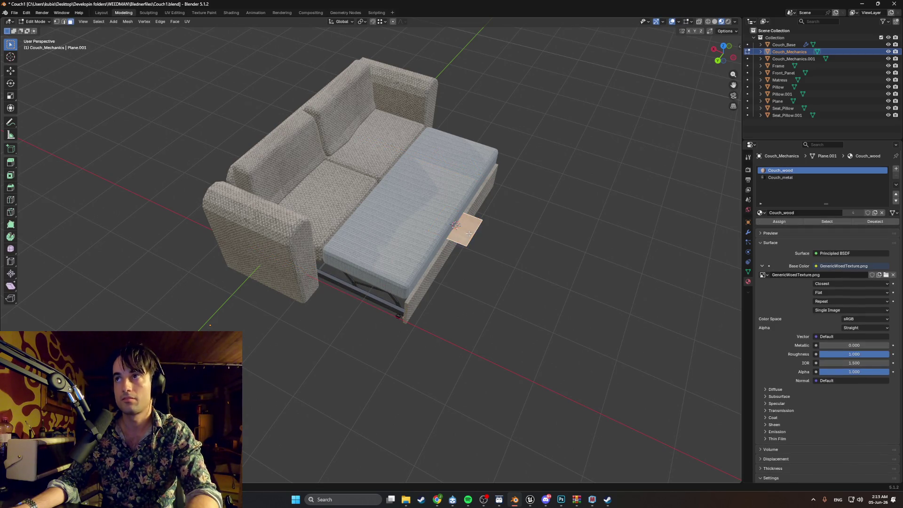
{"action": "key", "text": "g"}
{"action": "left_click", "coordinate": [519, 253]}
Step: Separate the wooden plane into its own object, Couch_Mechanics.002
{"action": "key", "text": "p"}
{"action": "left_click", "coordinate": [526, 251]}
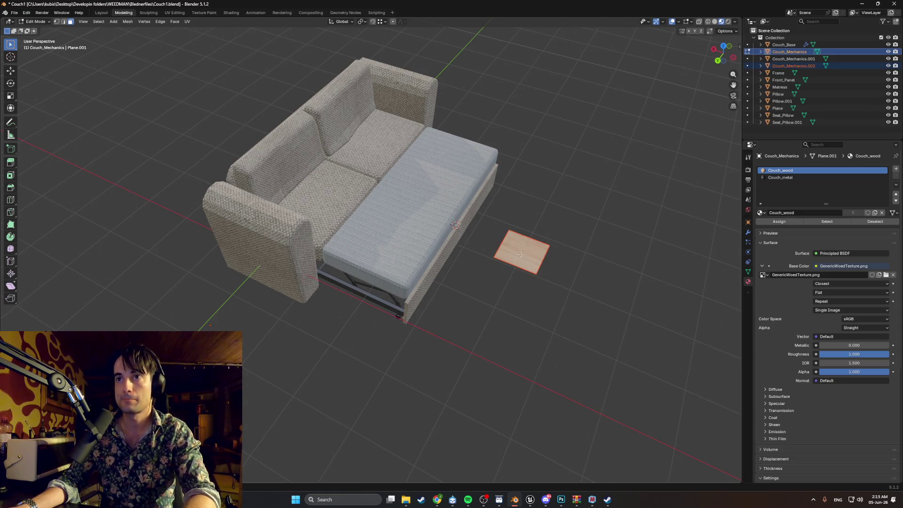
{"action": "middle_click_drag", "start_coordinate": [537, 221], "coordinate": [523, 236]}
{"action": "key", "text": "Tab"}
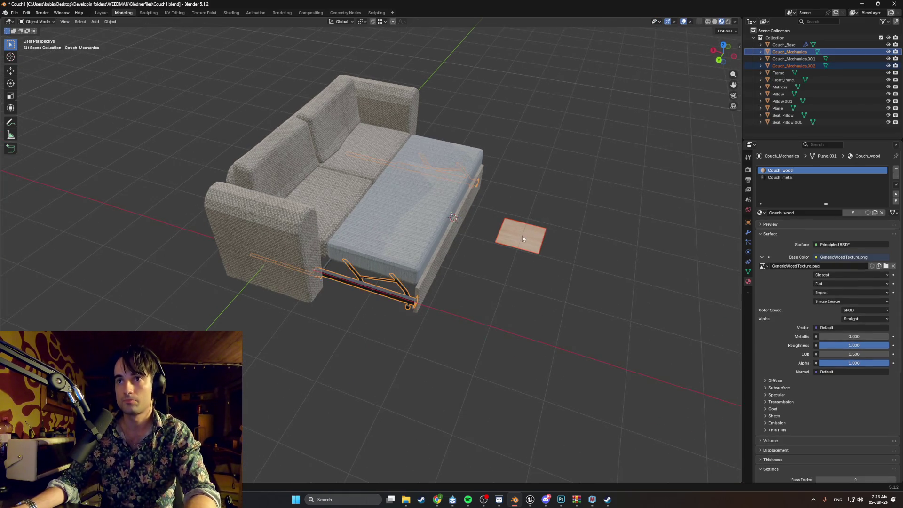
{"action": "left_click", "coordinate": [522, 236]}
{"action": "key", "text": "r"}
{"action": "left_click", "coordinate": [517, 242]}
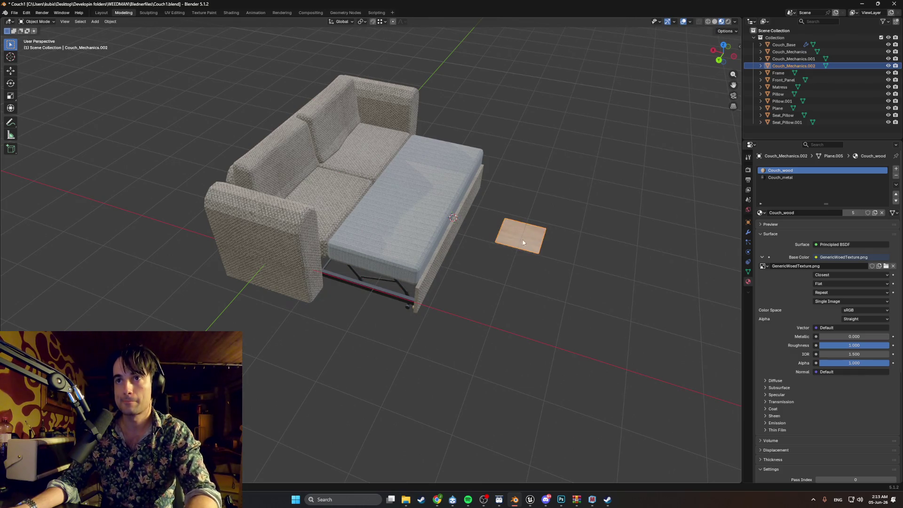
Step: Set the plane's origin and rotate it 90° around Y so it stands upright
{"action": "key", "text": "Tab"}
{"action": "right_click", "coordinate": [517, 251]}
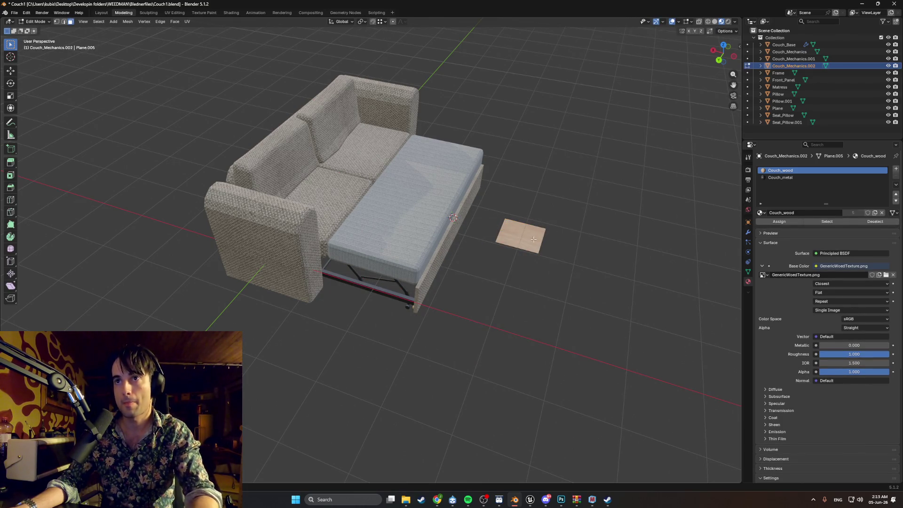
{"action": "key", "text": "Tab"}
{"action": "right_click", "coordinate": [514, 243]}
{"action": "left_click", "coordinate": [545, 279]}
{"action": "key", "text": "r"}
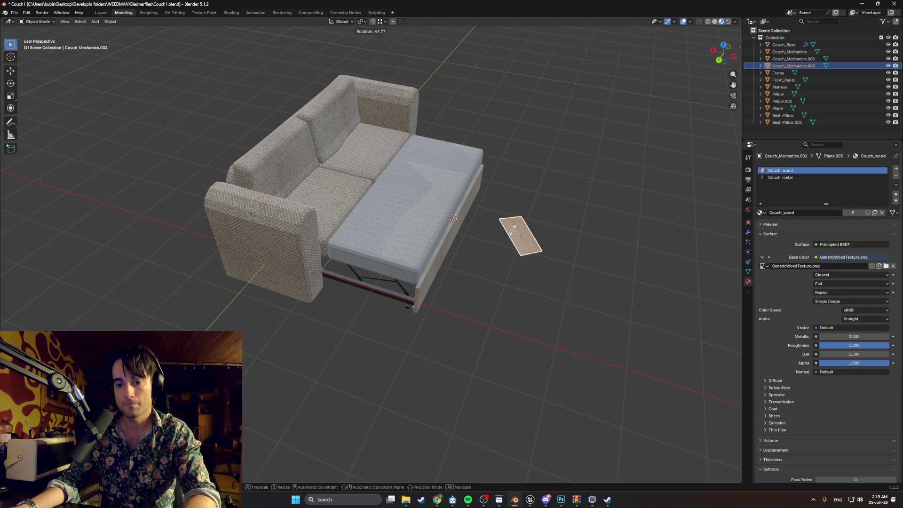
{"action": "key", "text": "y"}
{"action": "key", "text": "Return"}
{"action": "mouse_move", "coordinate": [520, 228]}
{"action": "middle_mouse_down"}
{"action": "mouse_move", "coordinate": [500, 207]}
{"action": "mouse_move", "coordinate": [484, 238]}
{"action": "middle_mouse_up"}
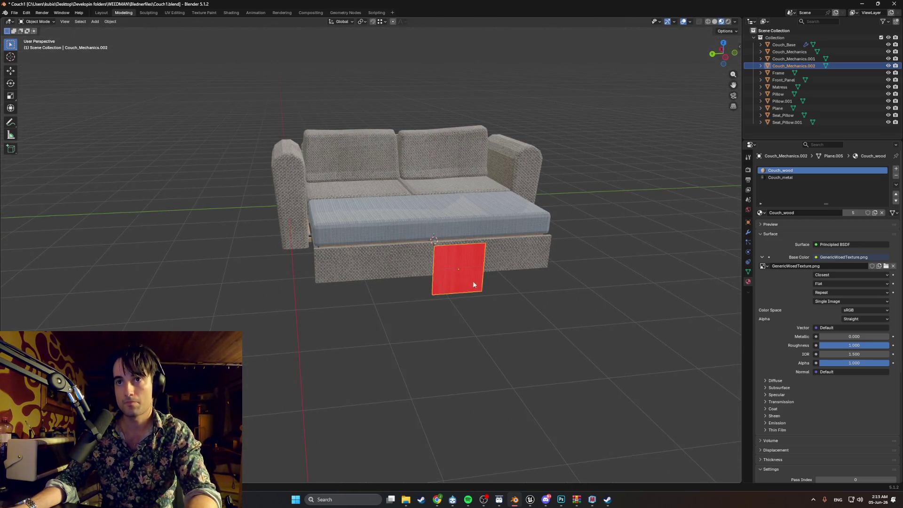
{"action": "middle_click_drag", "start_coordinate": [482, 283], "coordinate": [538, 275]}
Step: Shift the red reference plane along X and orbit to a straight side view of the couch
{"action": "key", "text": "z"}
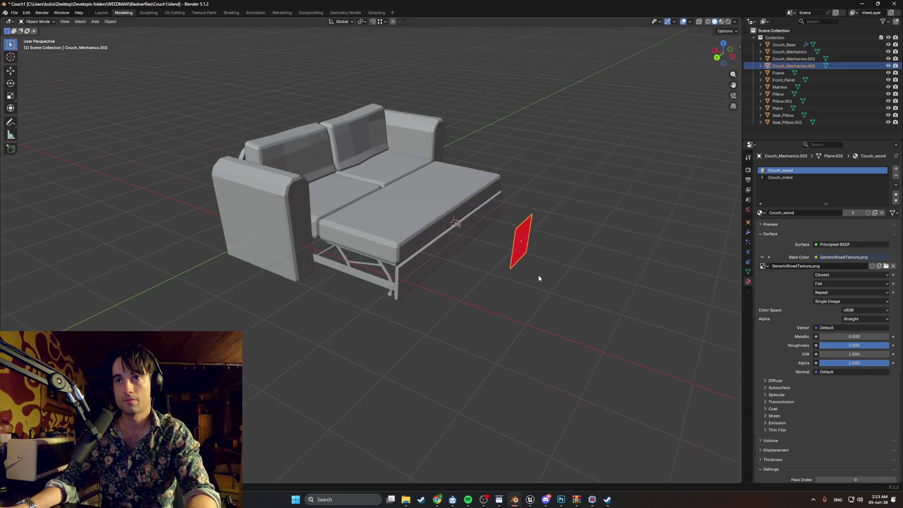
{"action": "key", "text": "g"}
{"action": "key", "text": "x"}
{"action": "left_click", "coordinate": [250, 205]}
{"action": "middle_click_drag", "start_coordinate": [250, 205], "coordinate": [317, 189]}
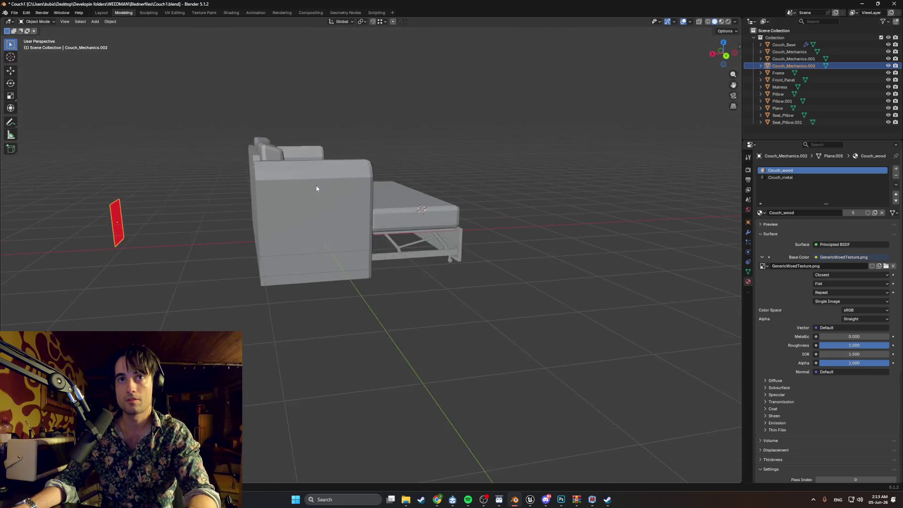
{"action": "mouse_move", "coordinate": [136, 228]}
{"action": "middle_mouse_down"}
{"action": "mouse_move", "coordinate": [222, 222]}
{"action": "mouse_move", "coordinate": [457, 277]}
{"action": "mouse_move", "coordinate": [437, 281]}
{"action": "mouse_move", "coordinate": [449, 276]}
{"action": "mouse_move", "coordinate": [386, 272]}
{"action": "mouse_move", "coordinate": [474, 267]}
{"action": "middle_mouse_up"}
{"action": "mouse_move", "coordinate": [528, 275]}
{"action": "middle_mouse_down"}
{"action": "mouse_move", "coordinate": [454, 258]}
{"action": "mouse_move", "coordinate": [352, 255]}
{"action": "mouse_move", "coordinate": [394, 269]}
{"action": "mouse_move", "coordinate": [367, 270]}
{"action": "mouse_move", "coordinate": [375, 277]}
{"action": "mouse_move", "coordinate": [433, 280]}
{"action": "mouse_move", "coordinate": [402, 286]}
{"action": "mouse_move", "coordinate": [450, 258]}
{"action": "mouse_move", "coordinate": [365, 269]}
{"action": "mouse_move", "coordinate": [441, 283]}
{"action": "middle_mouse_up"}
Step: Lower the reference plane vertically to floor level
{"action": "key", "text": "g"}
{"action": "key", "text": "z"}
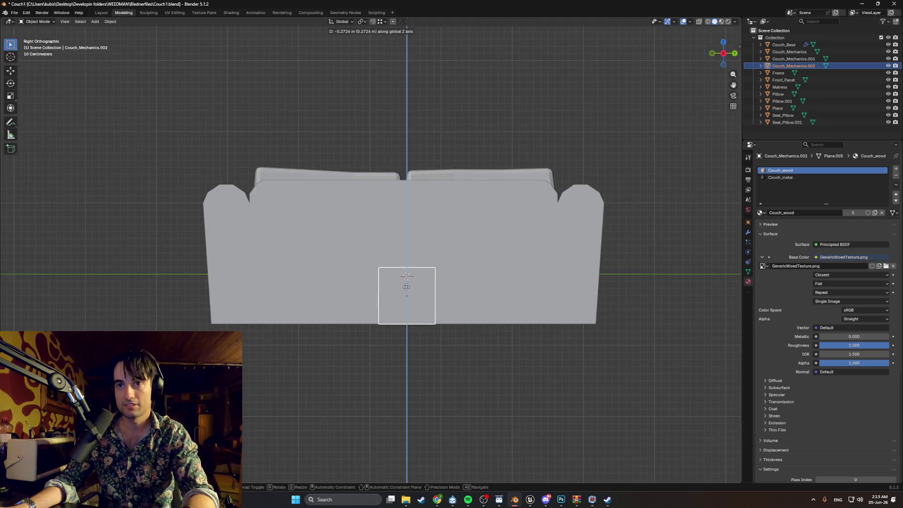
{"action": "left_click", "coordinate": [406, 286]}
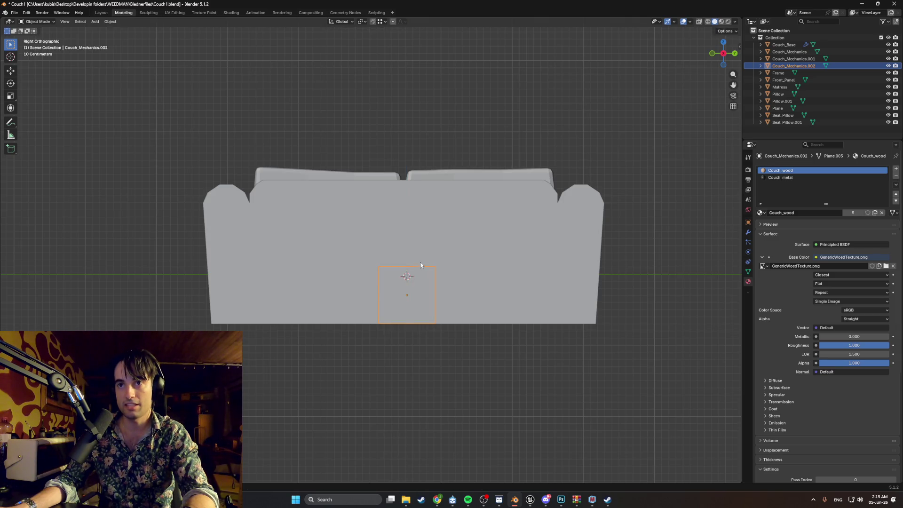
{"action": "mouse_move", "coordinate": [424, 275]}
{"action": "middle_mouse_down"}
{"action": "mouse_move", "coordinate": [437, 278]}
{"action": "mouse_move", "coordinate": [419, 283]}
{"action": "middle_mouse_up"}
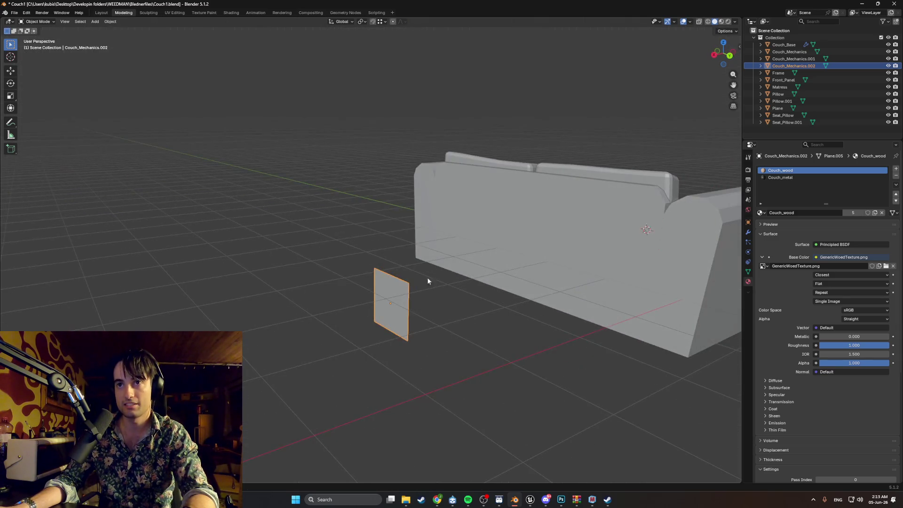
{"action": "mouse_move", "coordinate": [579, 206]}
{"action": "middle_mouse_down"}
{"action": "mouse_move", "coordinate": [454, 252]}
{"action": "mouse_move", "coordinate": [407, 248]}
{"action": "mouse_move", "coordinate": [427, 262]}
{"action": "middle_mouse_up"}
Step: Select every couch object from Couch_Base through Seat_Pillow.001 in the Outliner
{"action": "key", "text": "Tab"}
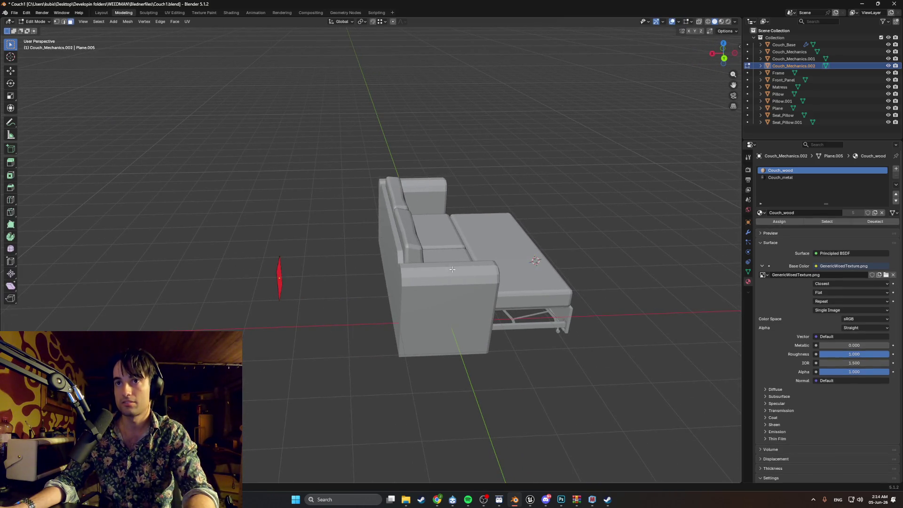
{"action": "left_click", "coordinate": [783, 45]}
{"action": "left_click", "coordinate": [776, 121], "text": "shift"}
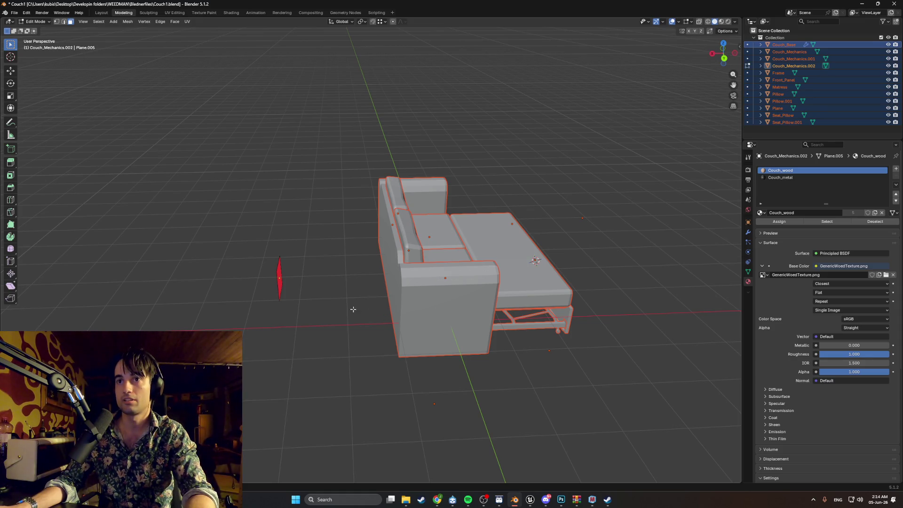
{"action": "key", "text": "Tab"}
{"action": "middle_click_drag", "start_coordinate": [351, 311], "coordinate": [495, 297]}
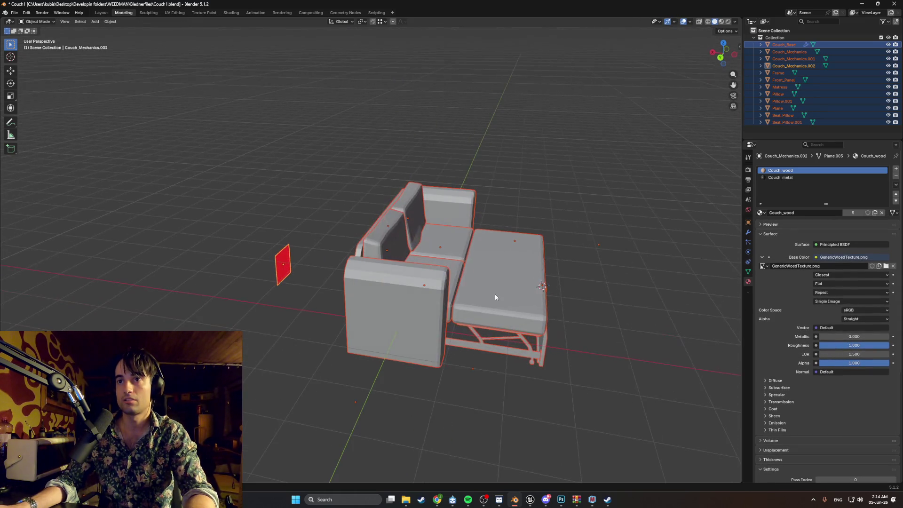
{"action": "key", "text": "s"}
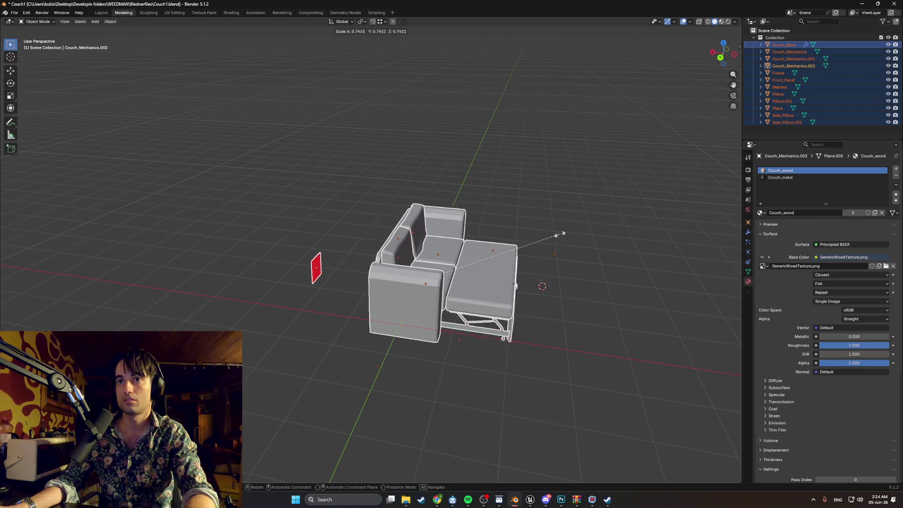
{"action": "key", "text": "Escape"}
{"action": "mouse_move", "coordinate": [487, 260]}
{"action": "middle_mouse_down"}
{"action": "mouse_move", "coordinate": [484, 248]}
{"action": "mouse_move", "coordinate": [485, 257]}
{"action": "middle_mouse_up"}
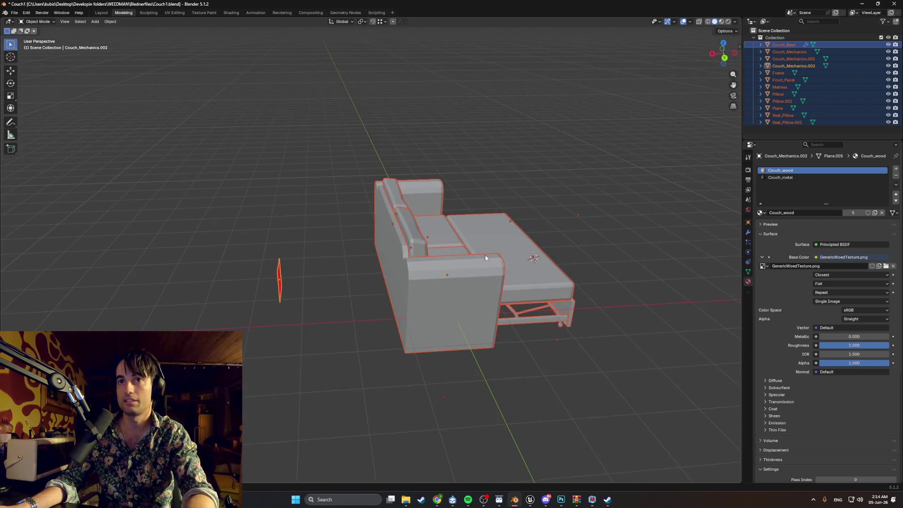
Step: Switch the viewport to wireframe and box-select the whole couch
{"action": "left_click", "coordinate": [279, 281]}
{"action": "key", "text": "z"}
{"action": "left_click", "coordinate": [528, 333]}
{"action": "left_click_drag", "start_coordinate": [623, 355], "coordinate": [348, 157]}
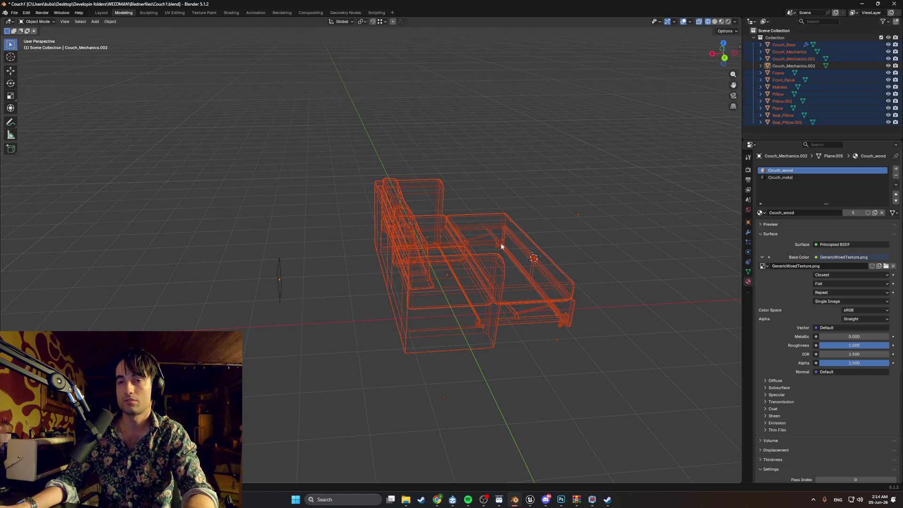
Step: Scale the couch down in two passes to match the reference plane
{"action": "key", "text": "s"}
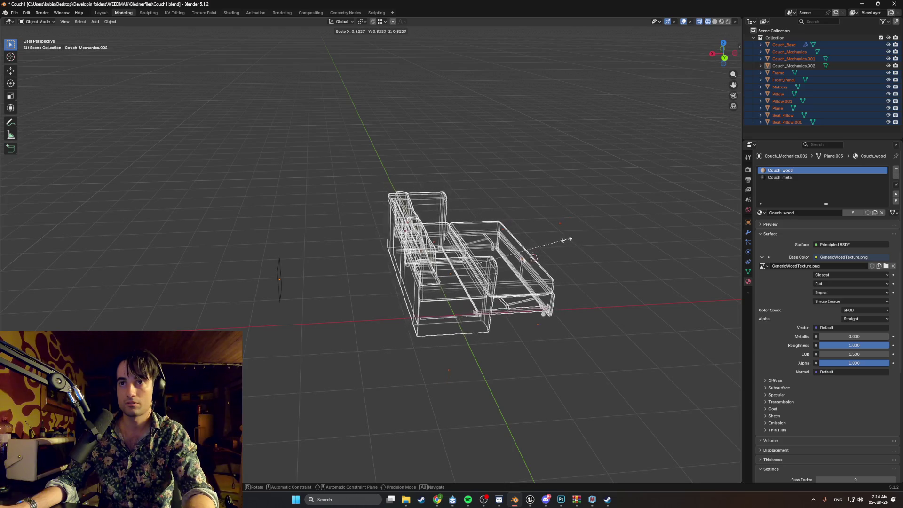
{"action": "left_click", "coordinate": [540, 250]}
{"action": "mouse_move", "coordinate": [538, 256]}
{"action": "middle_mouse_down", "text": "alt"}
{"action": "mouse_move", "coordinate": [406, 258]}
{"action": "mouse_move", "coordinate": [510, 262]}
{"action": "mouse_move", "coordinate": [436, 251]}
{"action": "middle_mouse_up", "text": "alt"}
{"action": "scroll", "coordinate": [436, 250], "scroll_direction": "up", "scroll_amount": 3}
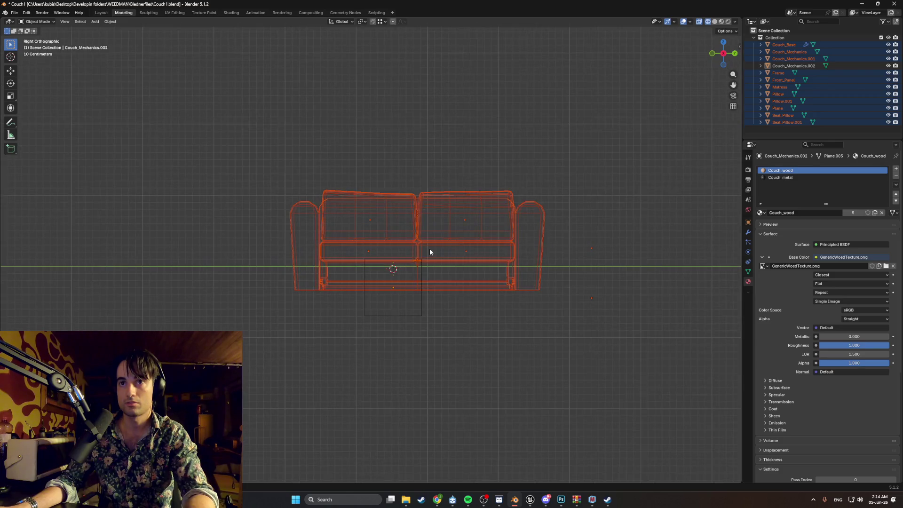
{"action": "key", "text": "s"}
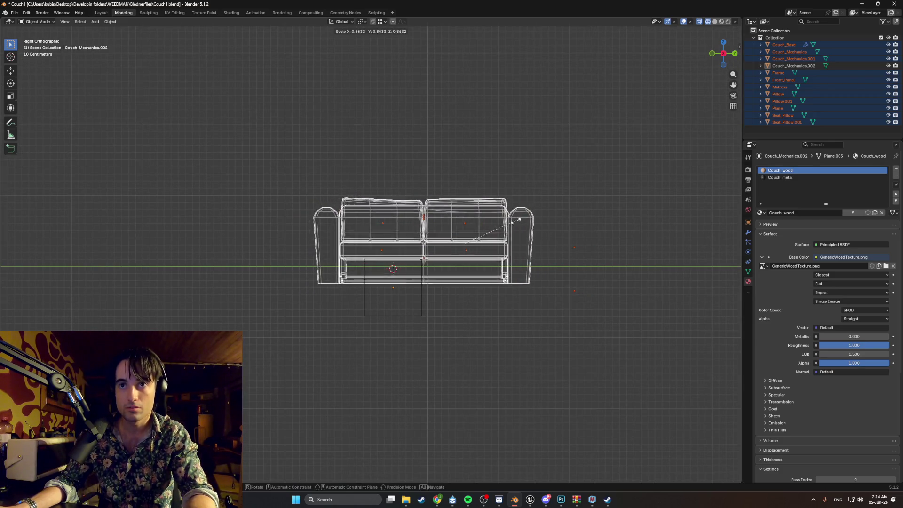
{"action": "left_click", "coordinate": [459, 216]}
Step: Move the couch vertically along Z to align its height with the plane
{"action": "key", "text": "g"}
{"action": "key", "text": "z"}
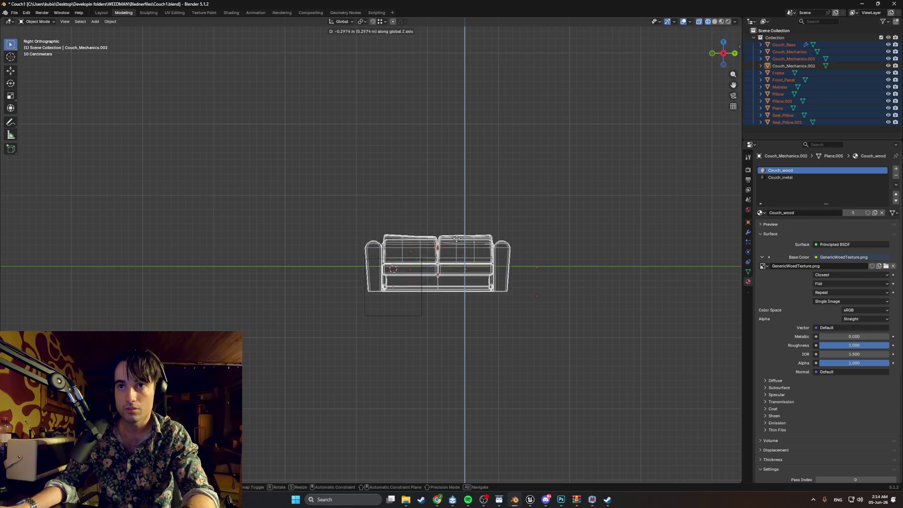
{"action": "left_click", "coordinate": [436, 258]}
{"action": "scroll", "coordinate": [436, 259], "scroll_direction": "up", "scroll_amount": 1}
{"action": "scroll", "coordinate": [436, 262], "scroll_direction": "up", "scroll_amount": 3}
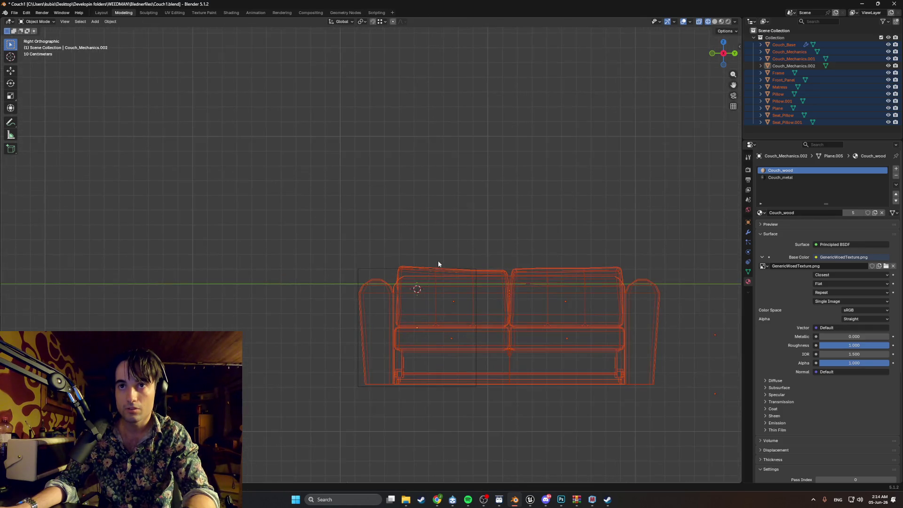
{"action": "key", "text": "g"}
{"action": "key", "text": "z"}
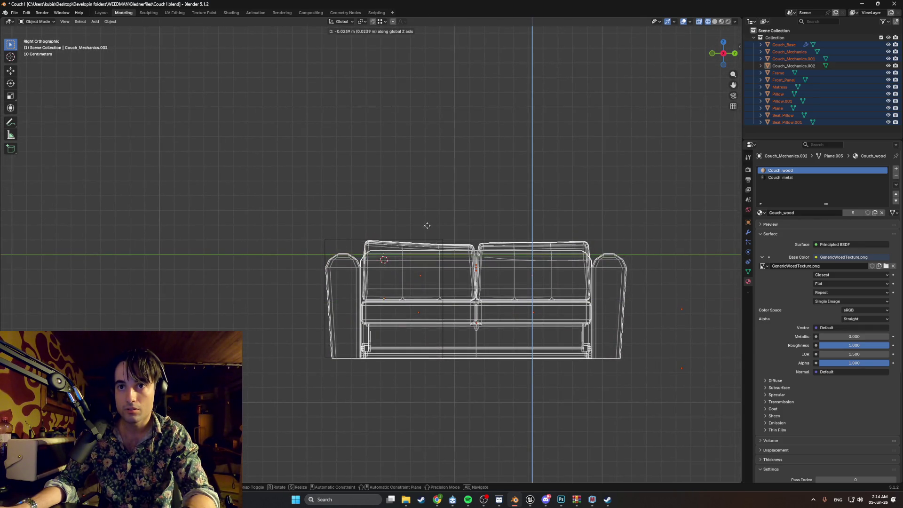
{"action": "left_click", "coordinate": [429, 225]}
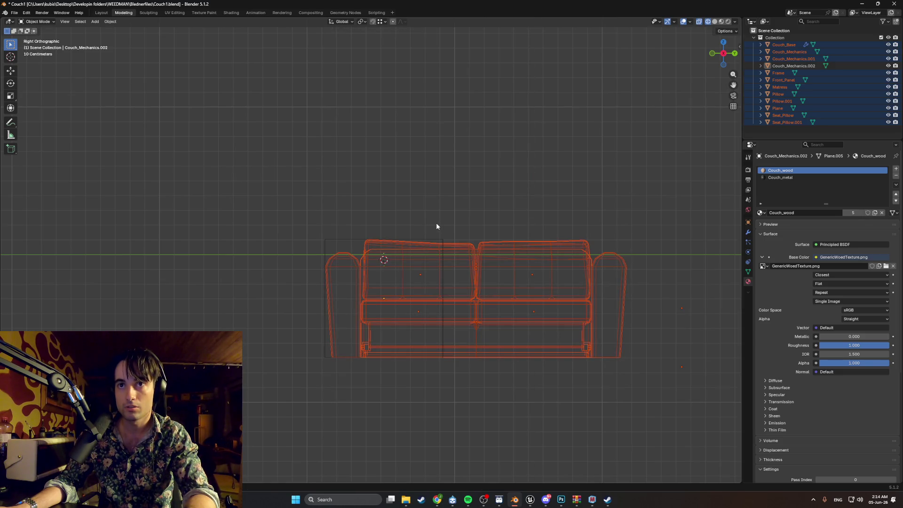
Step: Enlarge the couch slightly, then deselect it and return to a perspective view
{"action": "key", "text": "s"}
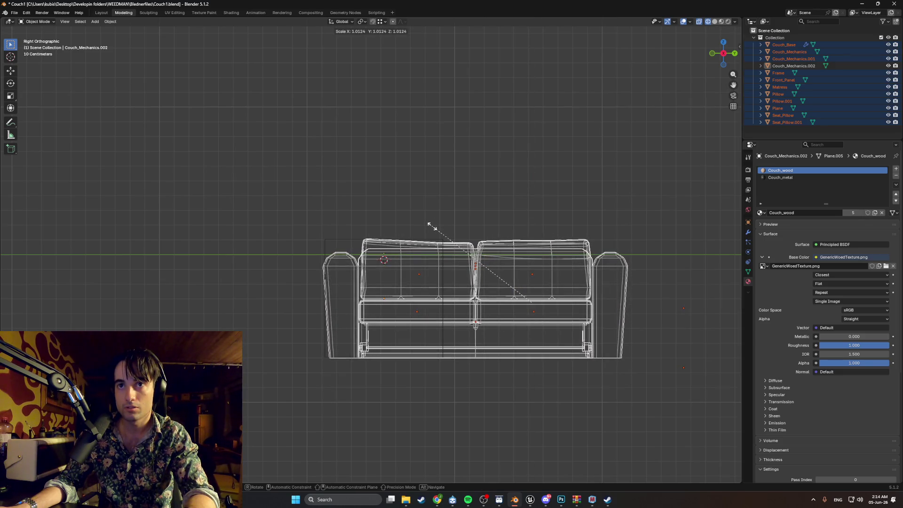
{"action": "left_click", "coordinate": [431, 231]}
{"action": "key", "text": "g"}
{"action": "key", "text": "y"}
{"action": "key", "text": "z"}
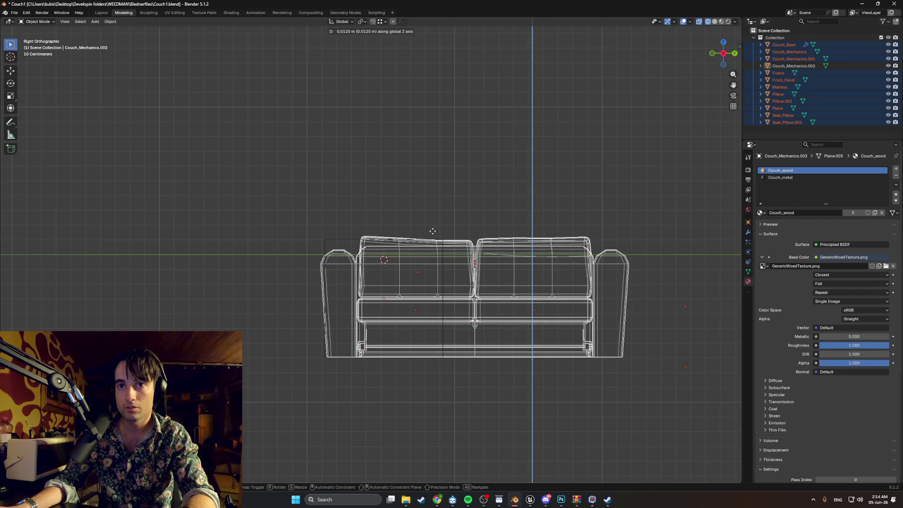
{"action": "right_click", "coordinate": [442, 216]}
{"action": "left_click", "coordinate": [450, 193]}
{"action": "mouse_move", "coordinate": [450, 194]}
{"action": "middle_mouse_down"}
{"action": "mouse_move", "coordinate": [353, 205]}
{"action": "mouse_move", "coordinate": [400, 210]}
{"action": "mouse_move", "coordinate": [395, 198]}
{"action": "mouse_move", "coordinate": [375, 194]}
{"action": "mouse_move", "coordinate": [393, 210]}
{"action": "mouse_move", "coordinate": [407, 195]}
{"action": "mouse_move", "coordinate": [376, 203]}
{"action": "mouse_move", "coordinate": [411, 215]}
{"action": "mouse_move", "coordinate": [410, 189]}
{"action": "middle_mouse_up"}
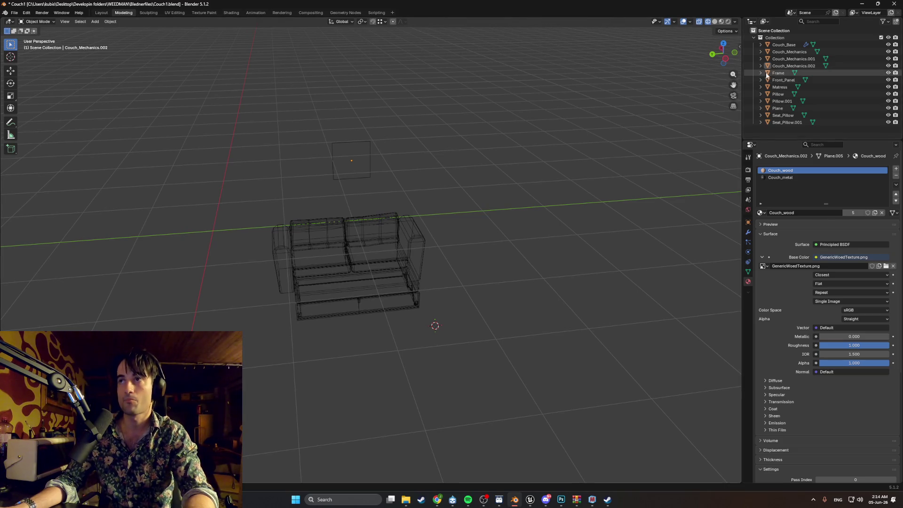
Step: Delete the Couch_Mechanics.002 reference plane and return the viewport to solid shading
{"action": "left_click", "coordinate": [781, 68]}
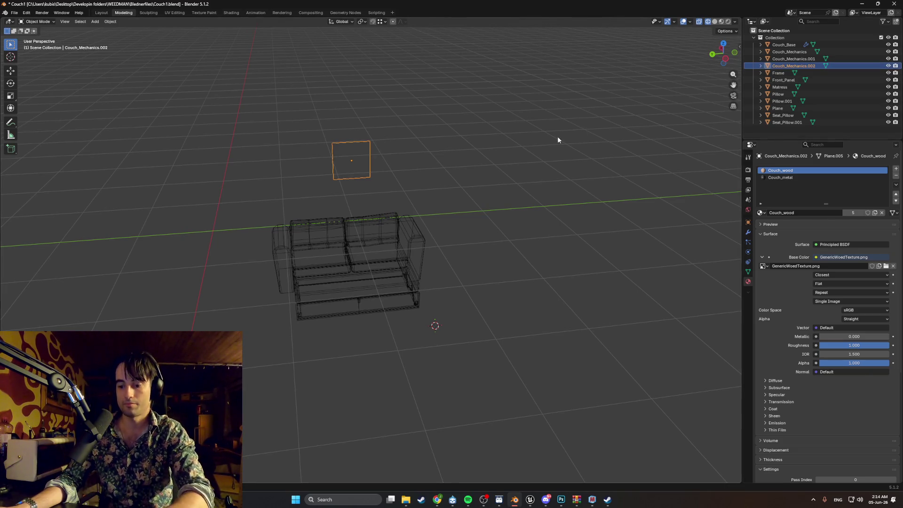
{"action": "key", "text": "Delete"}
{"action": "key", "text": "z"}
{"action": "left_click", "coordinate": [447, 206]}
{"action": "mouse_move", "coordinate": [447, 206]}
{"action": "middle_mouse_down"}
{"action": "mouse_move", "coordinate": [456, 195]}
{"action": "mouse_move", "coordinate": [444, 207]}
{"action": "mouse_move", "coordinate": [461, 248]}
{"action": "middle_mouse_up"}
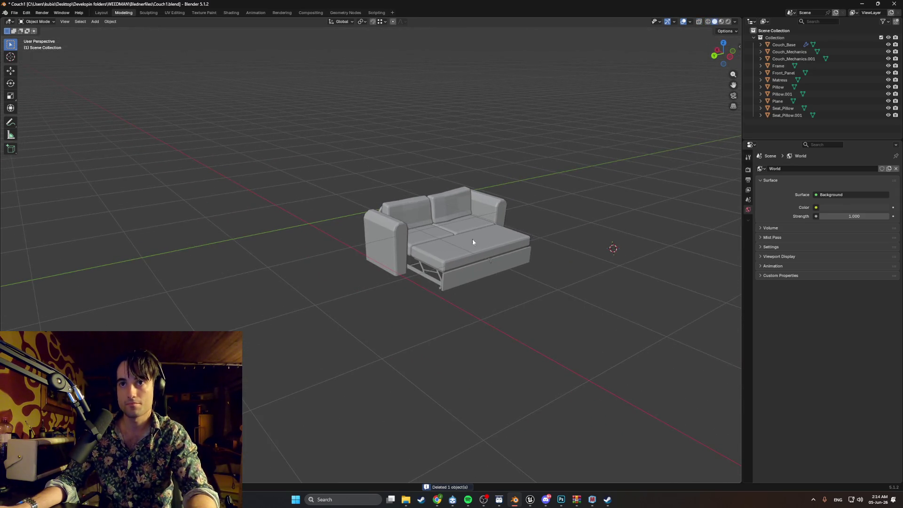
Step: Select the Matress object and bring up its object context menu
{"action": "left_click", "coordinate": [462, 248]}
{"action": "scroll", "coordinate": [462, 248], "scroll_direction": "up", "scroll_amount": 4}
{"action": "middle_click_drag", "start_coordinate": [517, 236], "coordinate": [414, 232]}
{"action": "right_click", "coordinate": [414, 233]}
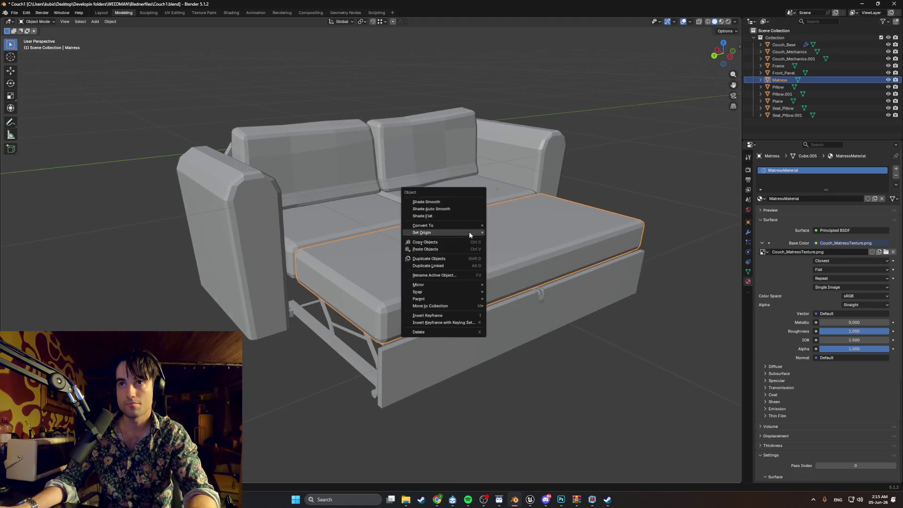